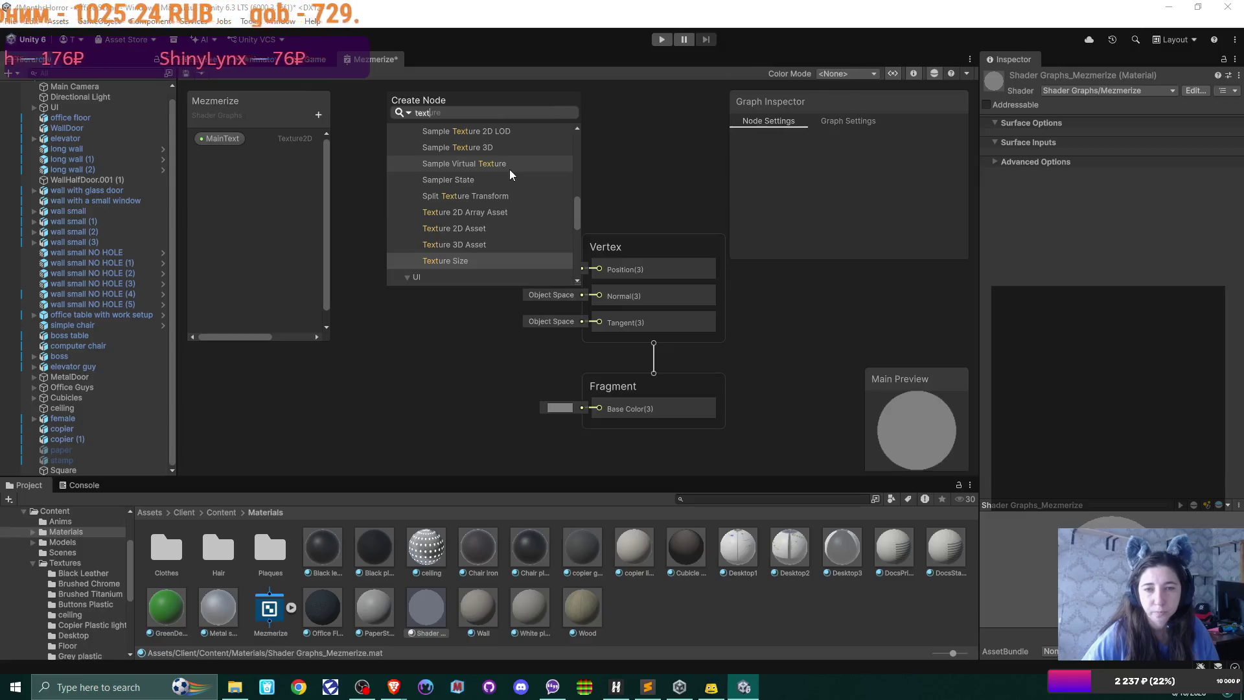
# - Add a Sample Texture 2D node to the Mezmerize shader graph
pyautogui.scroll(-3, 512, 180)
pyautogui.scroll(-3, 514, 187)
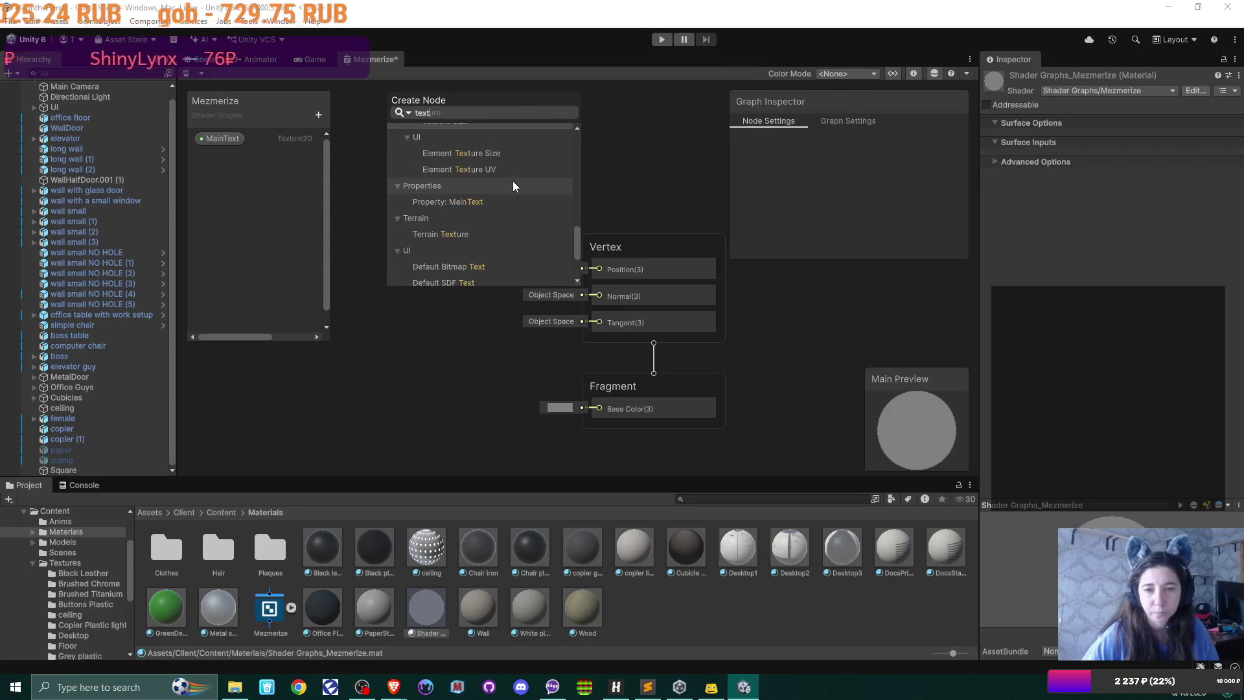
pyautogui.scroll(10, 514, 186)
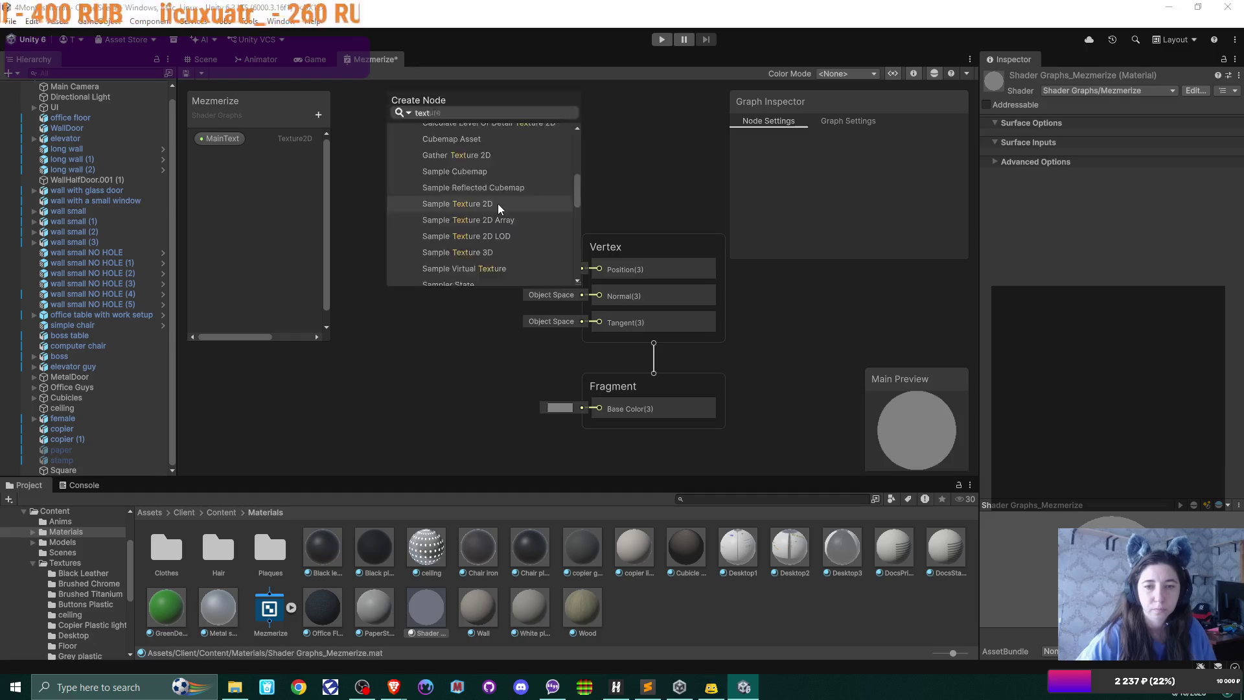
pyautogui.click(491, 204)
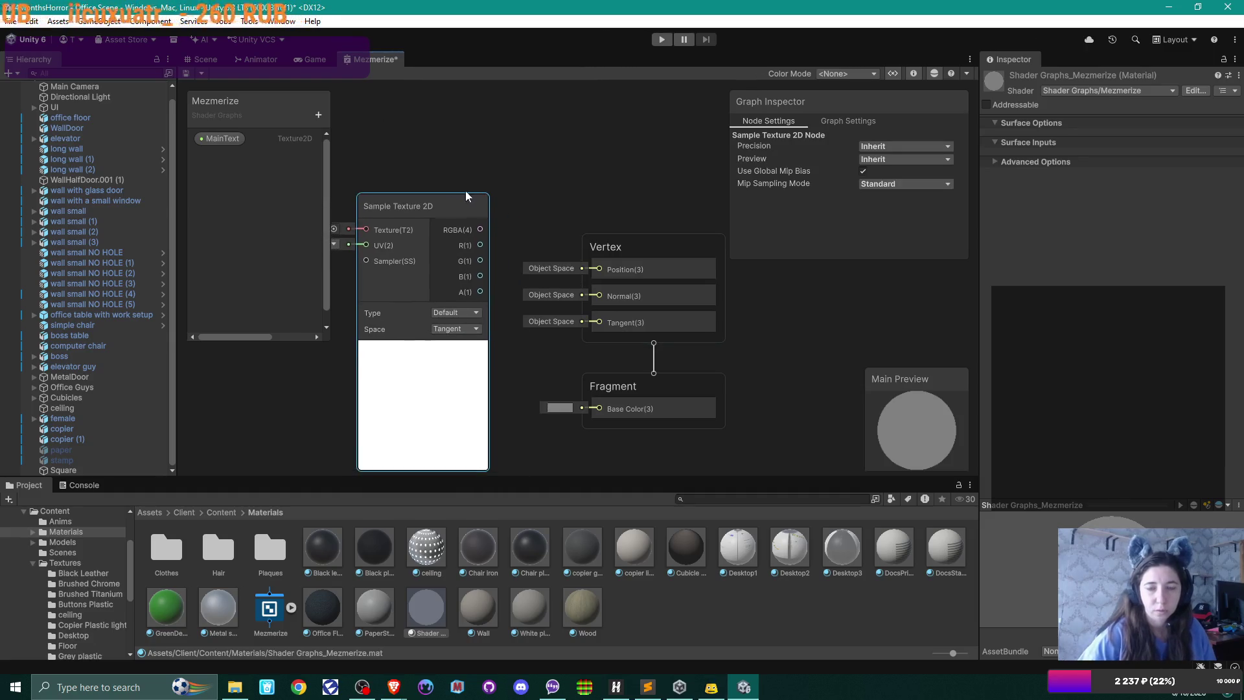
# - Delete the MainText property from the Blackboard and move the Sample Texture 2D node down-left
pyautogui.scroll(-2, 570, 175)
pyautogui.click(235, 142)
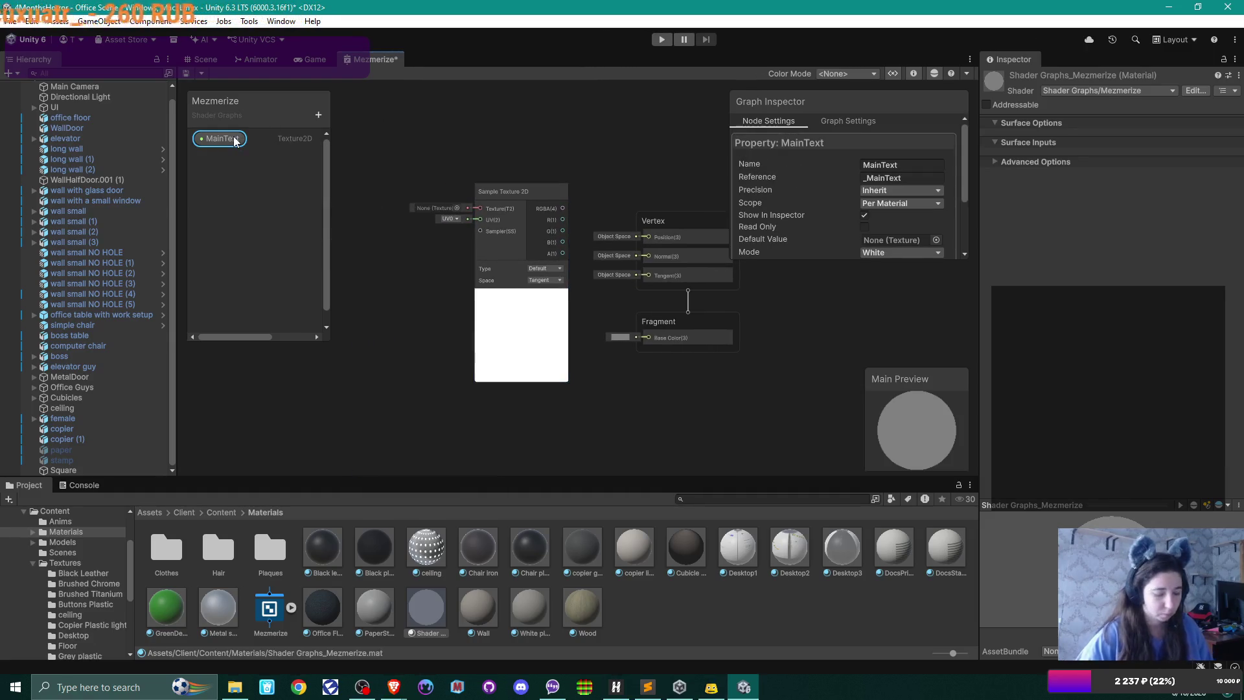
pyautogui.press('Delete')
pyautogui.scroll(2, 582, 185)
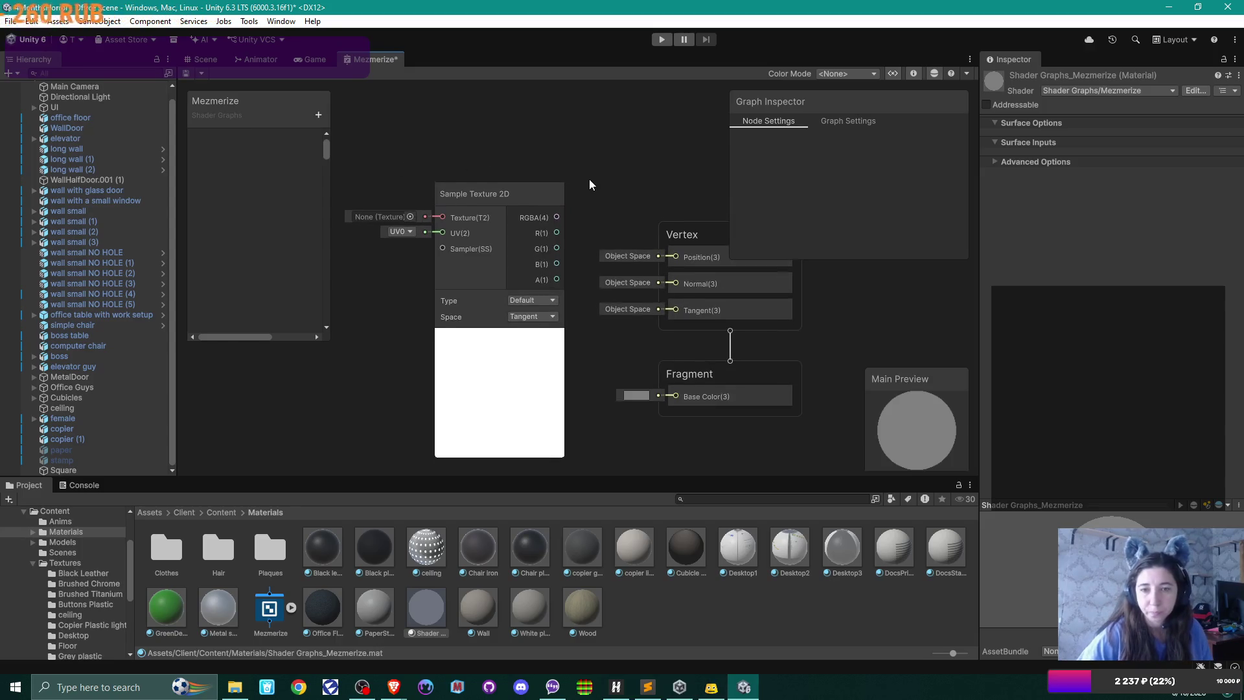
pyautogui.moveTo(546, 161)
pyautogui.mouseDown()
pyautogui.moveTo(521, 211)
pyautogui.moveTo(708, 380)
pyautogui.mouseUp()
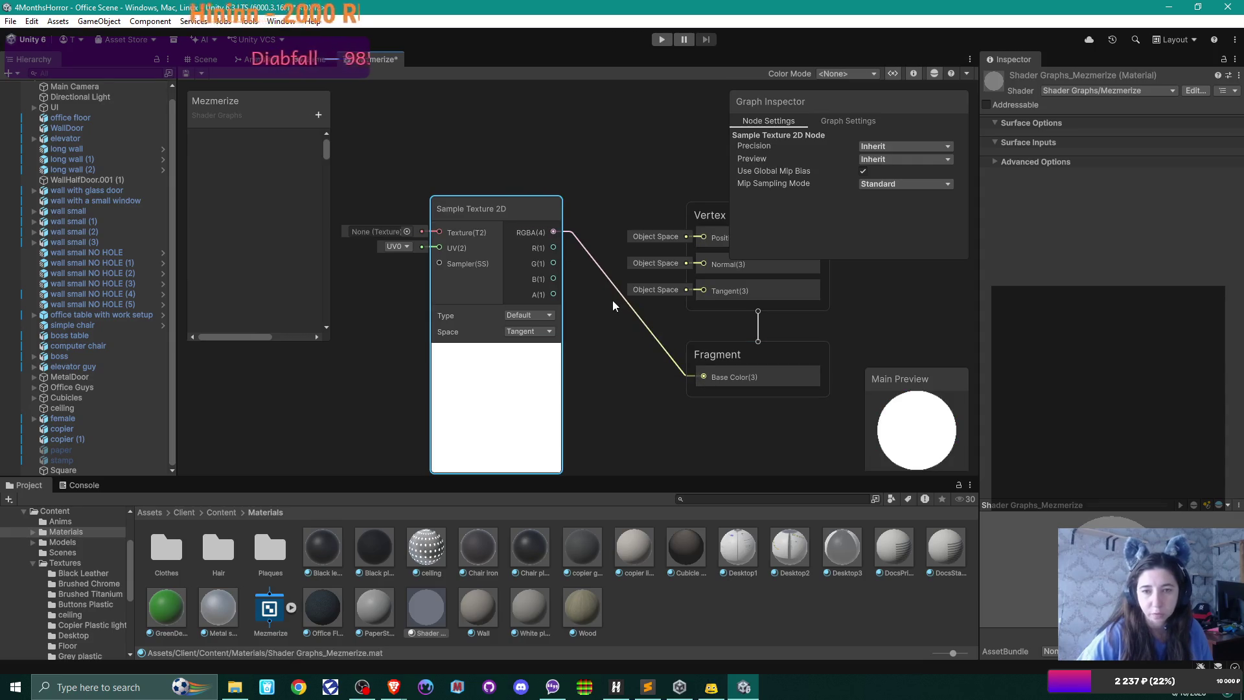
pyautogui.moveTo(570, 367)
pyautogui.mouseDown()
pyautogui.moveTo(614, 323)
pyautogui.moveTo(689, 350)
pyautogui.mouseUp()
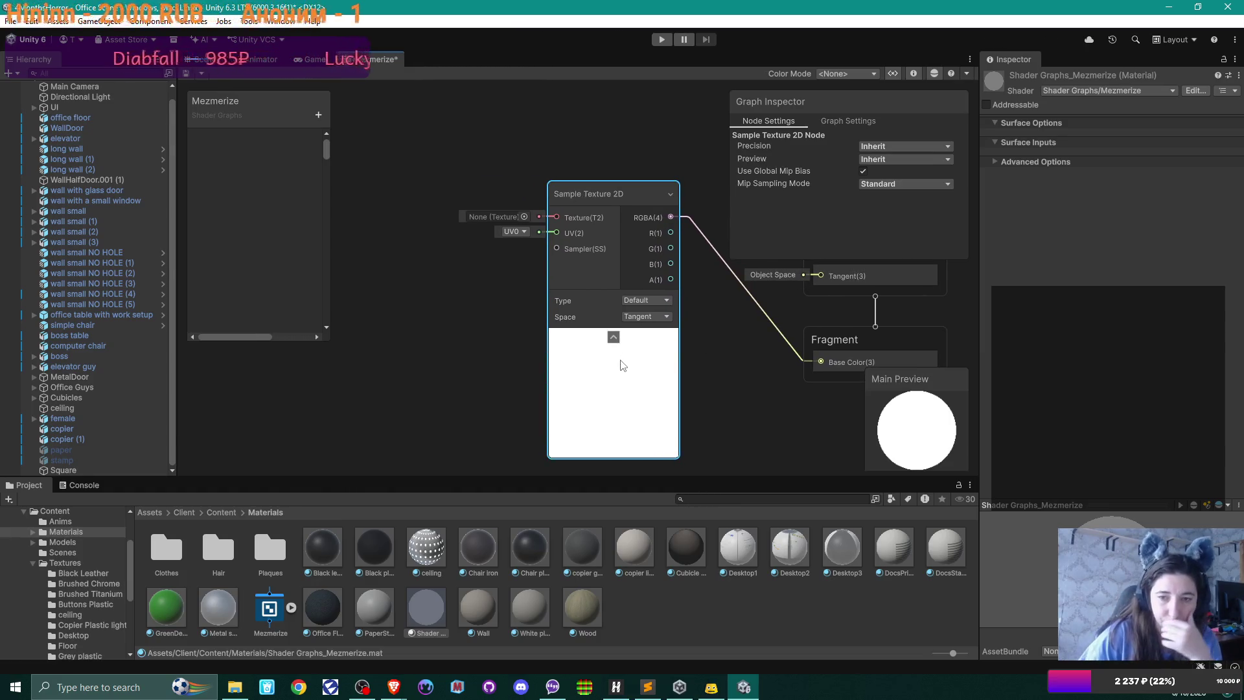
# - Bring texture 2 from Content > Textures > Desktop into the graph as a sampler
pyautogui.click(219, 512)
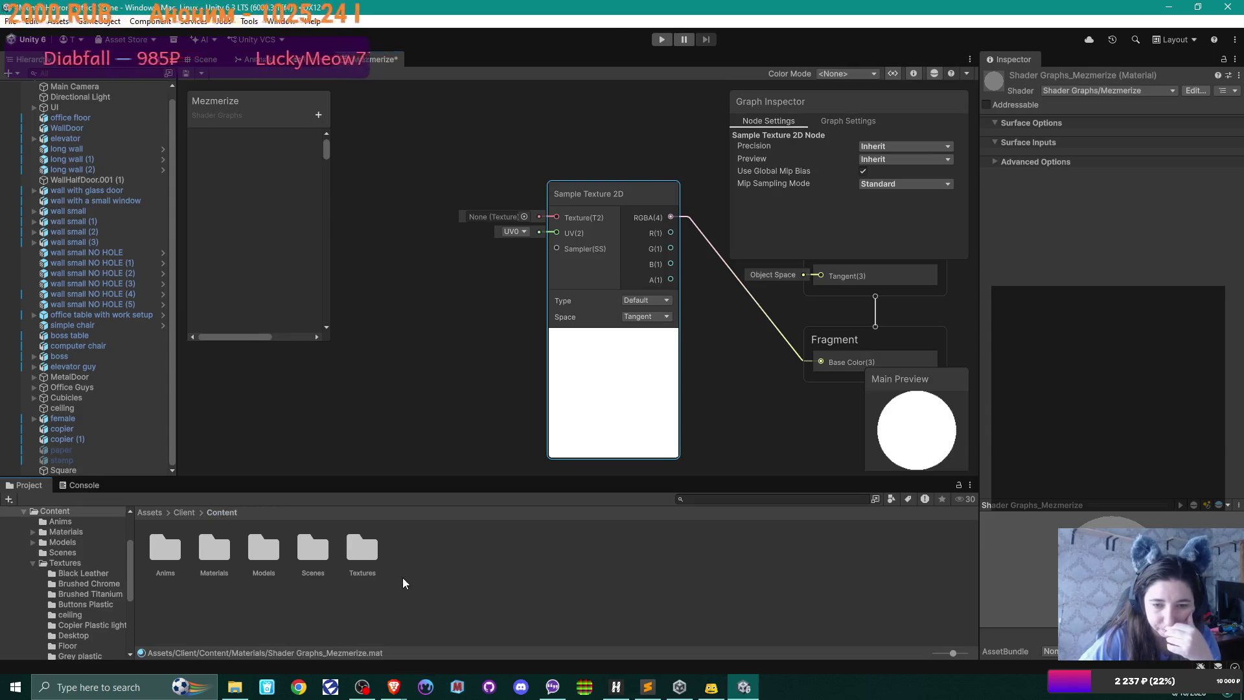
pyautogui.doubleClick(374, 547)
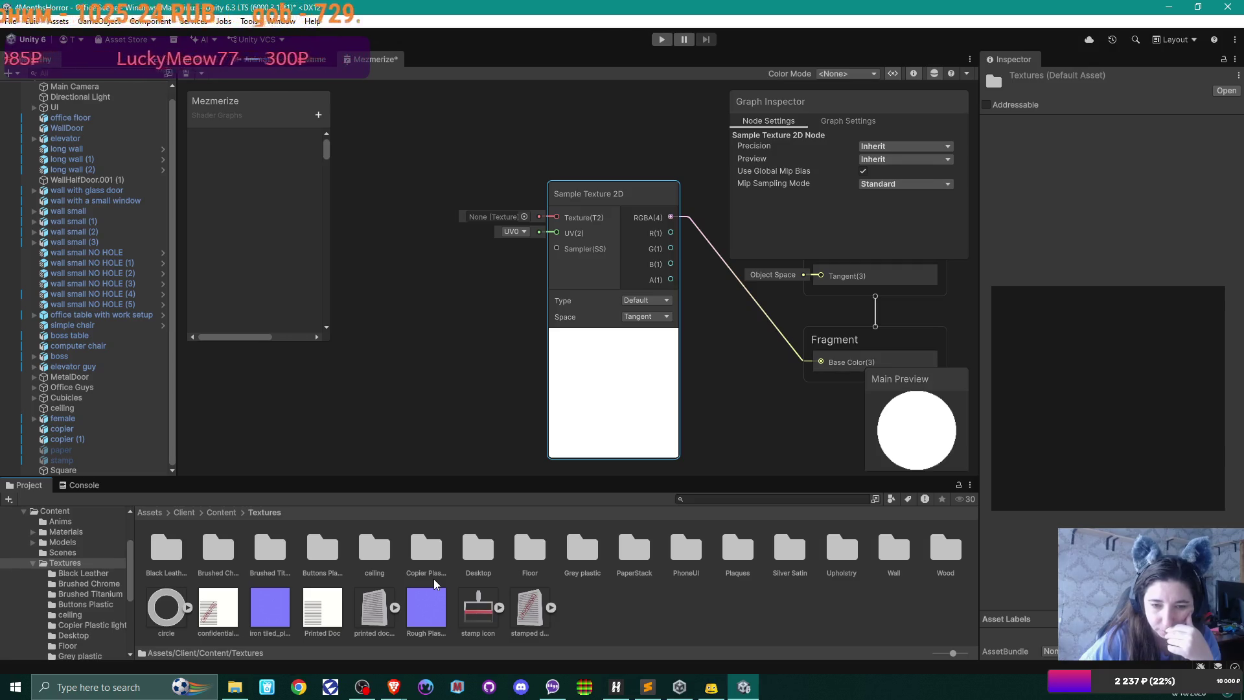
pyautogui.doubleClick(475, 554)
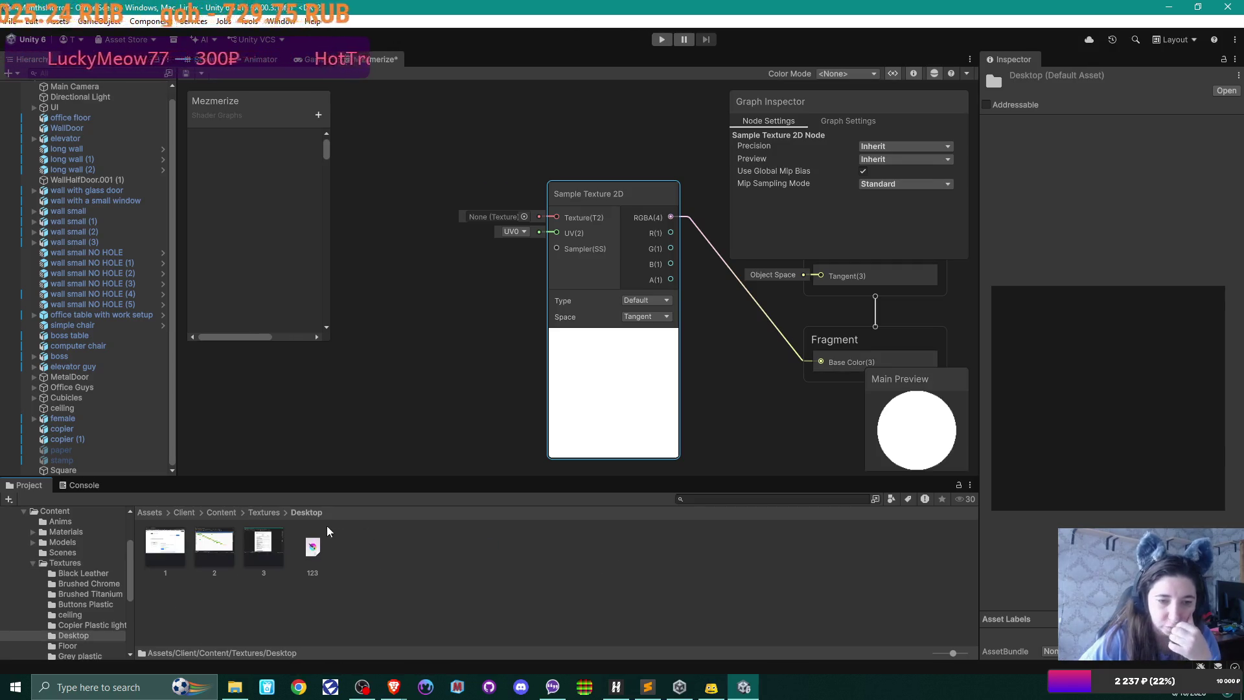
pyautogui.moveTo(212, 551)
pyautogui.mouseDown()
pyautogui.moveTo(402, 453)
pyautogui.moveTo(638, 372)
pyautogui.moveTo(632, 382)
pyautogui.mouseUp()
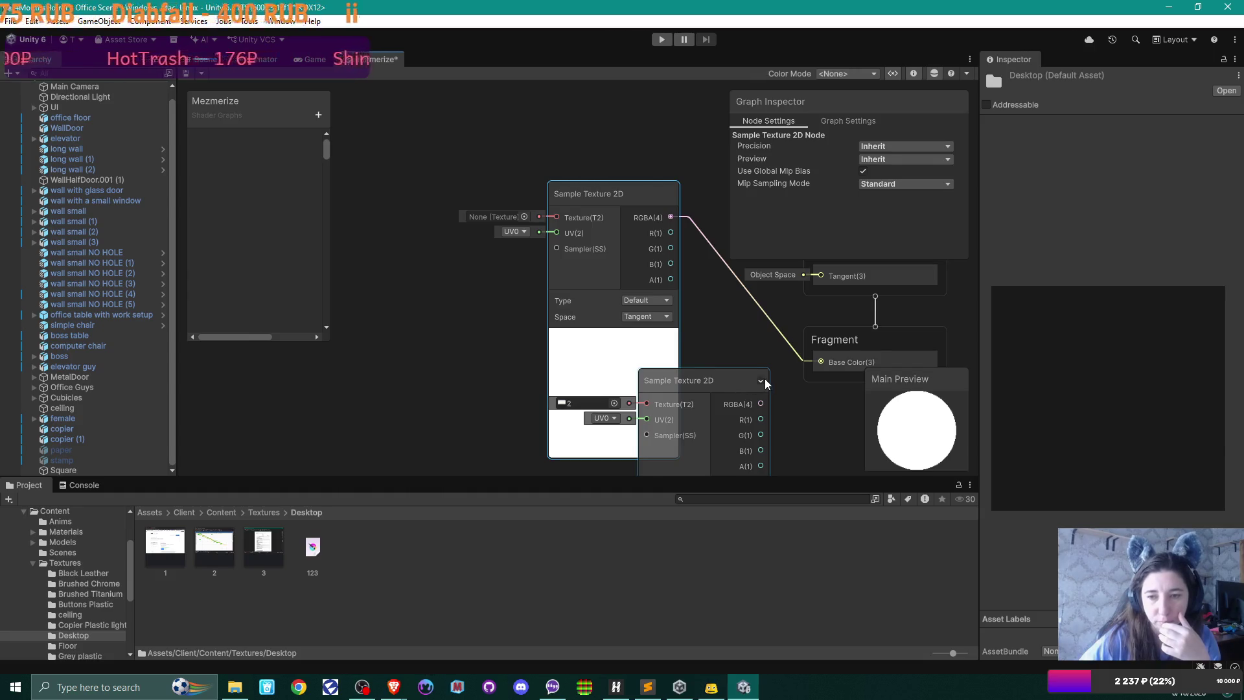
# - Delete the empty Sample Texture 2D node and move the texture 2 sampler into its place
pyautogui.moveTo(732, 378)
pyautogui.mouseDown()
pyautogui.moveTo(469, 340)
pyautogui.moveTo(461, 247)
pyautogui.moveTo(460, 280)
pyautogui.mouseUp()
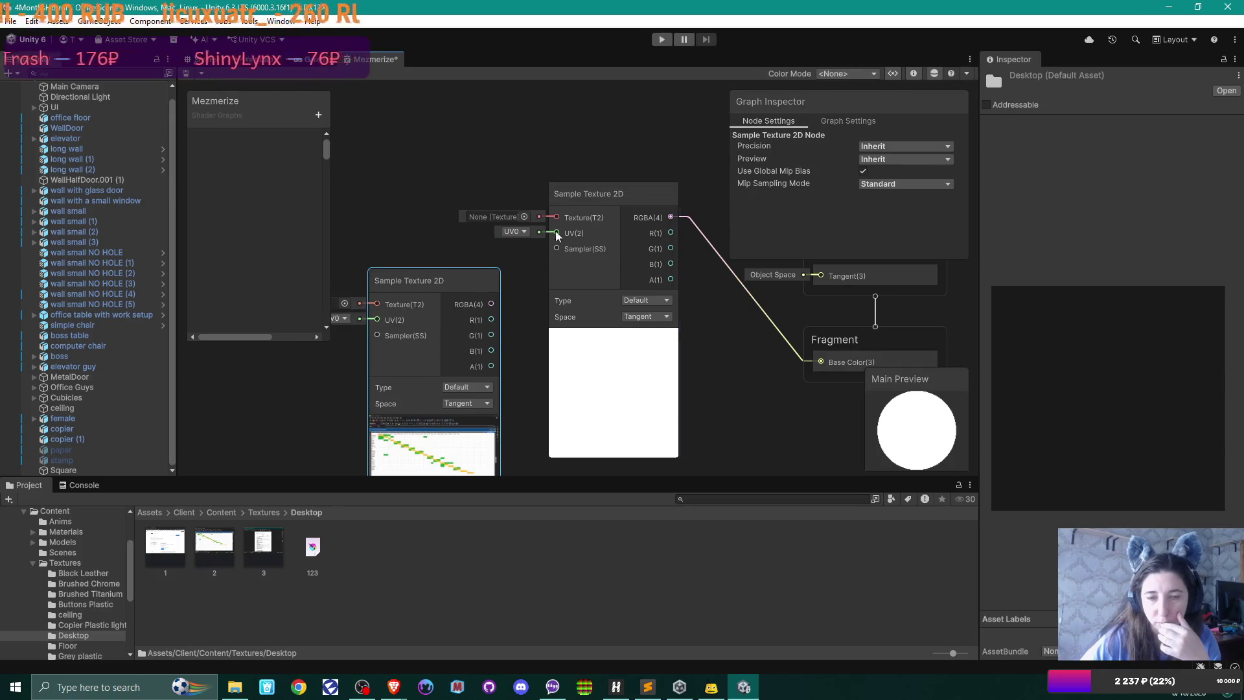
pyautogui.click(640, 200)
pyautogui.press('Delete')
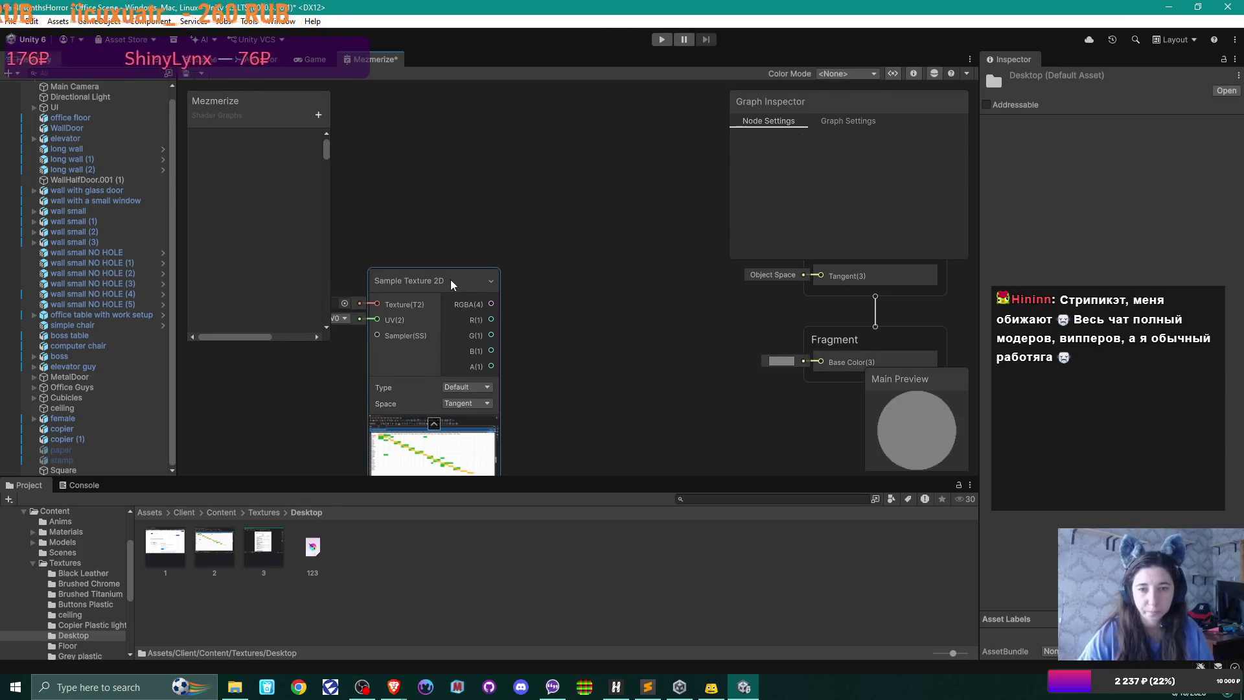
pyautogui.moveTo(449, 279)
pyautogui.mouseDown()
pyautogui.moveTo(584, 197)
pyautogui.moveTo(821, 362)
pyautogui.mouseUp()
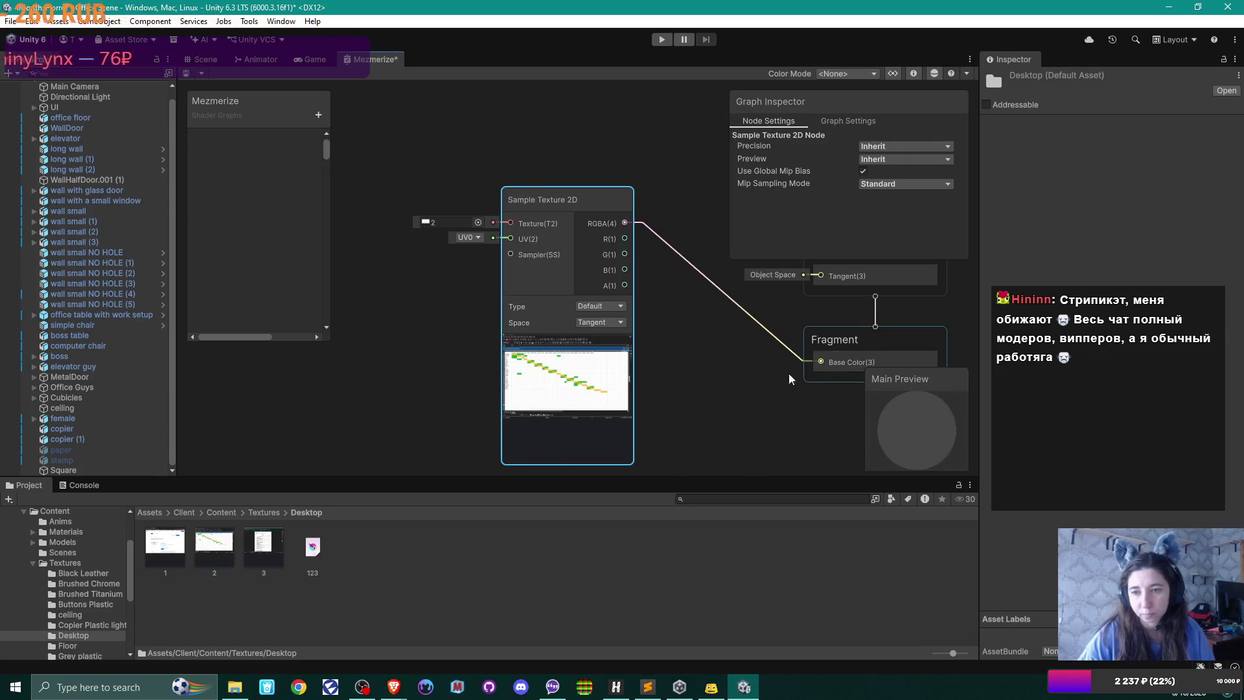
pyautogui.moveTo(551, 204); pyautogui.dragTo(629, 179)
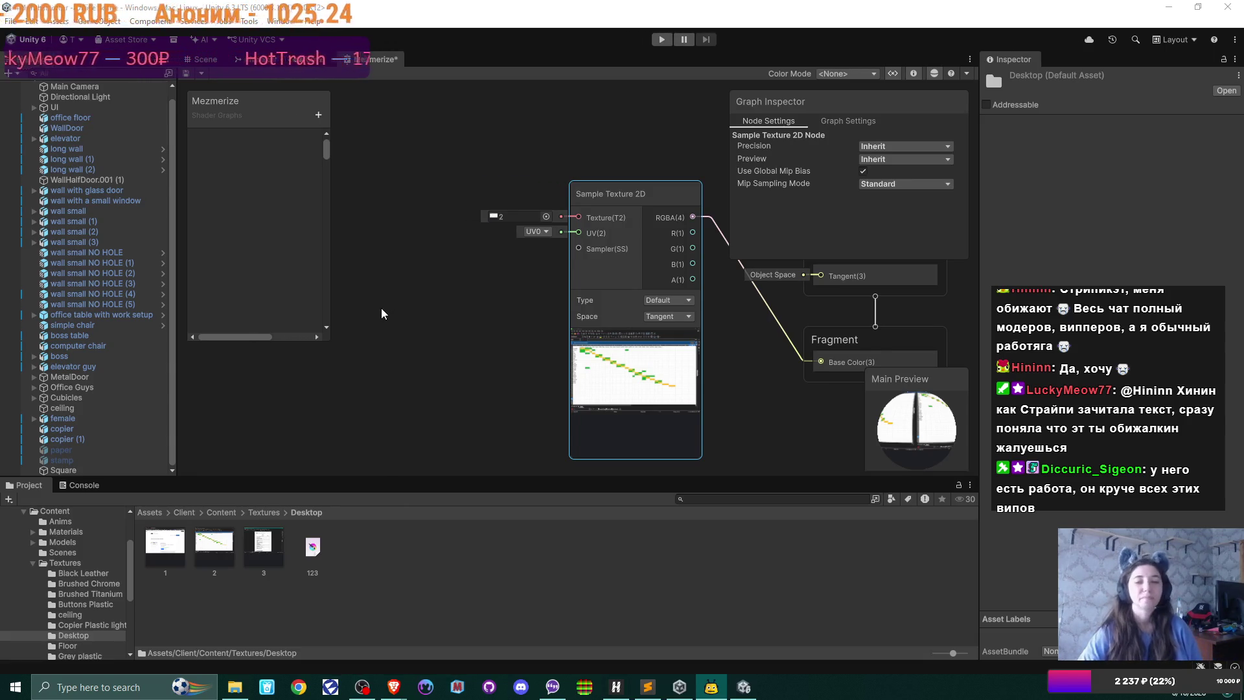
# - Add a Twirl node and place it beside the texture sampler
pyautogui.rightClick(482, 353)
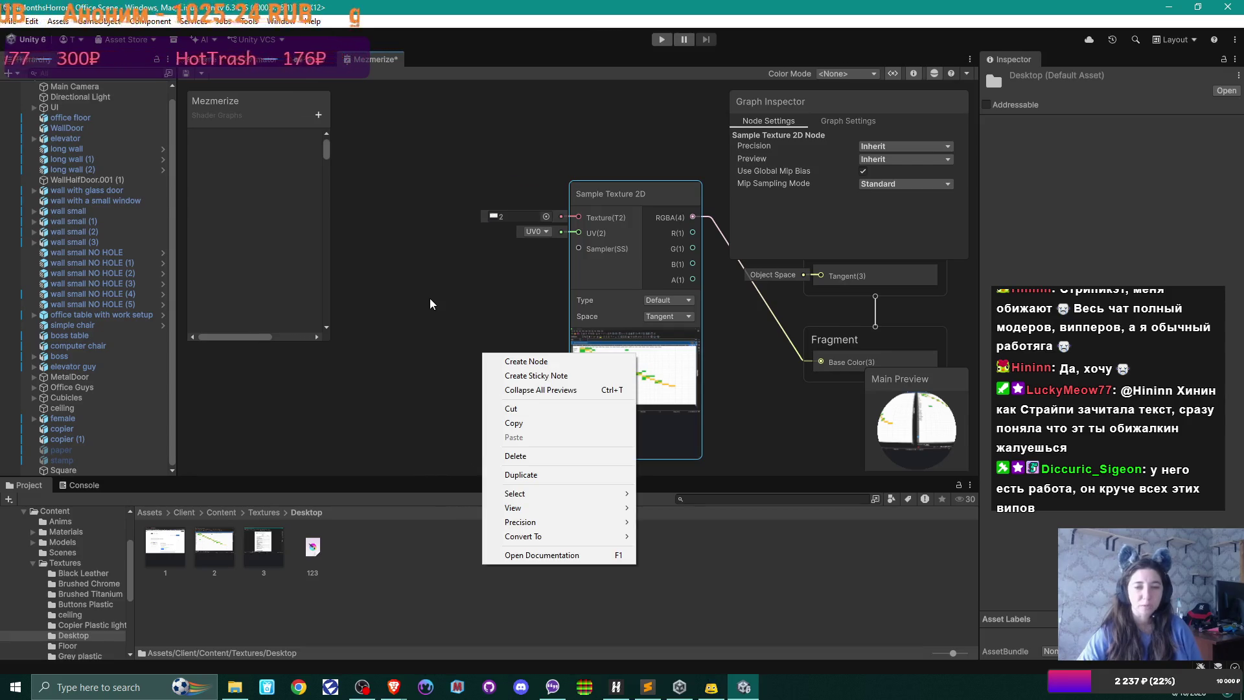
pyautogui.click(430, 297)
pyautogui.moveTo(469, 343)
pyautogui.mouseDown()
pyautogui.moveTo(440, 299)
pyautogui.moveTo(530, 362)
pyautogui.mouseUp()
pyautogui.rightClick(442, 312)
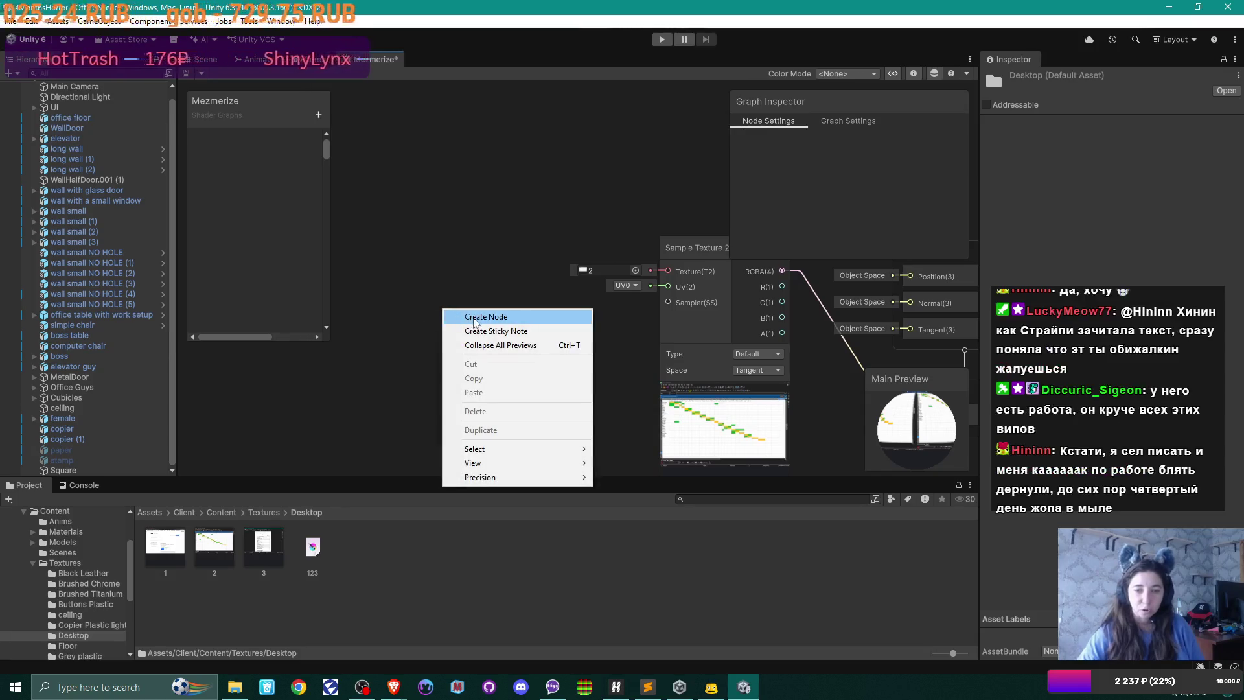
pyautogui.click(475, 318)
pyautogui.write('twirl')
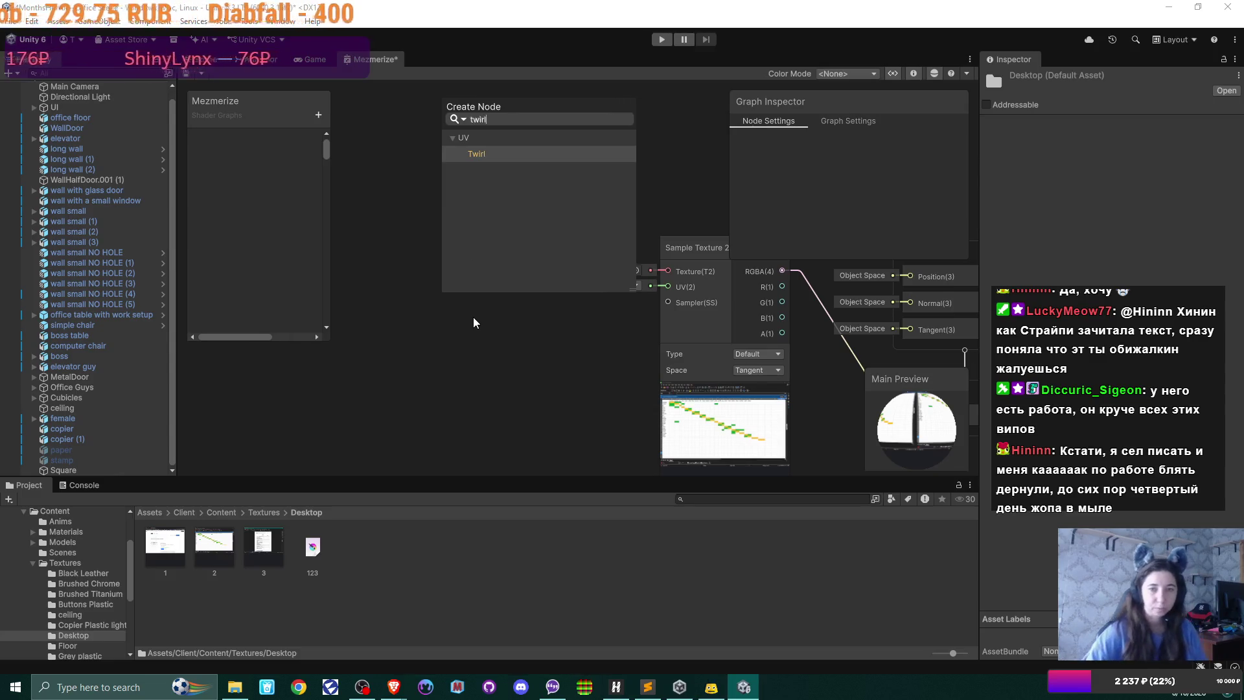
pyautogui.click(485, 154)
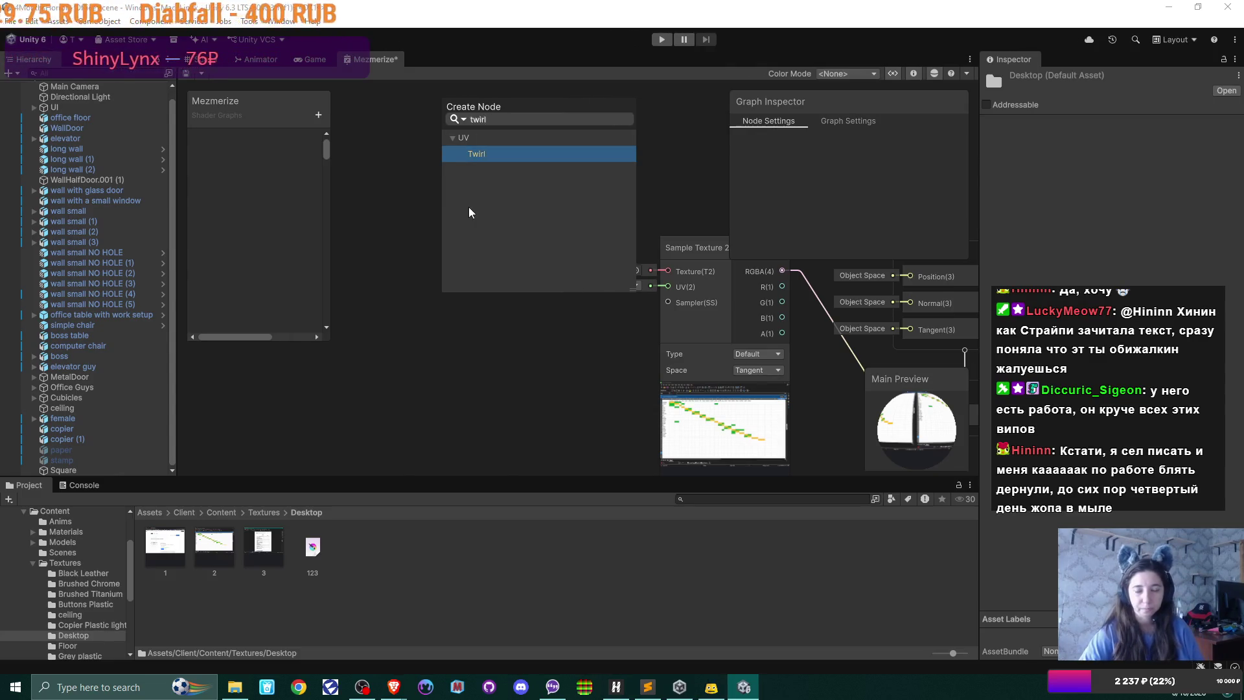
pyautogui.doubleClick(482, 153)
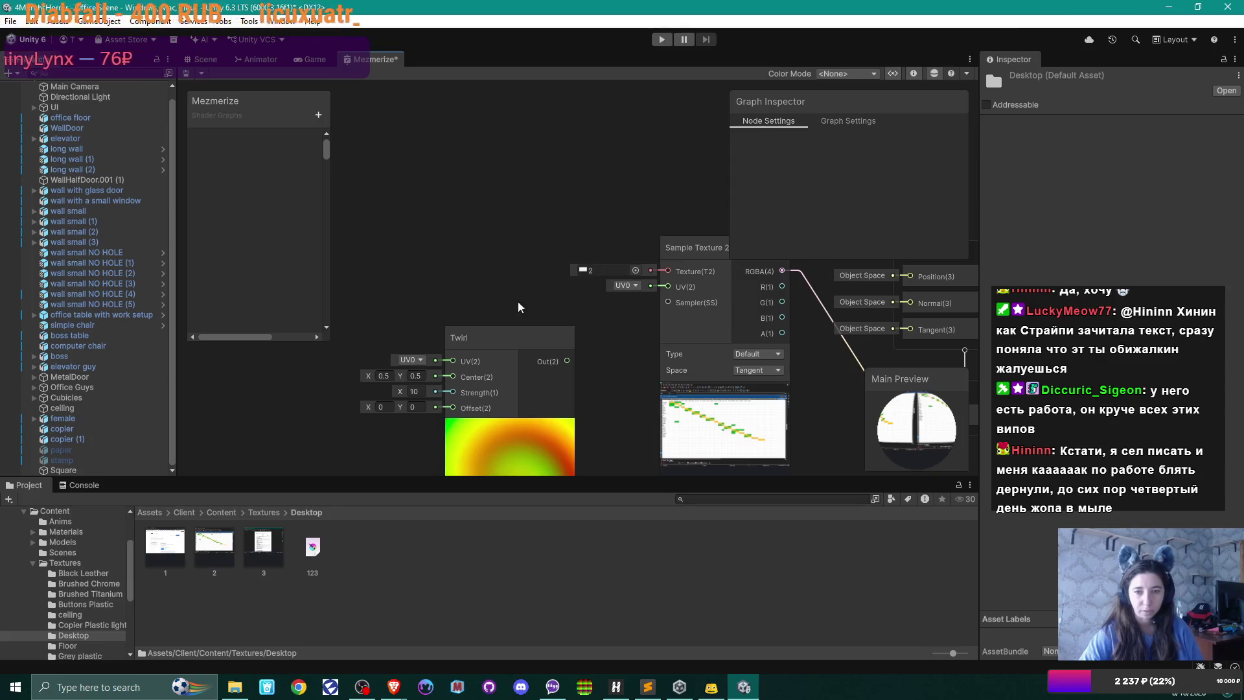
pyautogui.moveTo(518, 301)
pyautogui.mouseDown()
pyautogui.moveTo(503, 307)
pyautogui.moveTo(483, 241)
pyautogui.moveTo(484, 264)
pyautogui.moveTo(674, 289)
pyautogui.mouseUp()
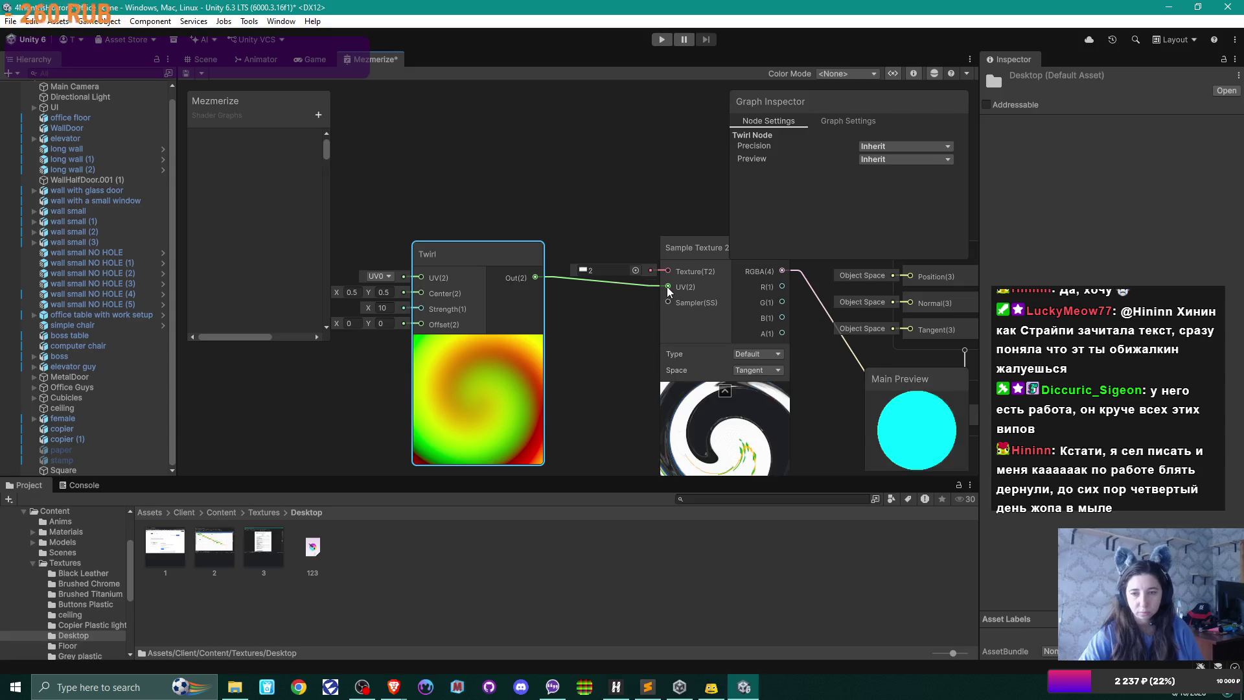
# - Make room on the left of the graph and search the node list for 'rotat'
pyautogui.scroll(-1, 754, 447)
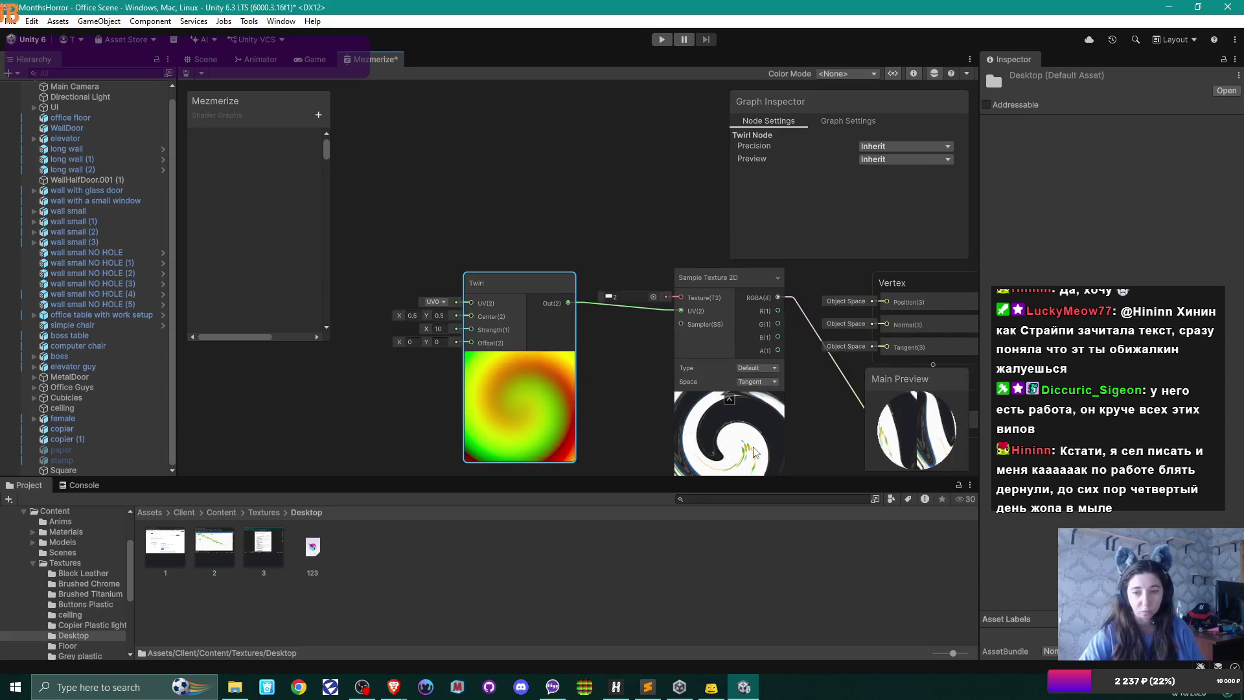
pyautogui.moveTo(419, 416); pyautogui.dragTo(621, 408)
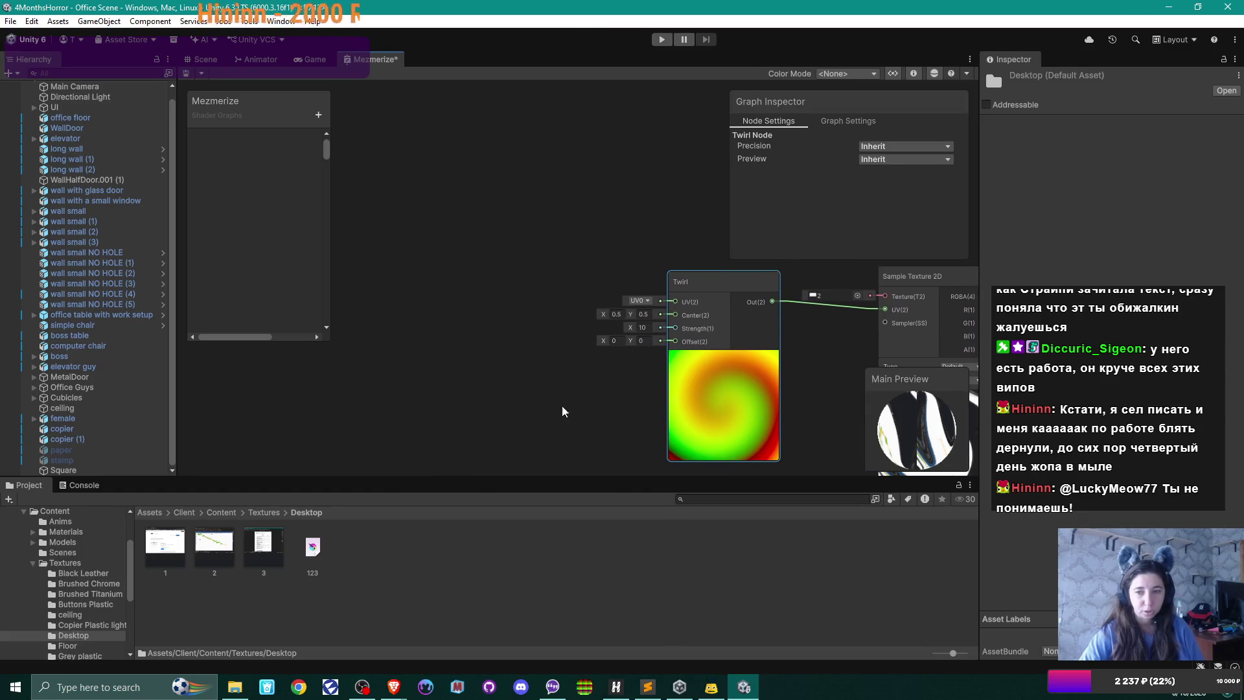
pyautogui.rightClick(496, 324)
pyautogui.click(529, 333)
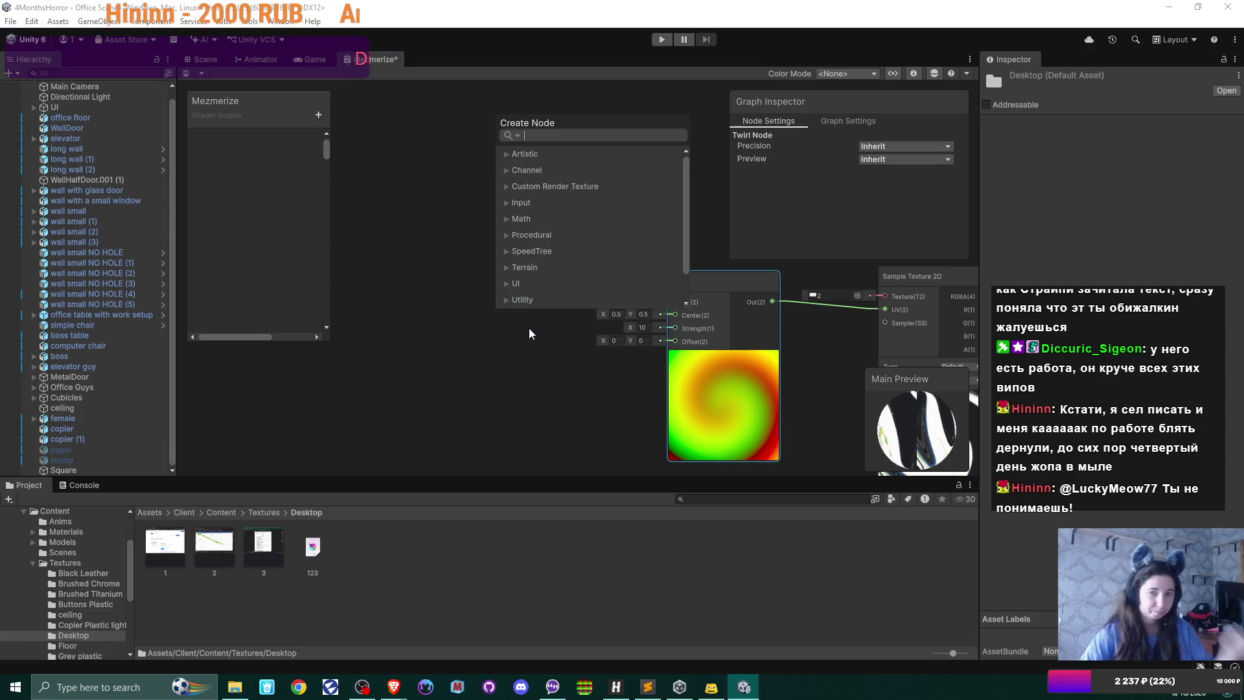
pyautogui.write('rotat')
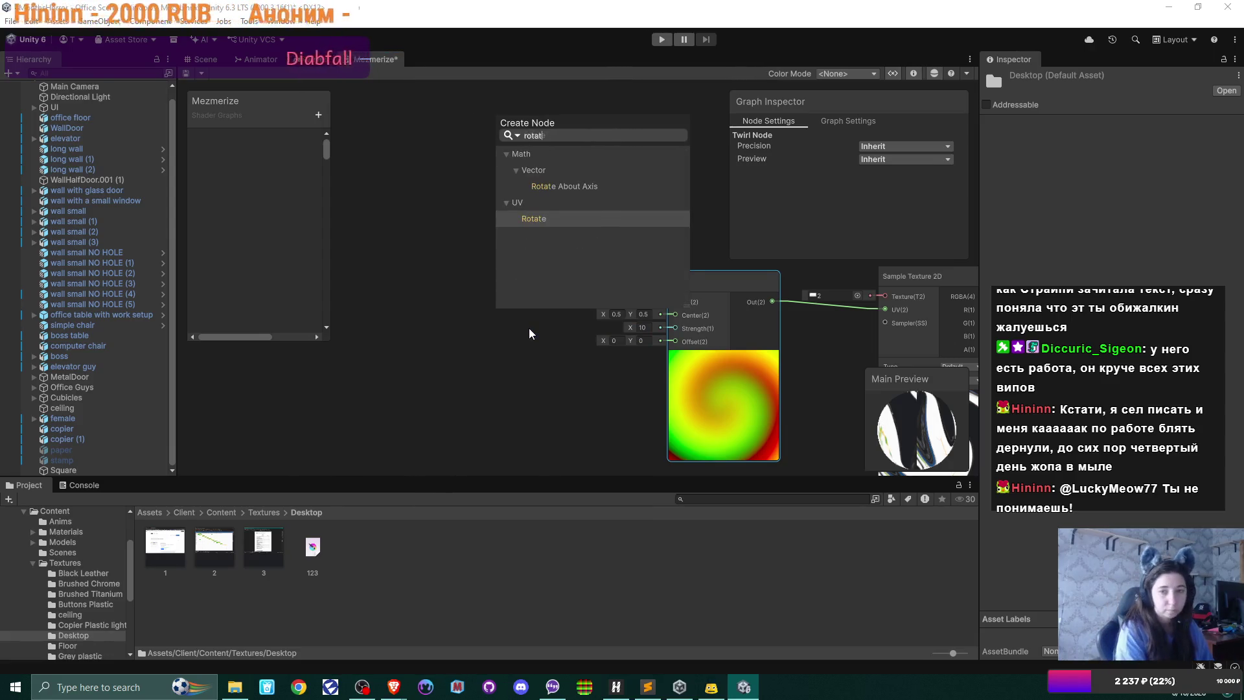
# - Add a Rotate node and place it left of the Twirl node
pyautogui.click(535, 219)
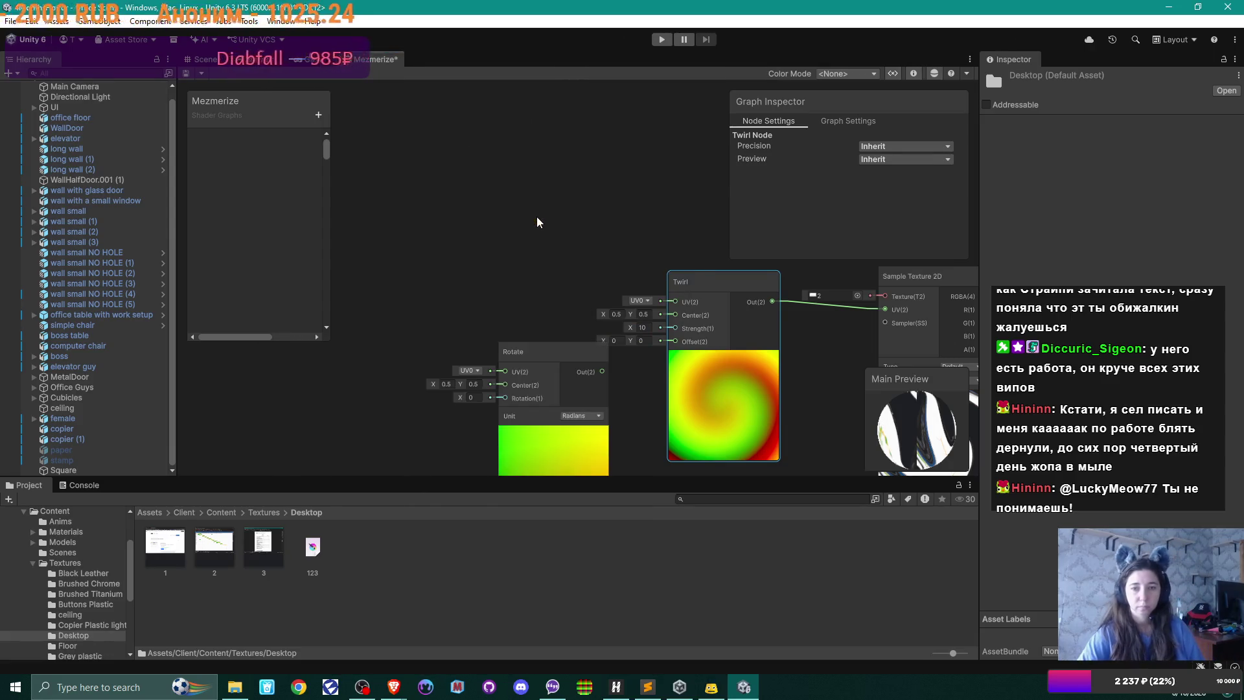
pyautogui.moveTo(546, 345)
pyautogui.mouseDown()
pyautogui.moveTo(488, 282)
pyautogui.moveTo(574, 303)
pyautogui.moveTo(675, 301)
pyautogui.mouseUp()
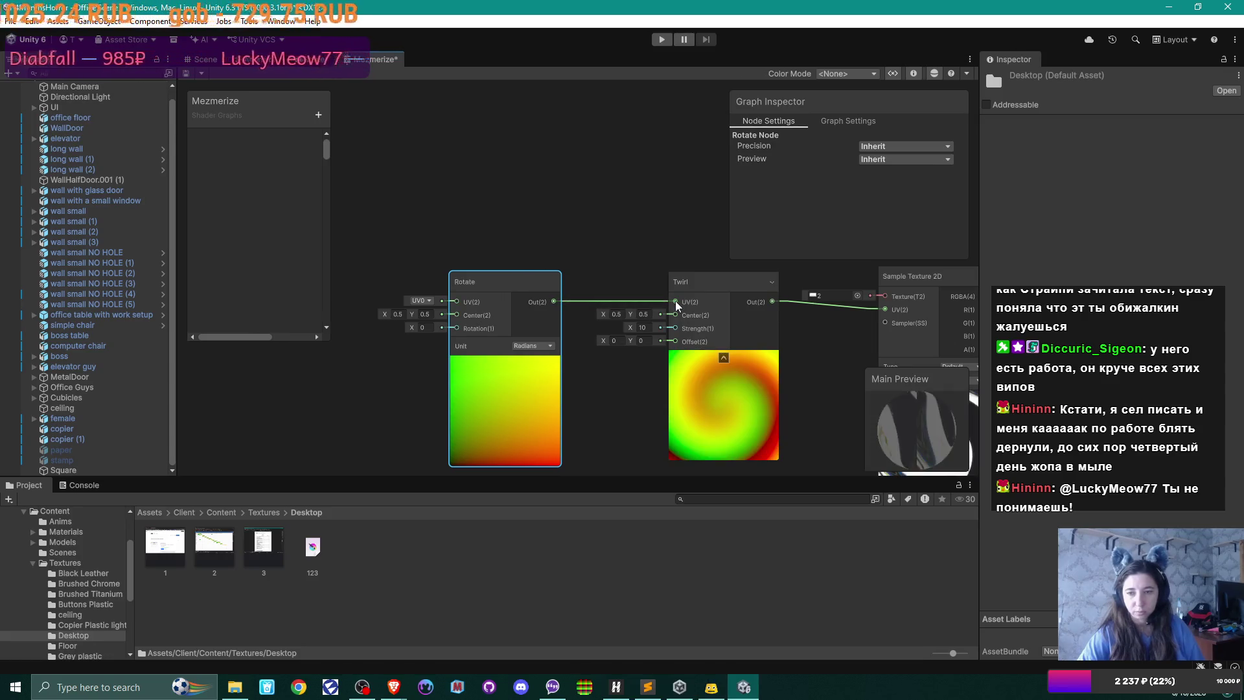
pyautogui.rightClick(526, 382)
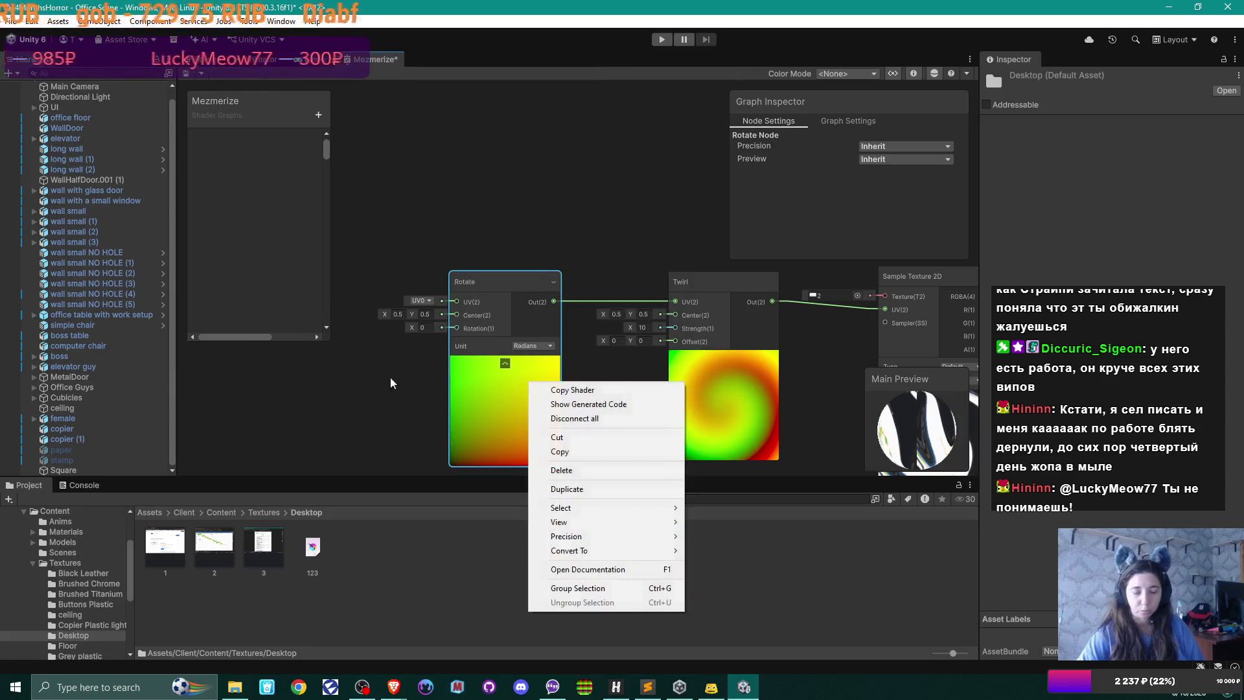
# - Add a Time node below-left of the Rotate node to drive the rotation
pyautogui.rightClick(272, 381)
pyautogui.click(318, 391)
pyautogui.write('time')
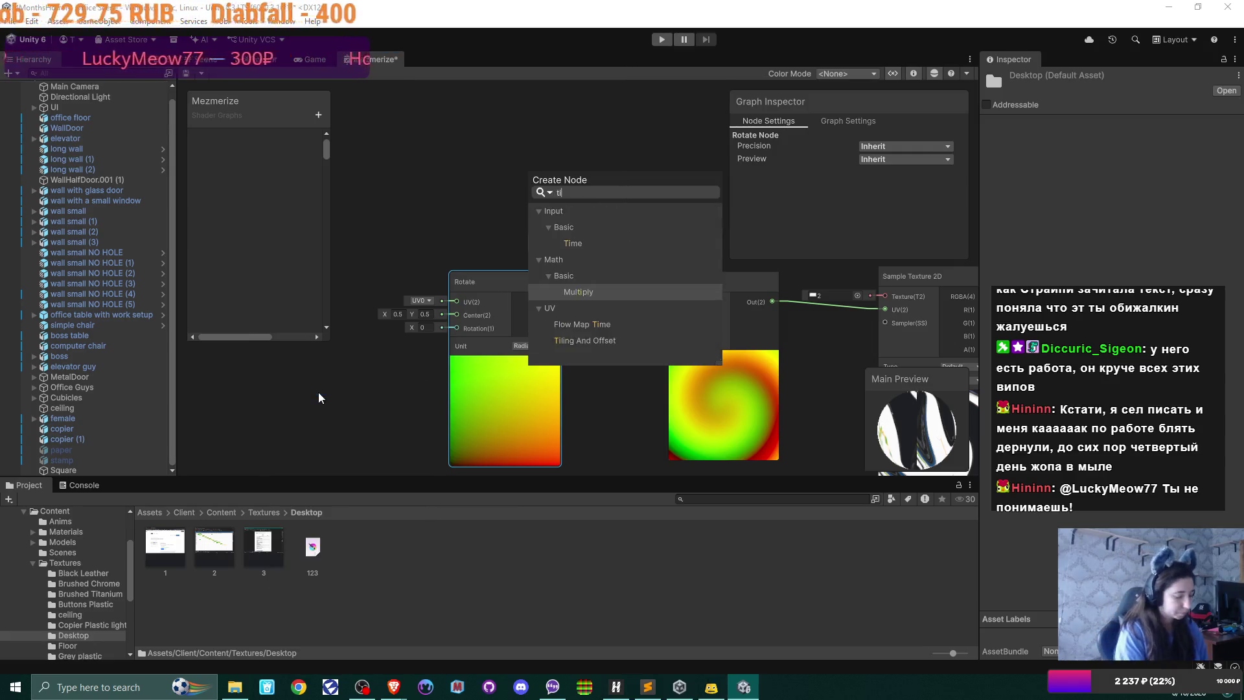
pyautogui.click(596, 241)
pyautogui.moveTo(571, 420)
pyautogui.mouseDown()
pyautogui.moveTo(495, 390)
pyautogui.moveTo(335, 367)
pyautogui.moveTo(302, 384)
pyautogui.moveTo(455, 332)
pyautogui.mouseUp()
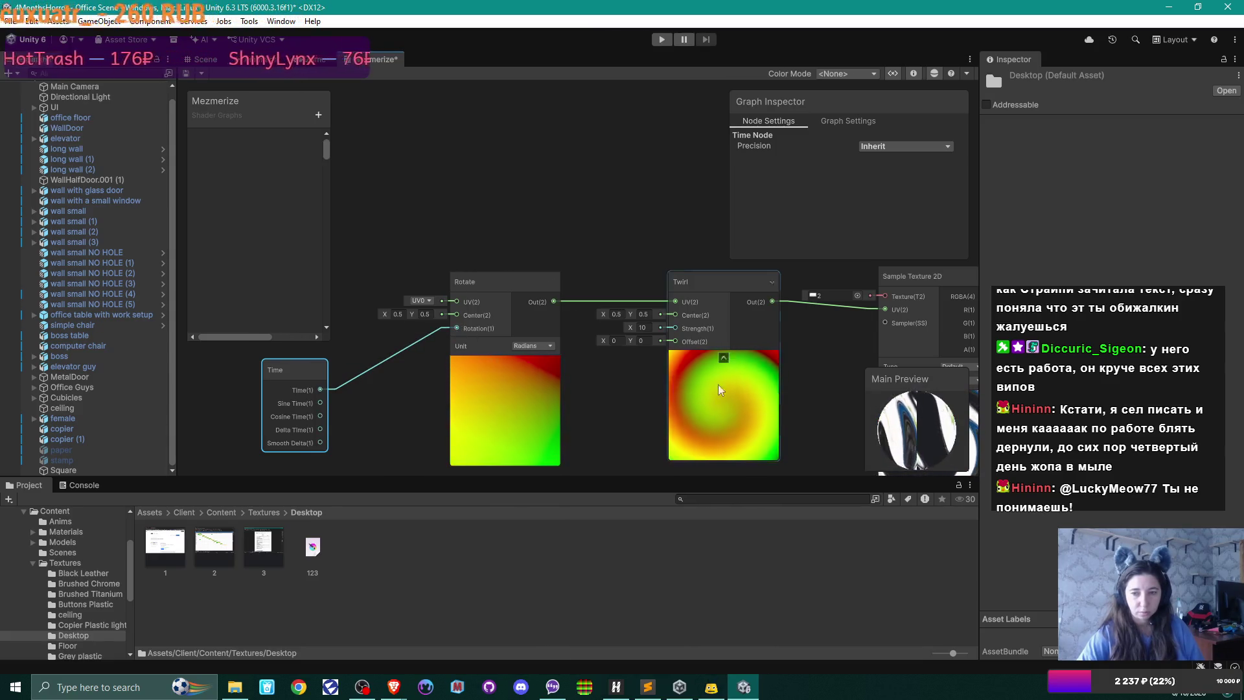
pyautogui.moveTo(821, 392); pyautogui.dragTo(608, 360)
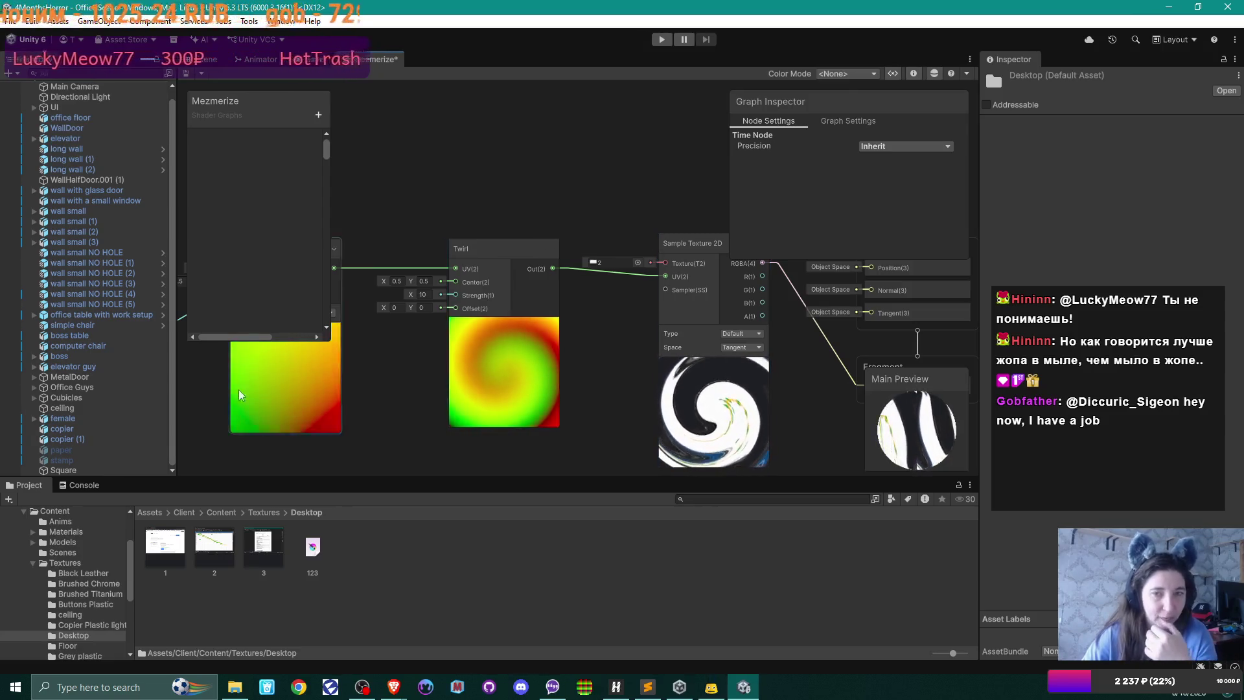
# - Save the Mezmerize shader graph and fly the Scene view camera through the office
pyautogui.hotkey('ctrl', 's')
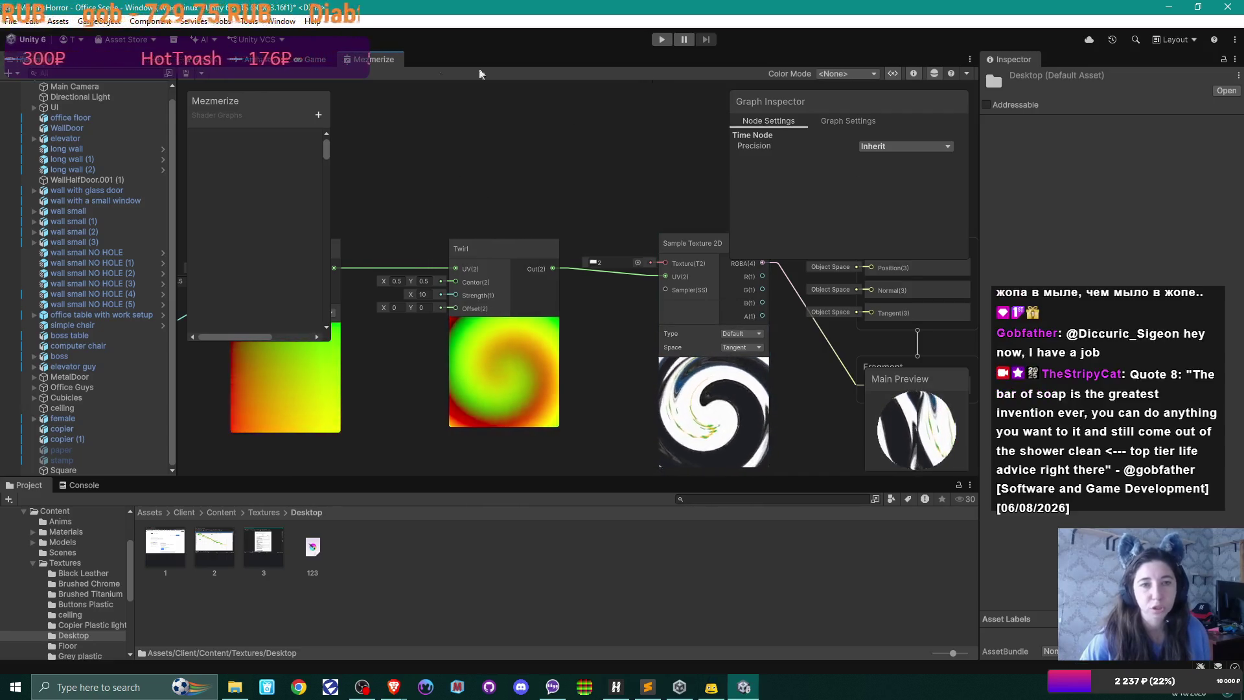
pyautogui.hotkey('ctrl', '1')
pyautogui.moveTo(563, 272)
pyautogui.mouseDown()
pyautogui.moveTo(422, 292)
pyautogui.moveTo(678, 265)
pyautogui.moveTo(348, 281)
pyautogui.moveTo(474, 257)
pyautogui.moveTo(508, 301)
pyautogui.moveTo(696, 227)
pyautogui.mouseUp()
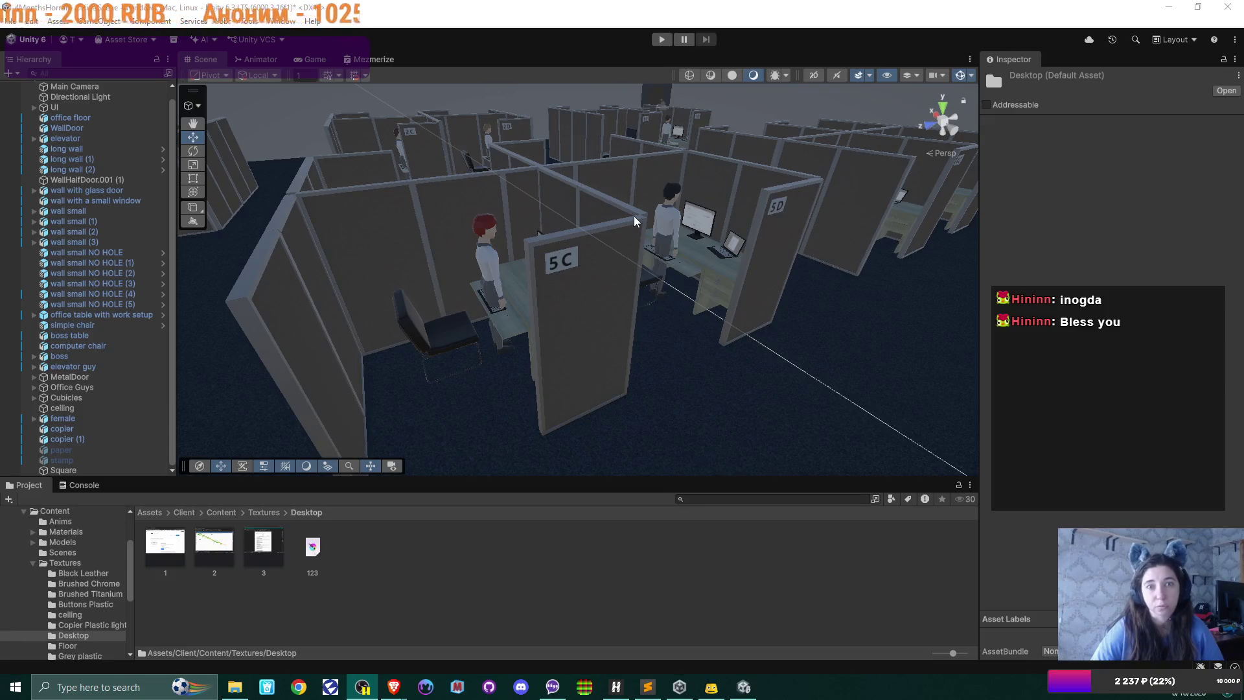
# - Delete the swirl-shaded test square from the office scene, then view the cubicle rows
pyautogui.moveTo(616, 251)
pyautogui.mouseDown()
pyautogui.moveTo(753, 241)
pyautogui.moveTo(550, 196)
pyautogui.moveTo(640, 188)
pyautogui.mouseUp()
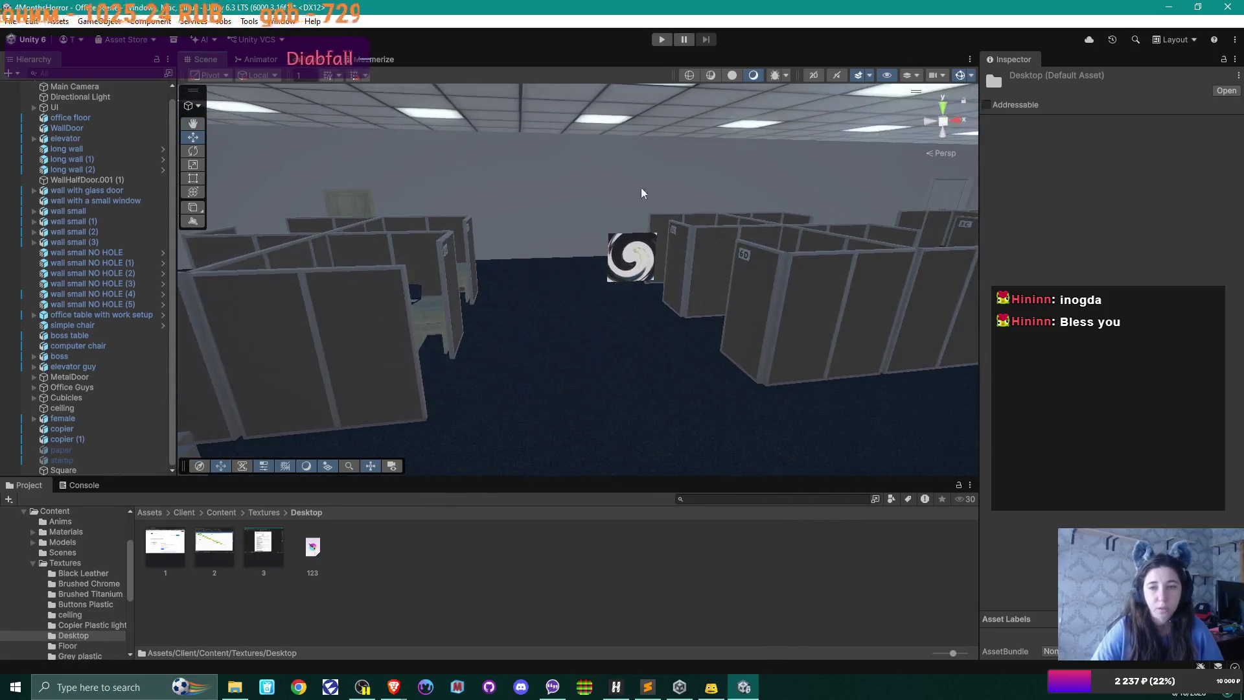
pyautogui.click(633, 264)
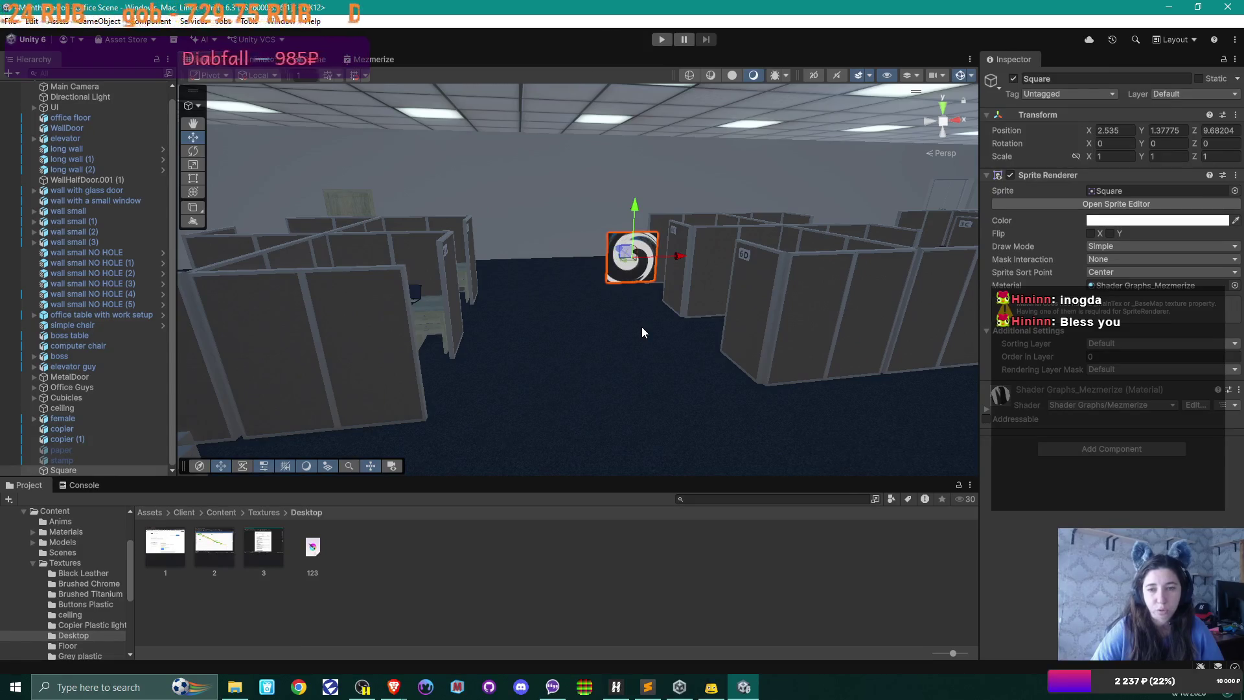
pyautogui.press('Delete')
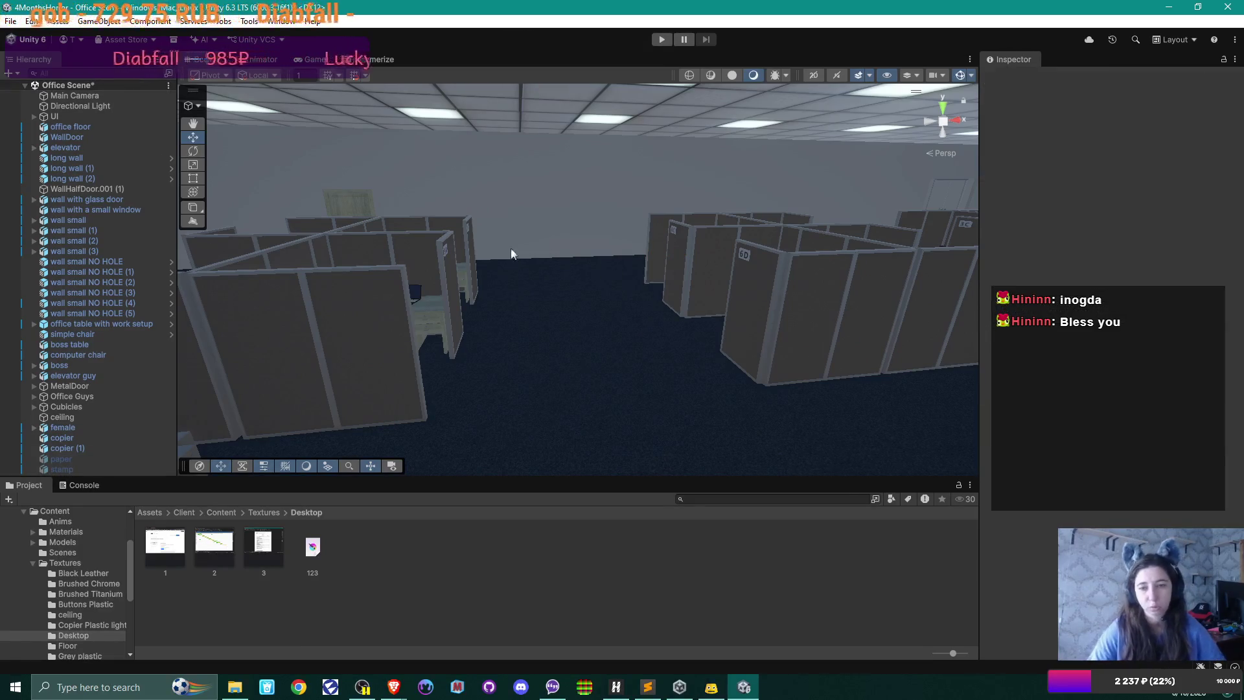
pyautogui.moveTo(511, 247)
pyautogui.mouseDown()
pyautogui.moveTo(714, 239)
pyautogui.moveTo(741, 280)
pyautogui.moveTo(697, 297)
pyautogui.mouseUp()
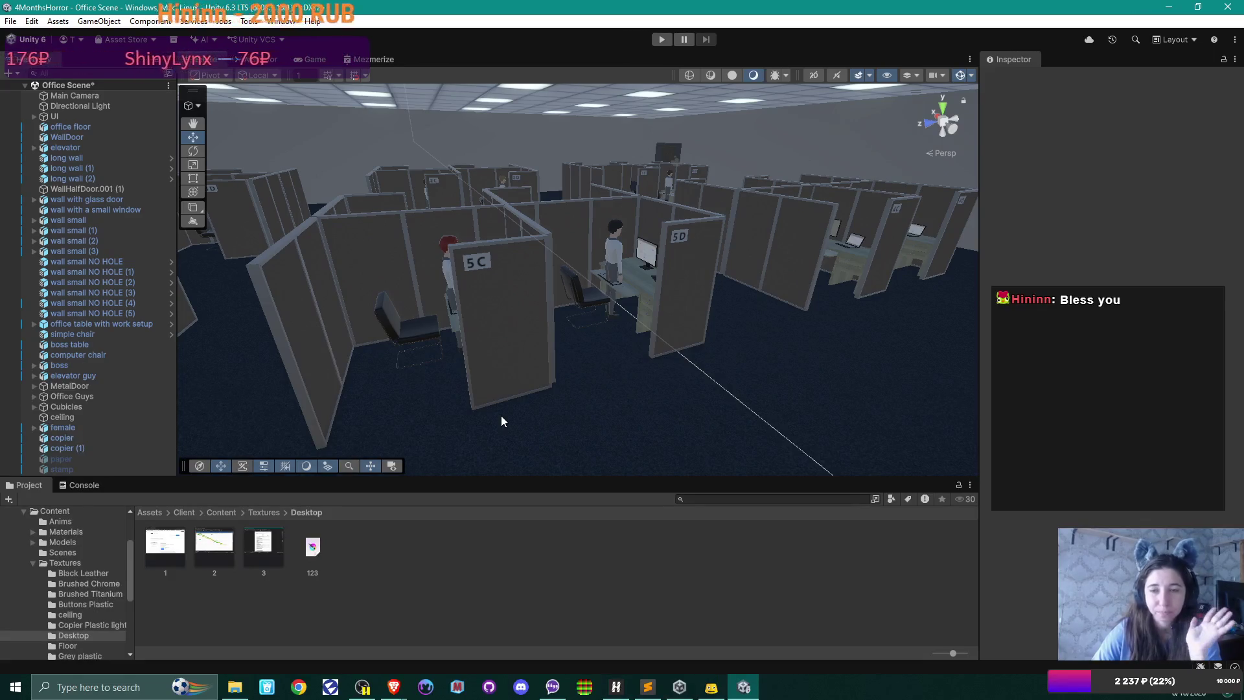
pyautogui.moveTo(625, 338)
pyautogui.mouseDown()
pyautogui.moveTo(536, 352)
pyautogui.moveTo(689, 333)
pyautogui.moveTo(660, 350)
pyautogui.moveTo(597, 333)
pyautogui.mouseUp()
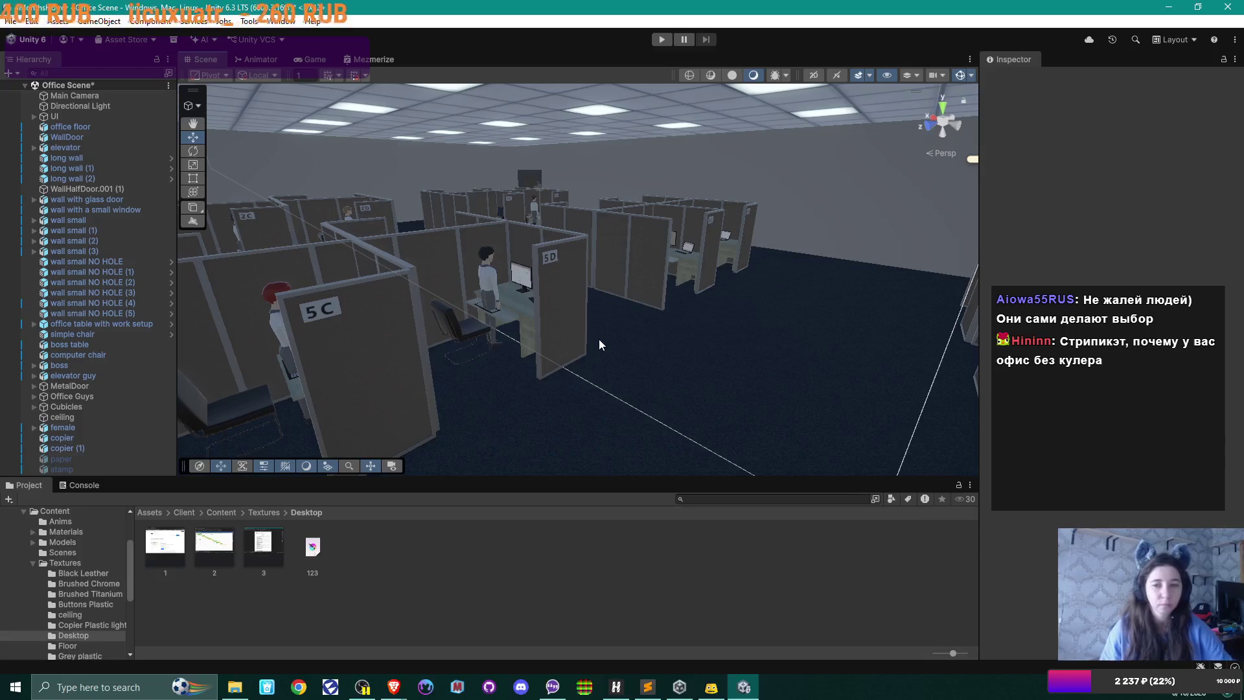
pyautogui.moveTo(651, 355)
pyautogui.mouseDown()
pyautogui.moveTo(608, 320)
pyautogui.moveTo(688, 224)
pyautogui.mouseUp()
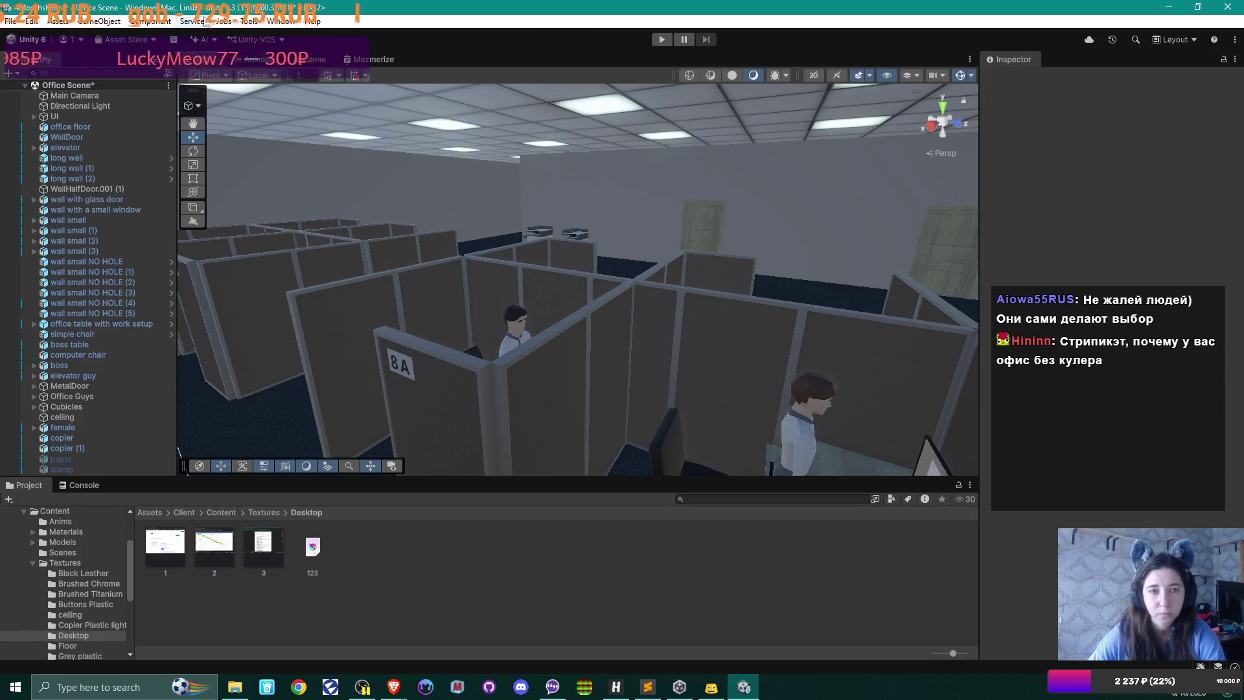
# - Open the Localization Tables from Window > Asset Management and scroll to the table's end
pyautogui.click(267, 22)
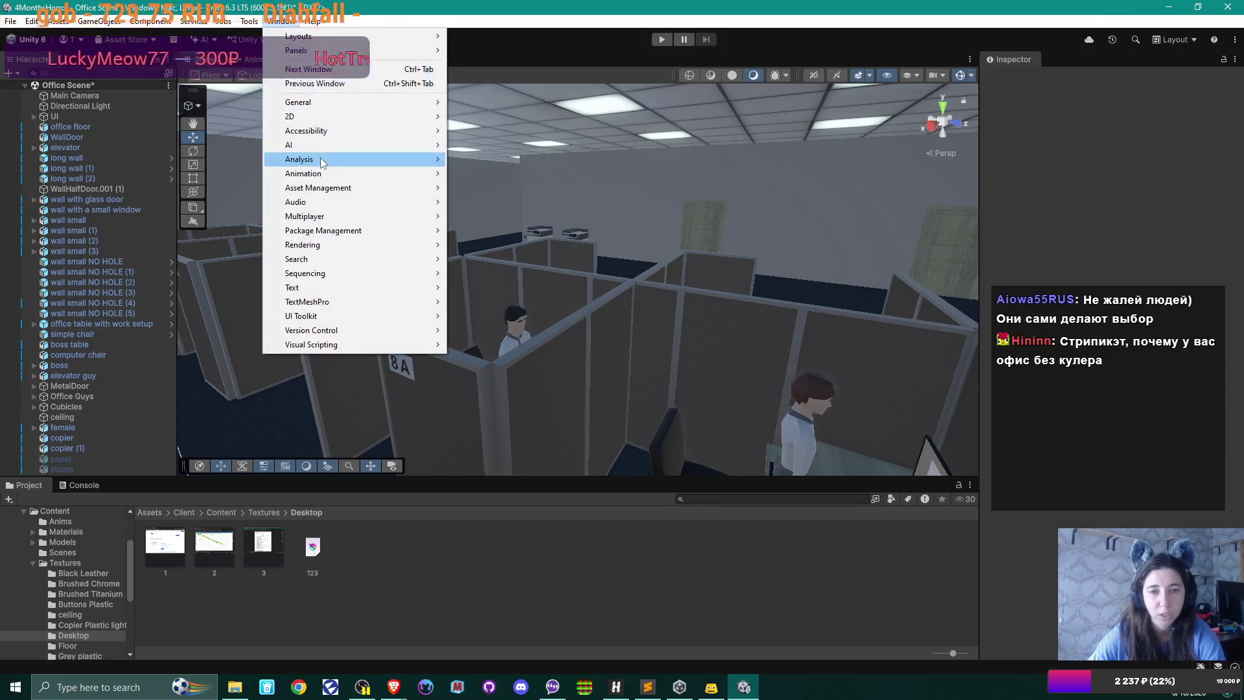
pyautogui.moveTo(348, 194)
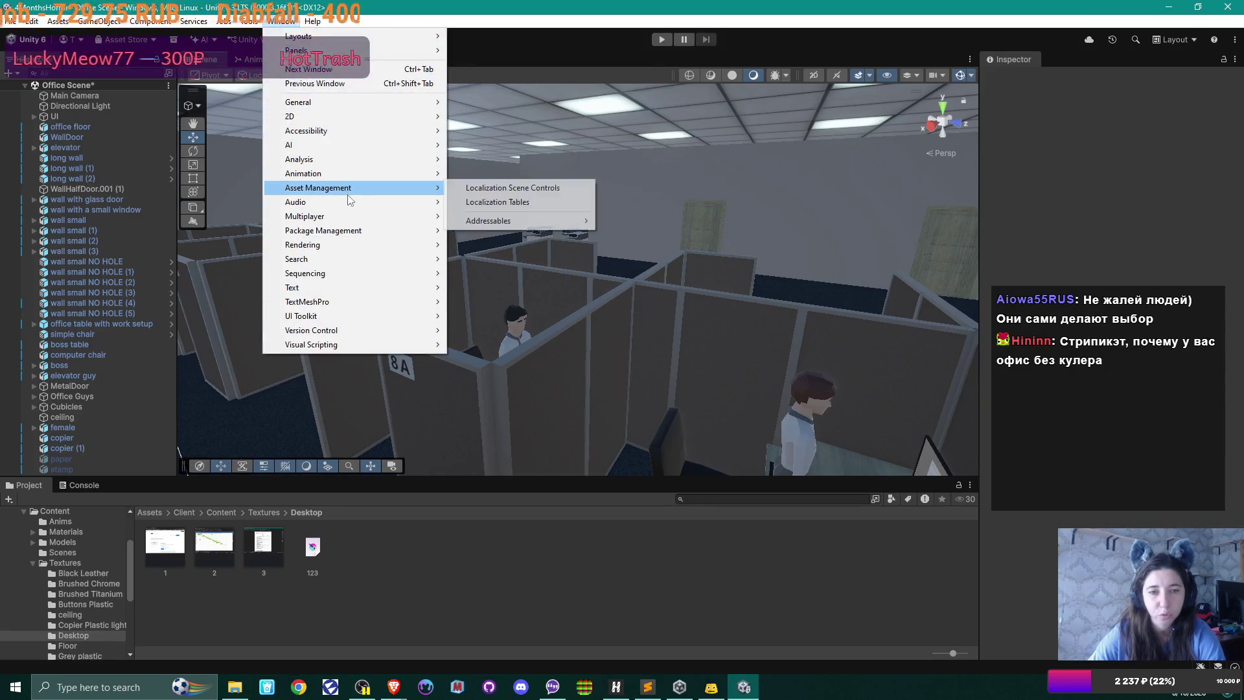
pyautogui.click(537, 202)
pyautogui.scroll(-15, 394, 314)
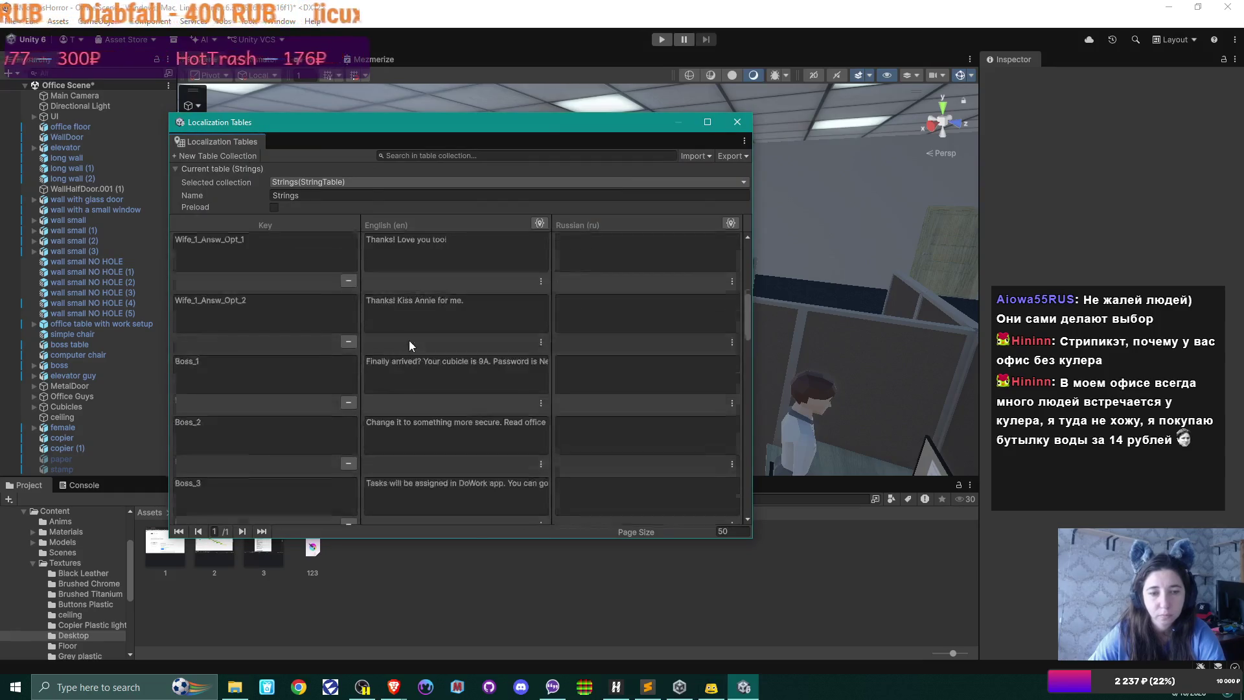
pyautogui.scroll(-10, 412, 355)
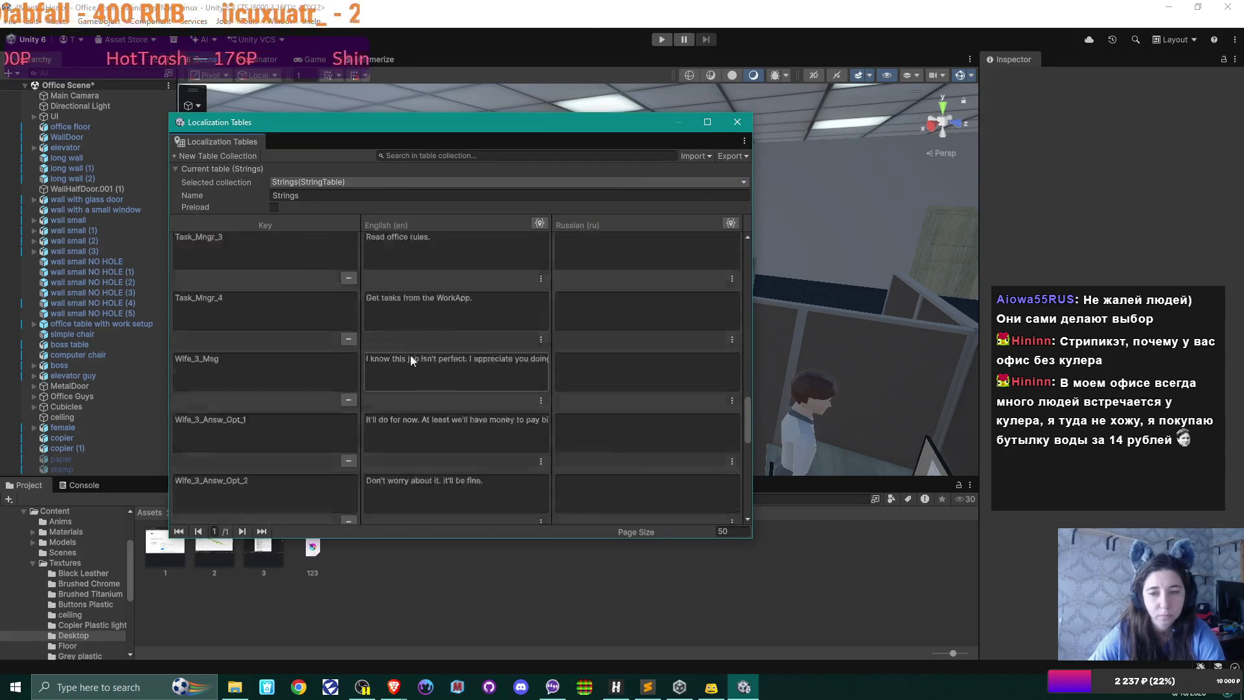
pyautogui.scroll(-3, 413, 361)
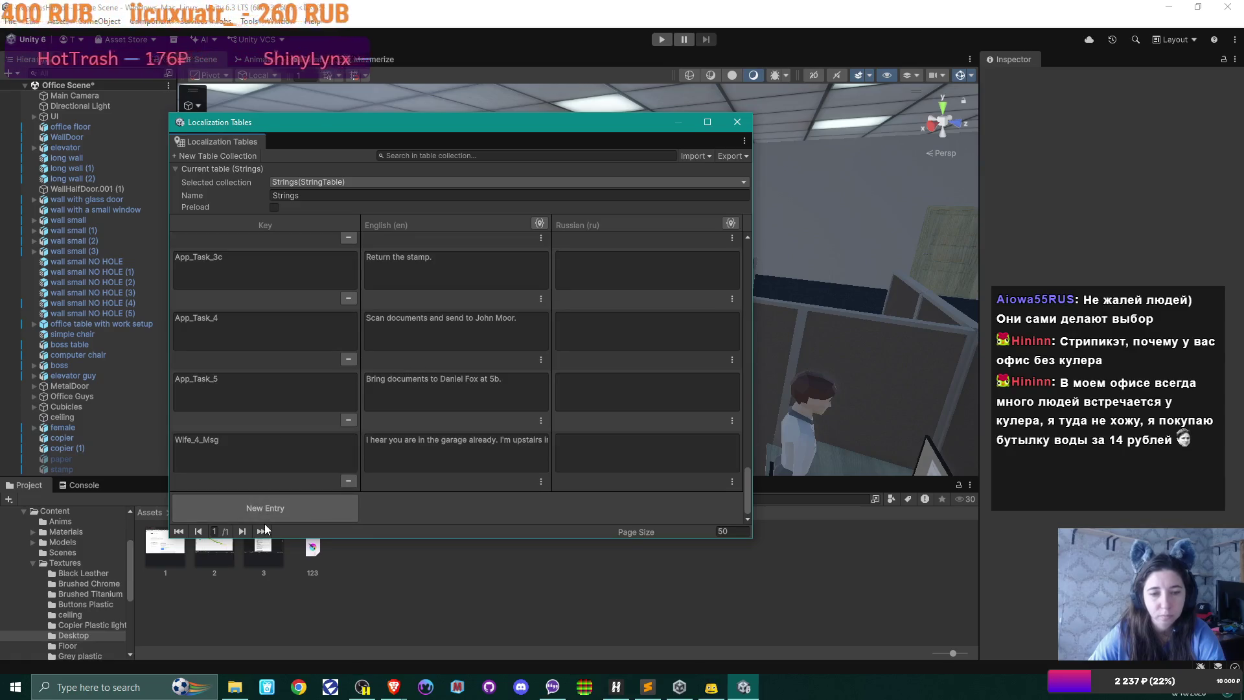
# - Add a Weird_coworker entry with English text 'Nice family you have there...'
pyautogui.click(262, 512)
pyautogui.click(235, 452)
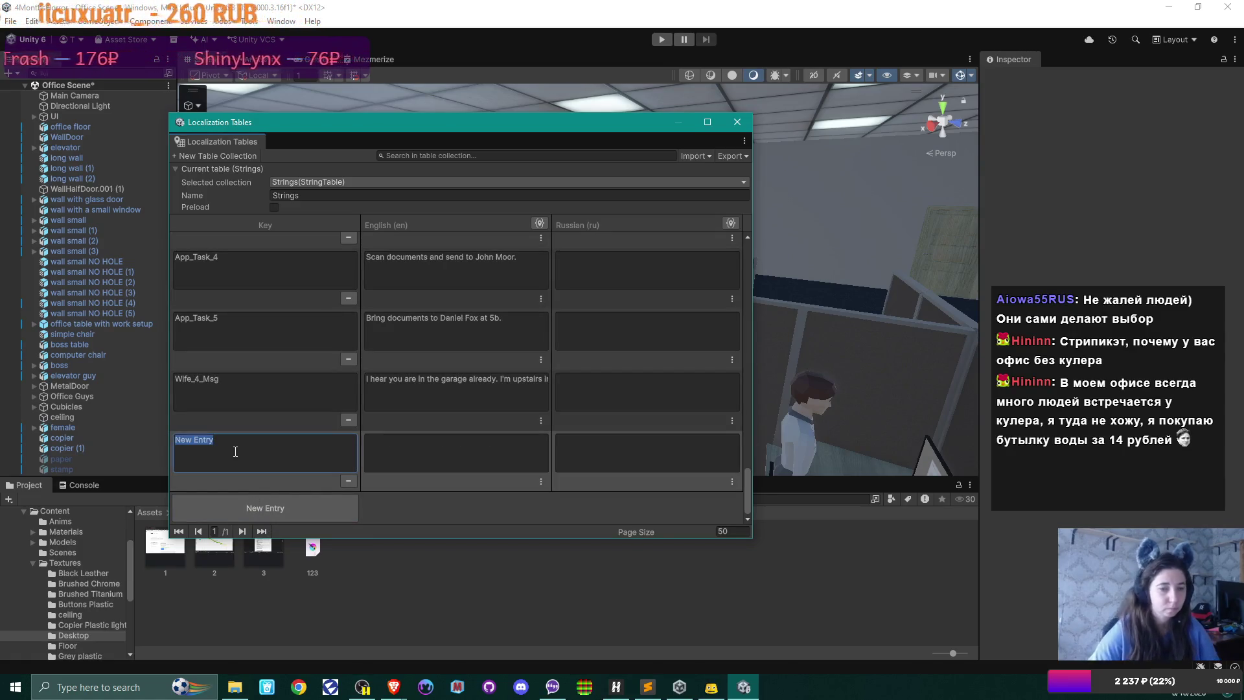
pyautogui.write('W')
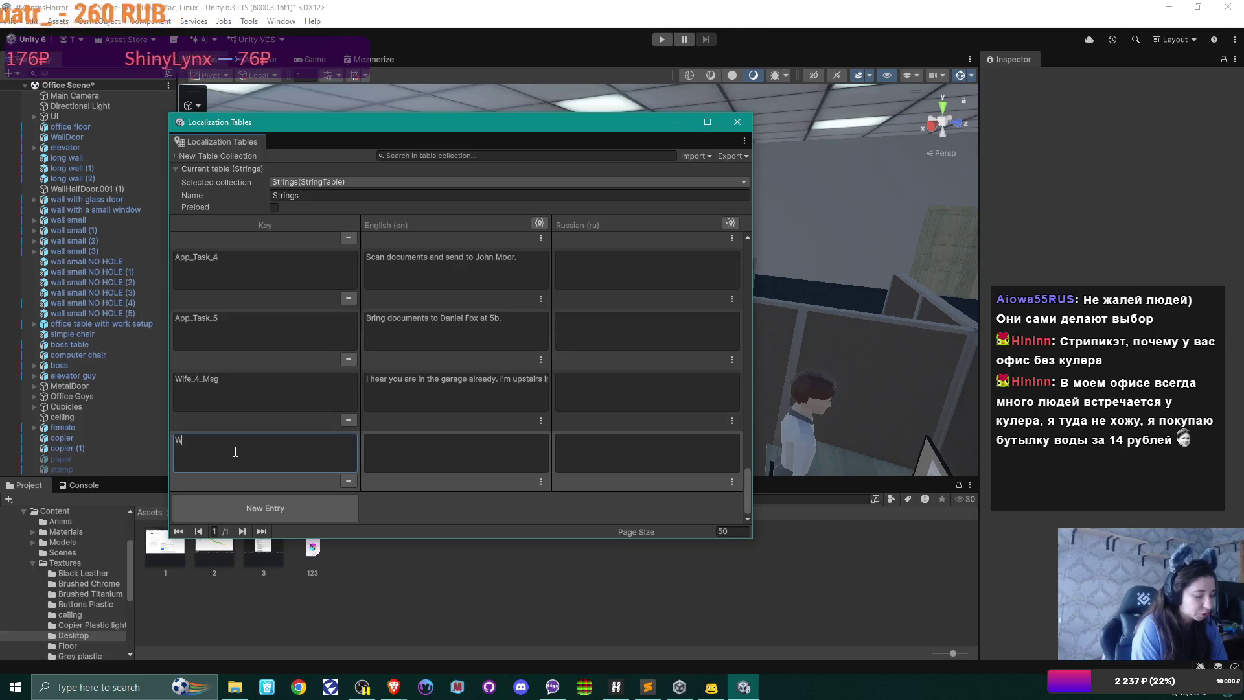
pyautogui.write('eir')
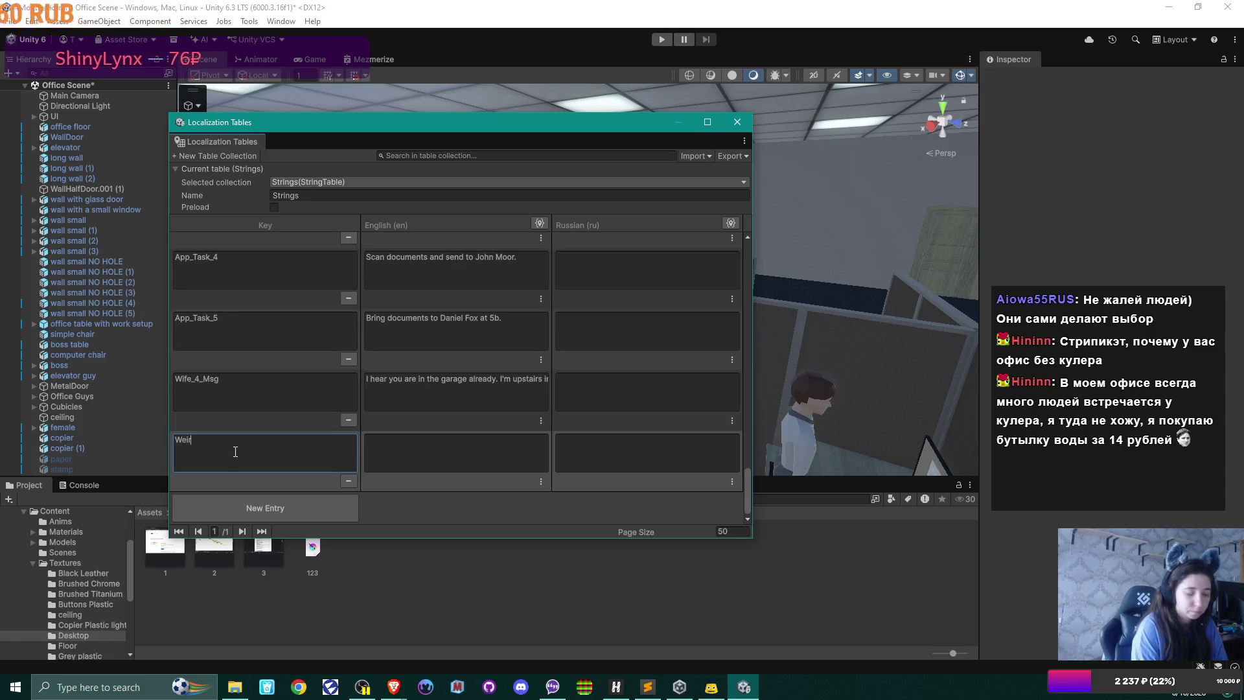
pyautogui.write('d')
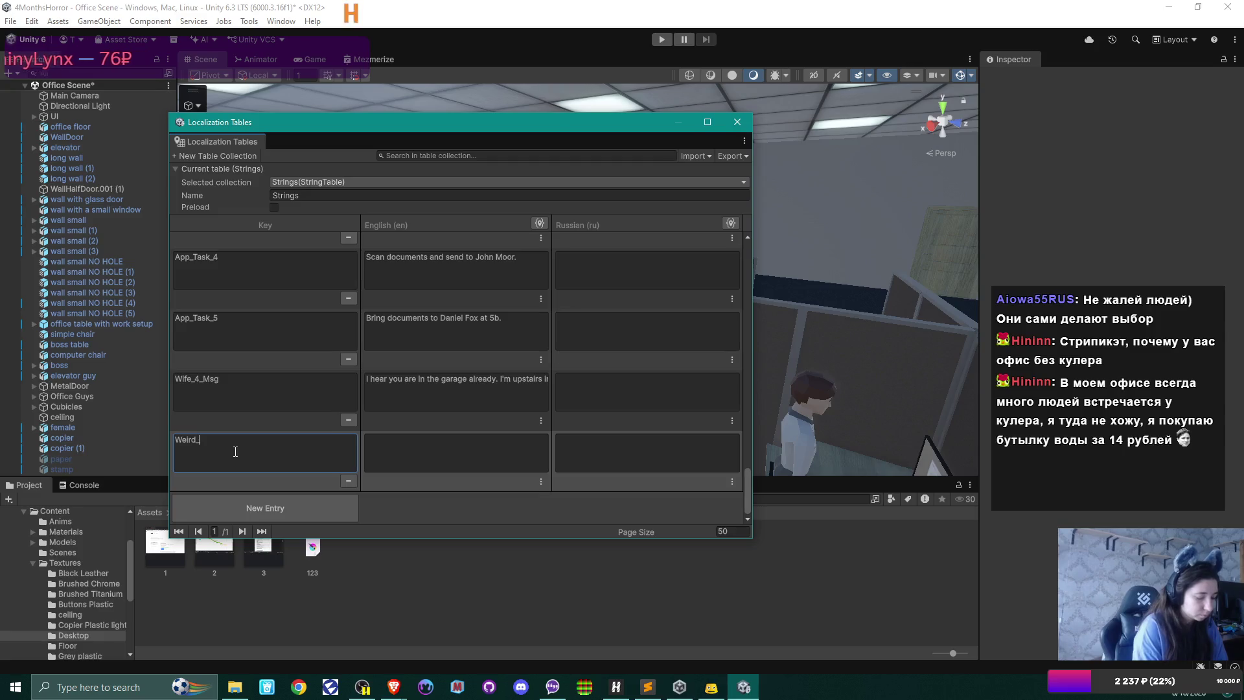
pyautogui.write('_coworker')
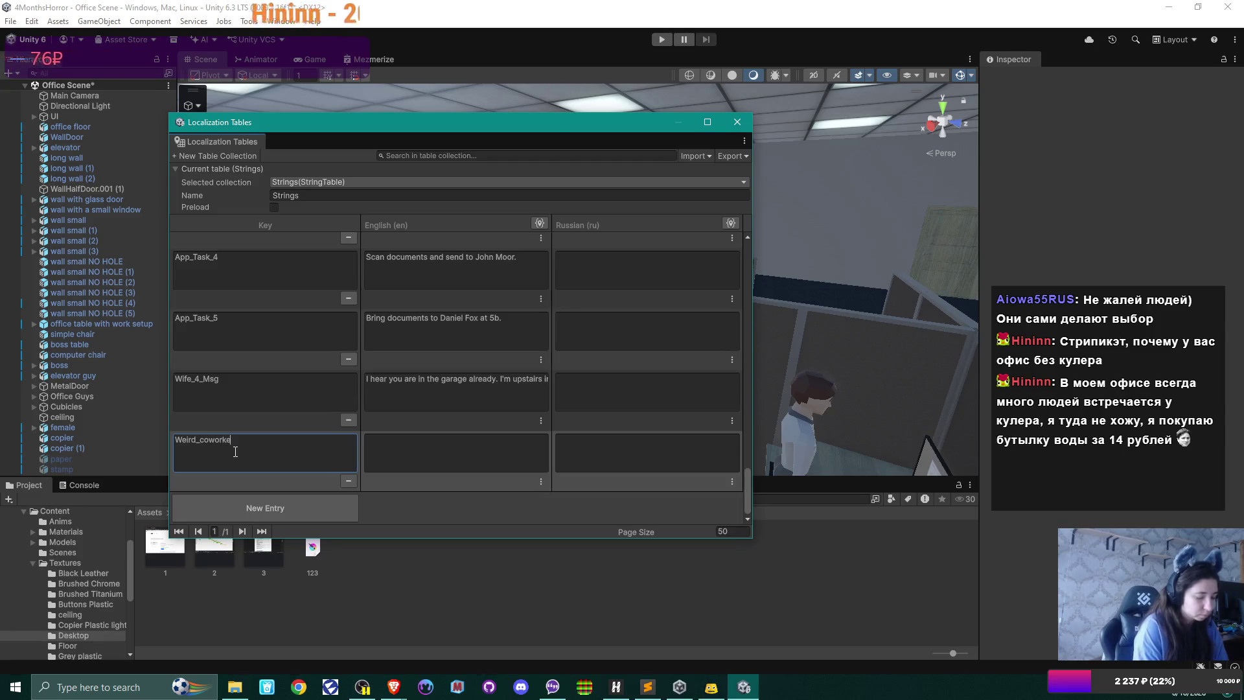
pyautogui.click(515, 463)
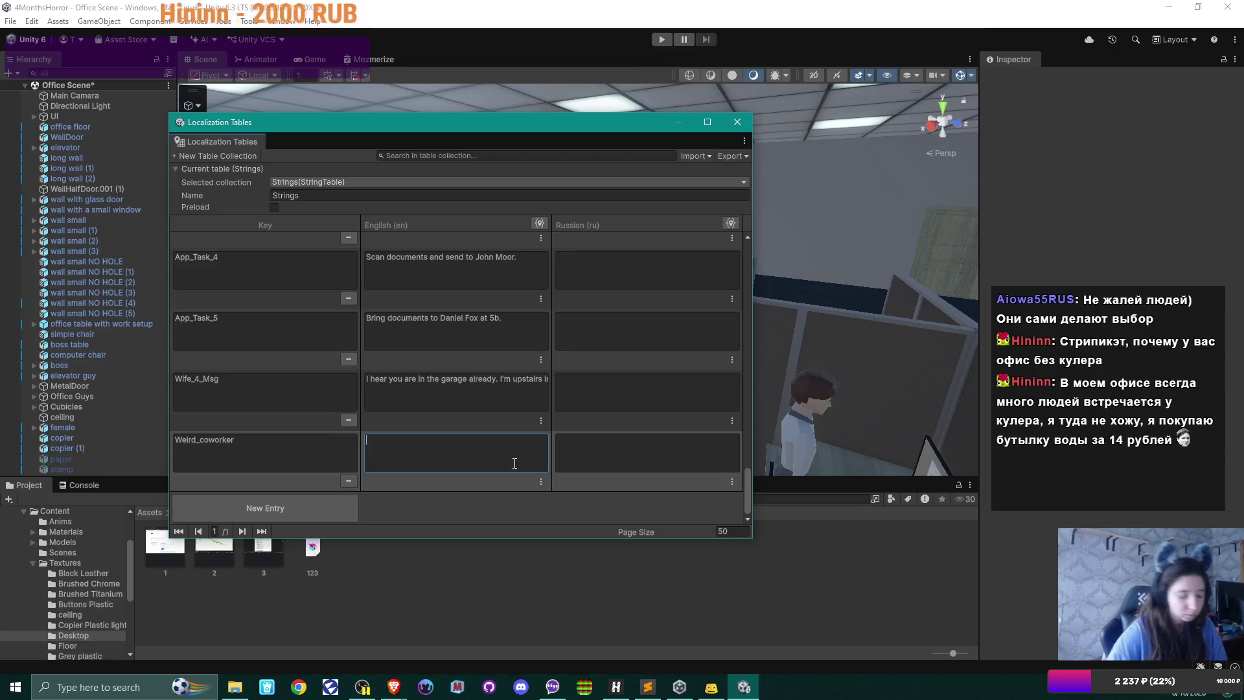
pyautogui.write('Nice fa')
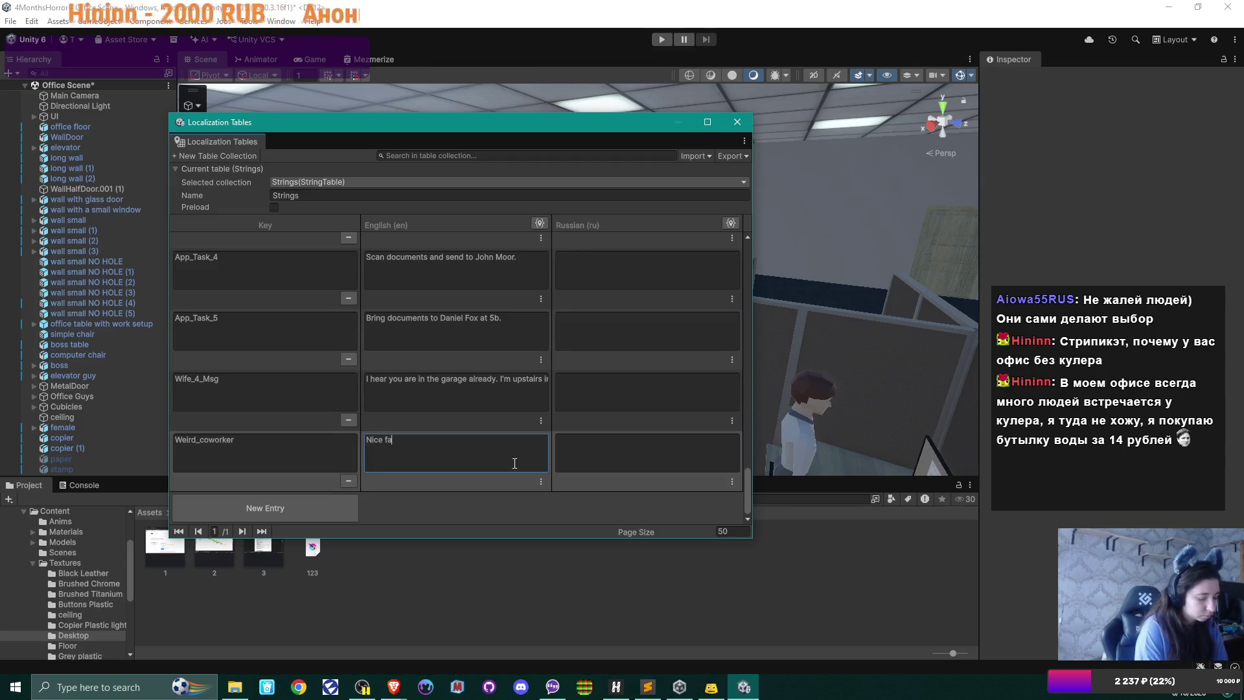
pyautogui.write('mily you')
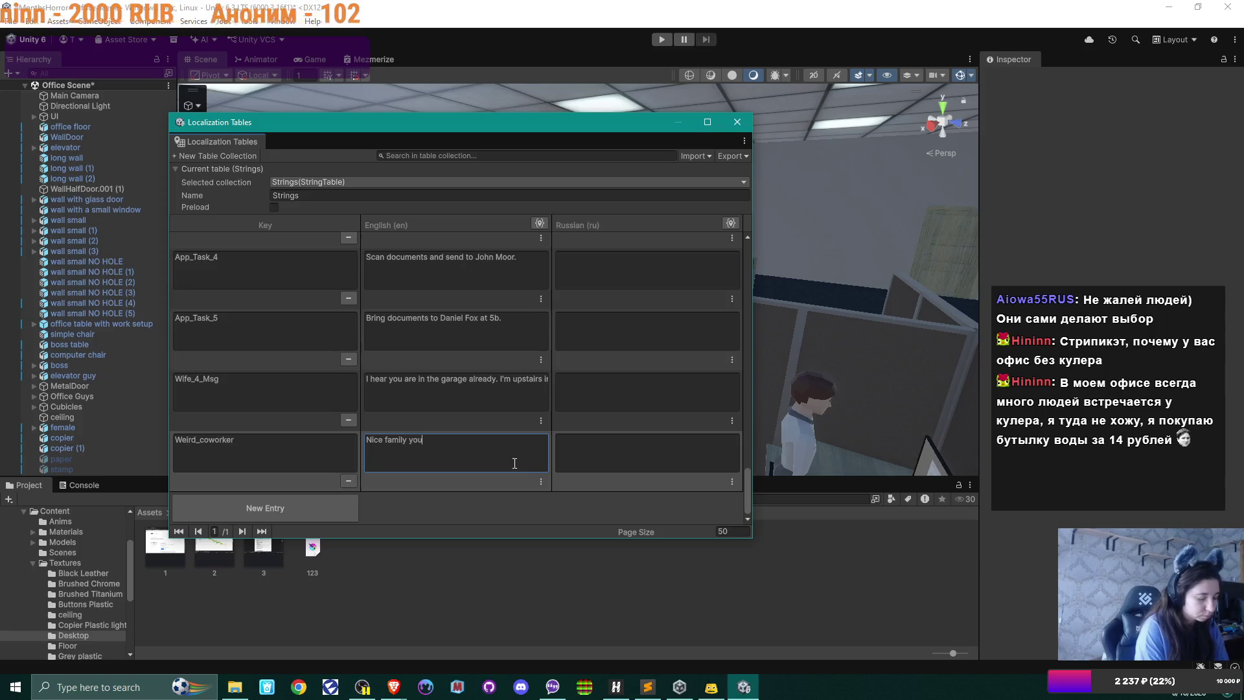
pyautogui.write(' have there')
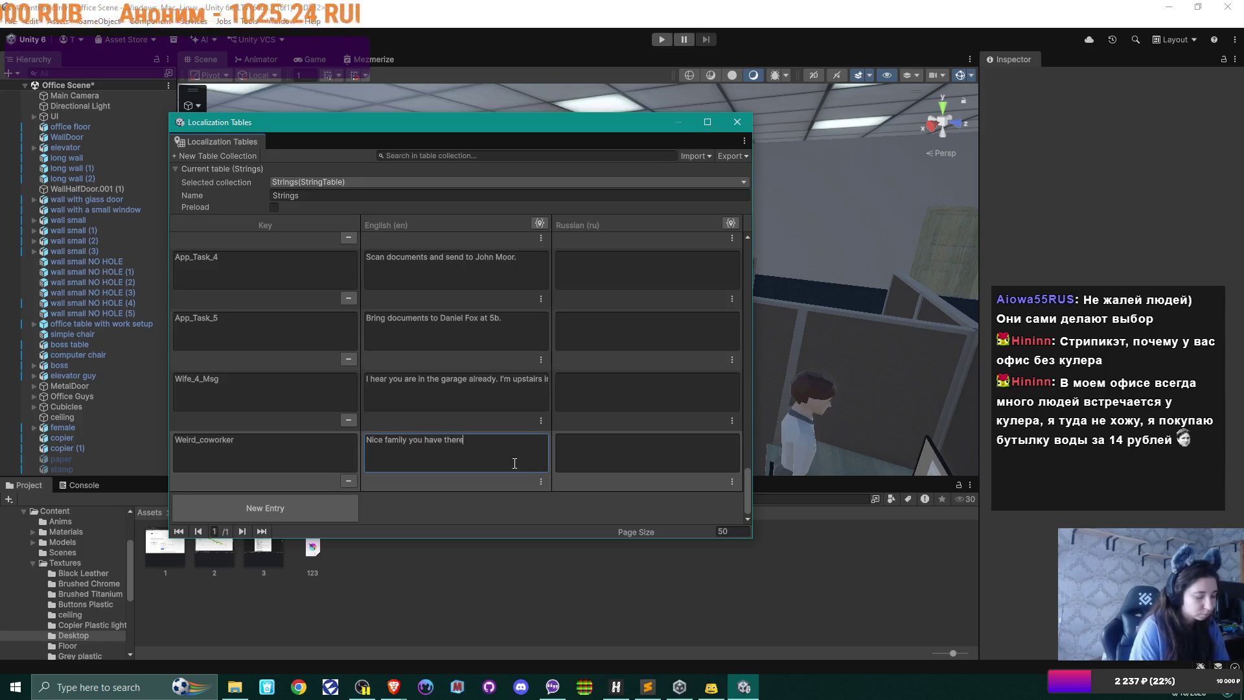
pyautogui.write('/')
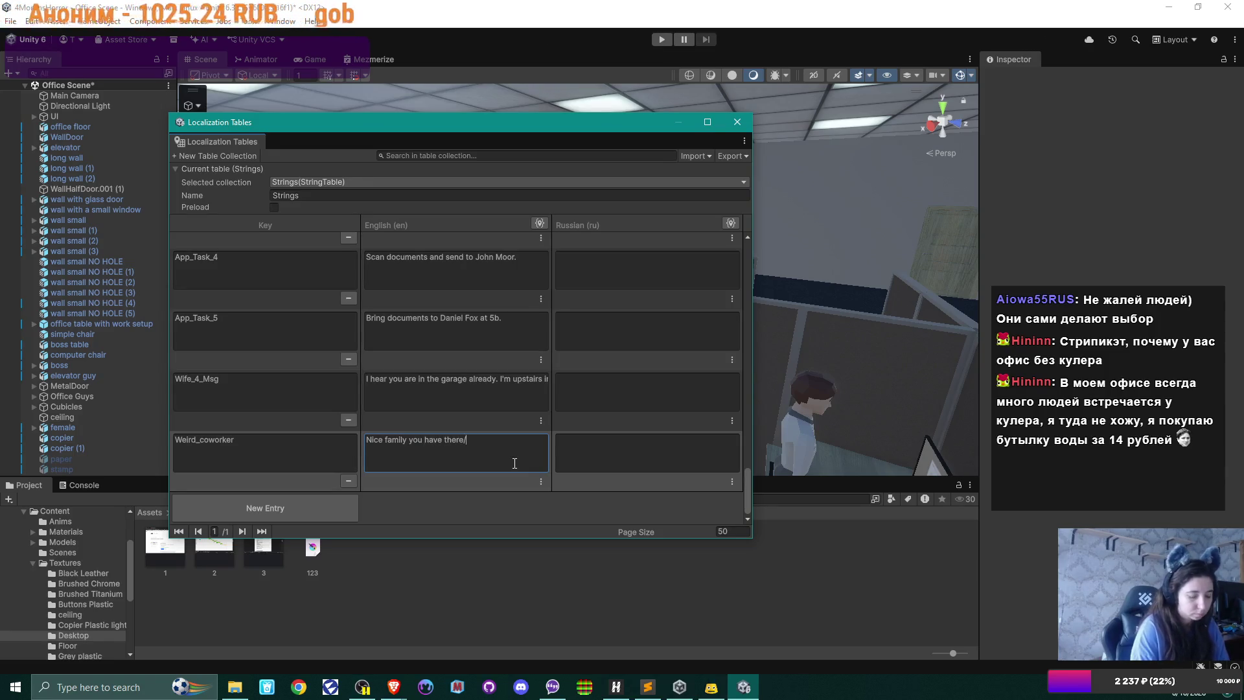
pyautogui.write('...')
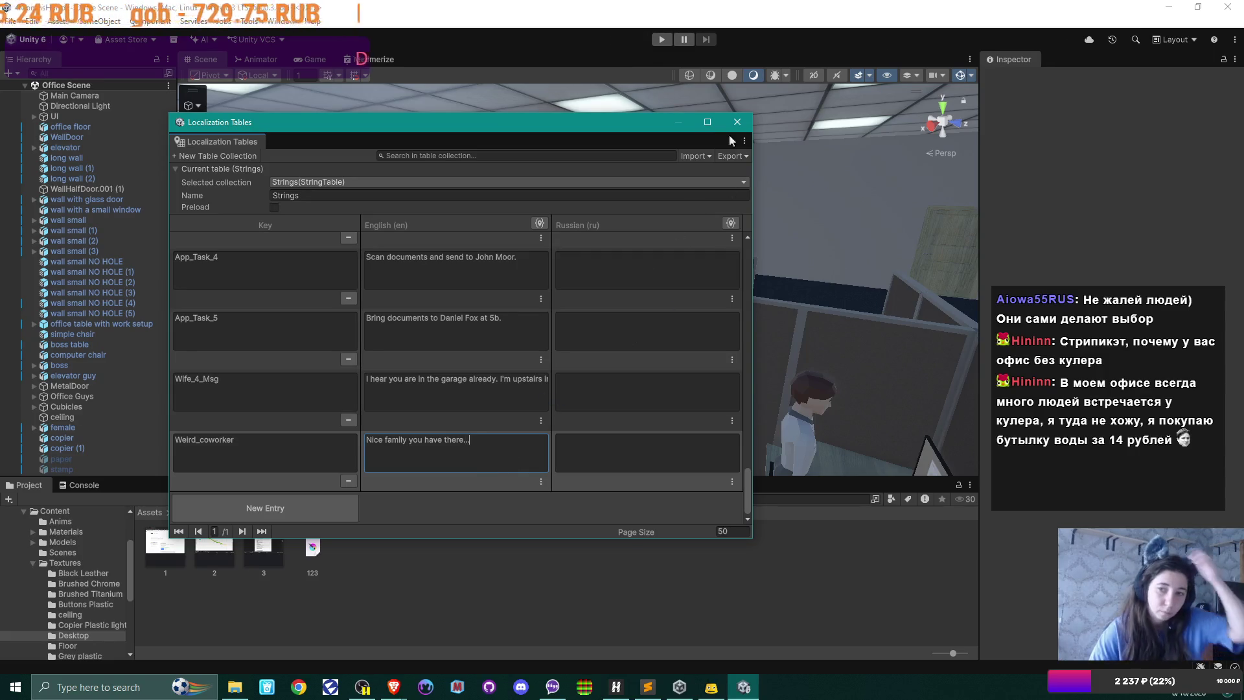
# - Close the Localization Tables window and look around the office cubicles toward cubicle 8B
pyautogui.click(741, 120)
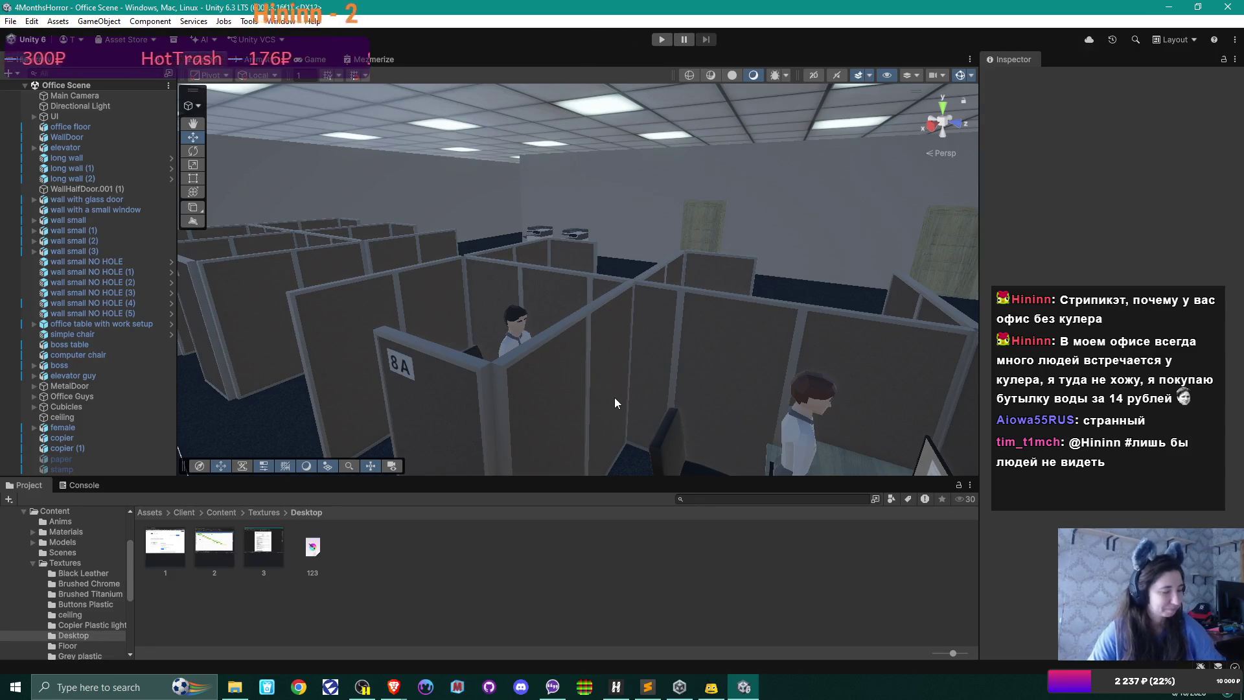
pyautogui.moveTo(676, 394)
pyautogui.mouseDown()
pyautogui.moveTo(507, 294)
pyautogui.moveTo(717, 290)
pyautogui.moveTo(583, 296)
pyautogui.moveTo(845, 267)
pyautogui.moveTo(589, 278)
pyautogui.moveTo(577, 304)
pyautogui.moveTo(725, 309)
pyautogui.moveTo(724, 320)
pyautogui.moveTo(659, 309)
pyautogui.mouseUp()
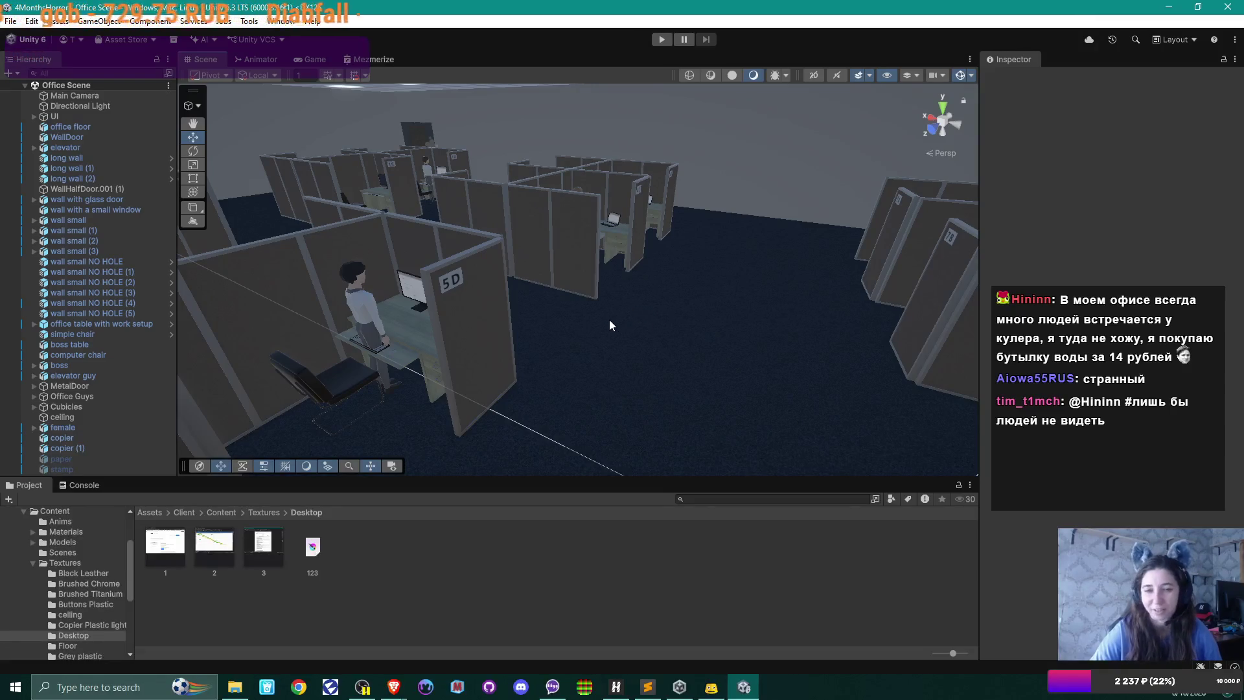
pyautogui.moveTo(609, 320)
pyautogui.mouseDown()
pyautogui.moveTo(648, 307)
pyautogui.moveTo(587, 309)
pyautogui.mouseUp()
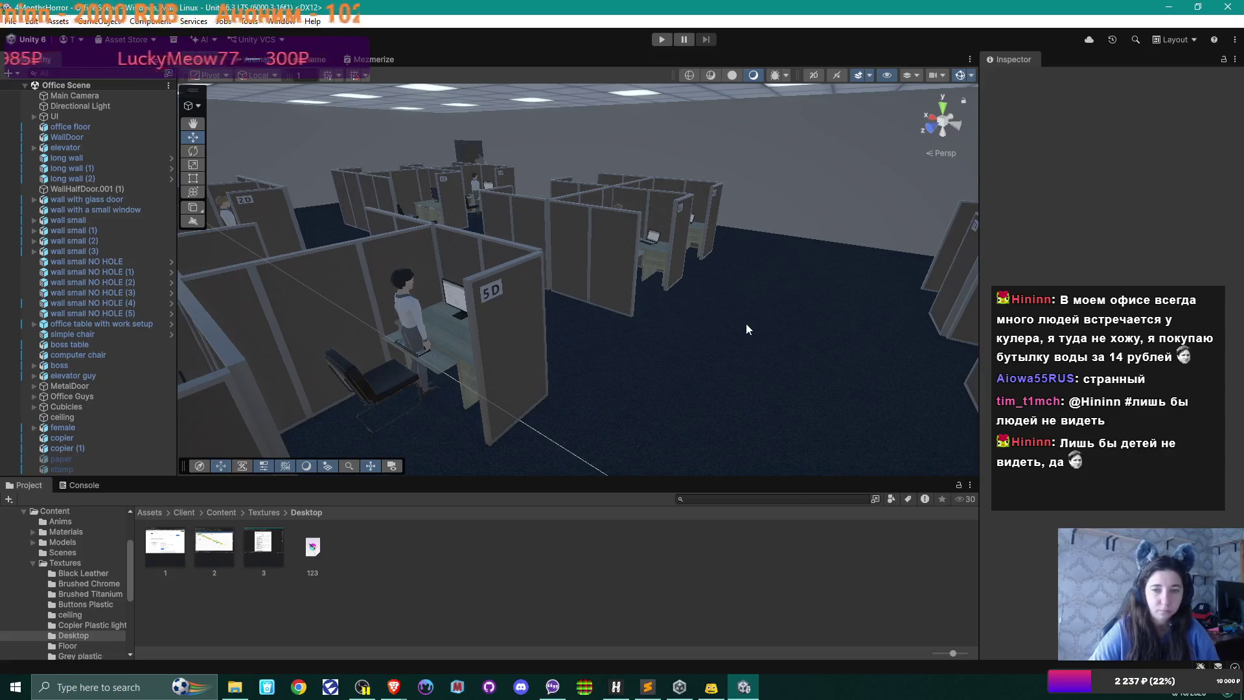
pyautogui.moveTo(587, 314)
pyautogui.mouseDown()
pyautogui.moveTo(557, 333)
pyautogui.moveTo(594, 313)
pyautogui.moveTo(614, 341)
pyautogui.moveTo(605, 334)
pyautogui.mouseUp()
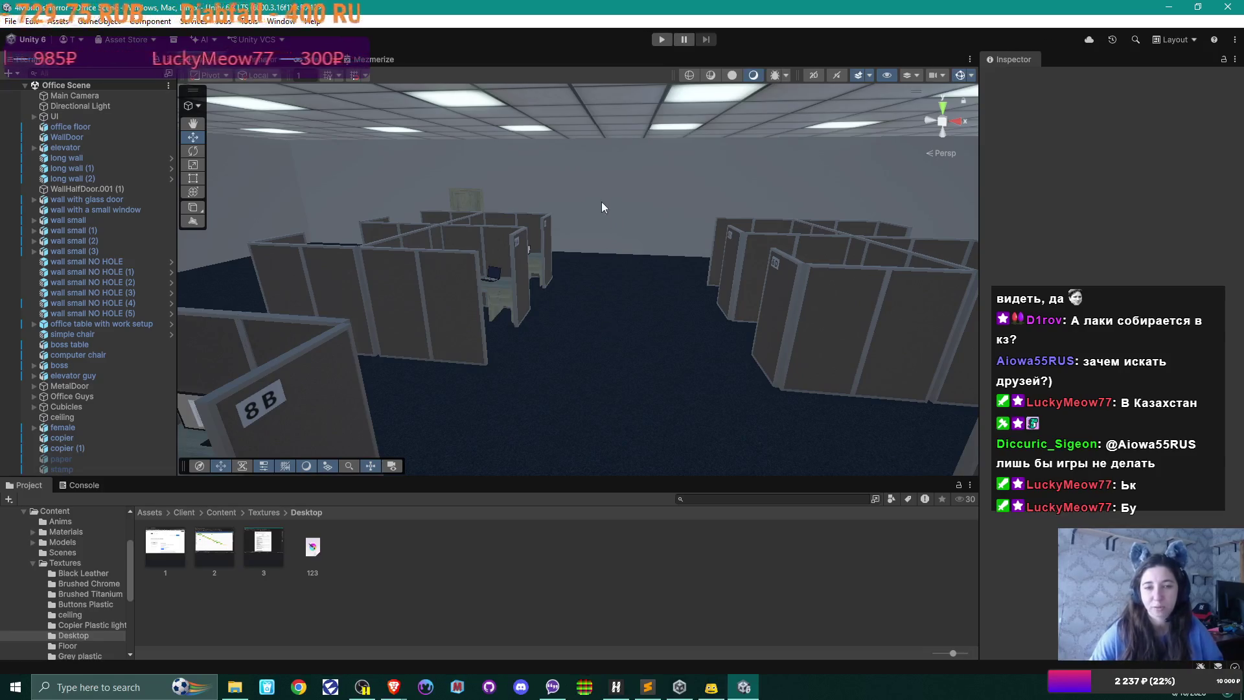
# - Orbit over the cubicle rows to 8B, then expand the UI object showing Hint, Cursor, DialogWindow, PhoneEmpty
pyautogui.moveTo(551, 320)
pyautogui.mouseDown()
pyautogui.moveTo(756, 317)
pyautogui.moveTo(733, 337)
pyautogui.moveTo(766, 346)
pyautogui.mouseUp()
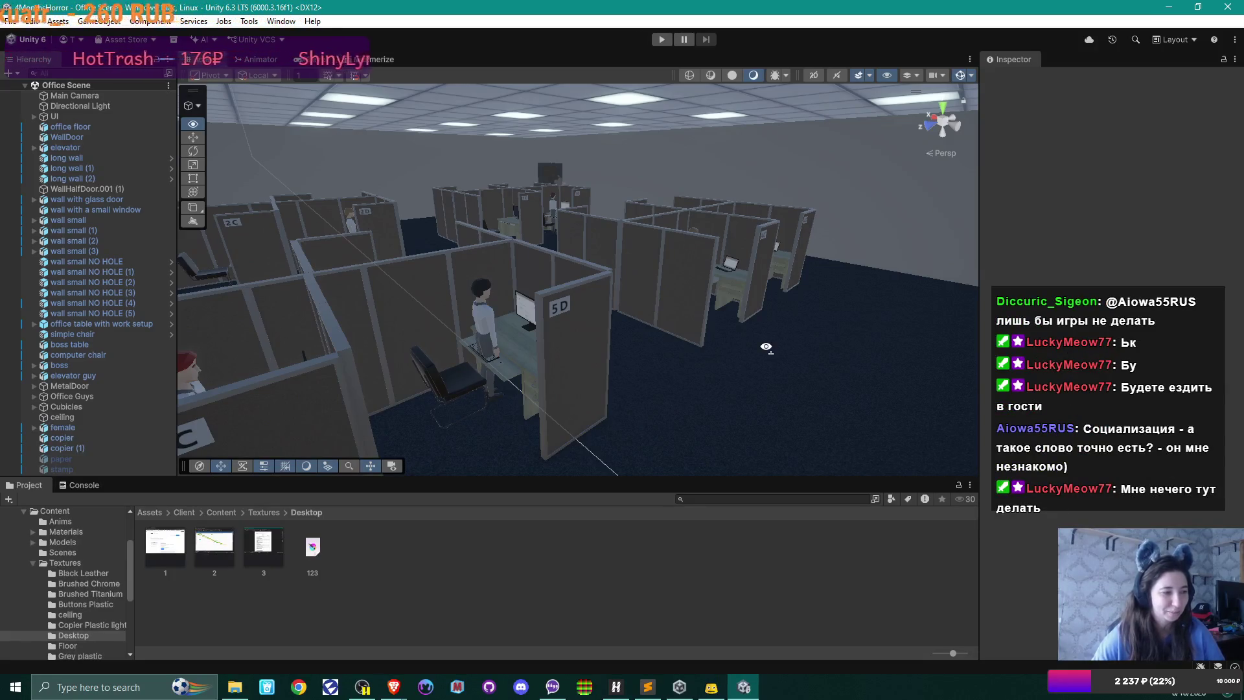
pyautogui.moveTo(766, 346)
pyautogui.mouseDown()
pyautogui.moveTo(564, 349)
pyautogui.moveTo(434, 322)
pyautogui.moveTo(854, 329)
pyautogui.moveTo(554, 317)
pyautogui.moveTo(636, 301)
pyautogui.moveTo(646, 325)
pyautogui.moveTo(837, 321)
pyautogui.moveTo(716, 347)
pyautogui.moveTo(745, 356)
pyautogui.moveTo(644, 367)
pyautogui.moveTo(695, 355)
pyautogui.mouseUp()
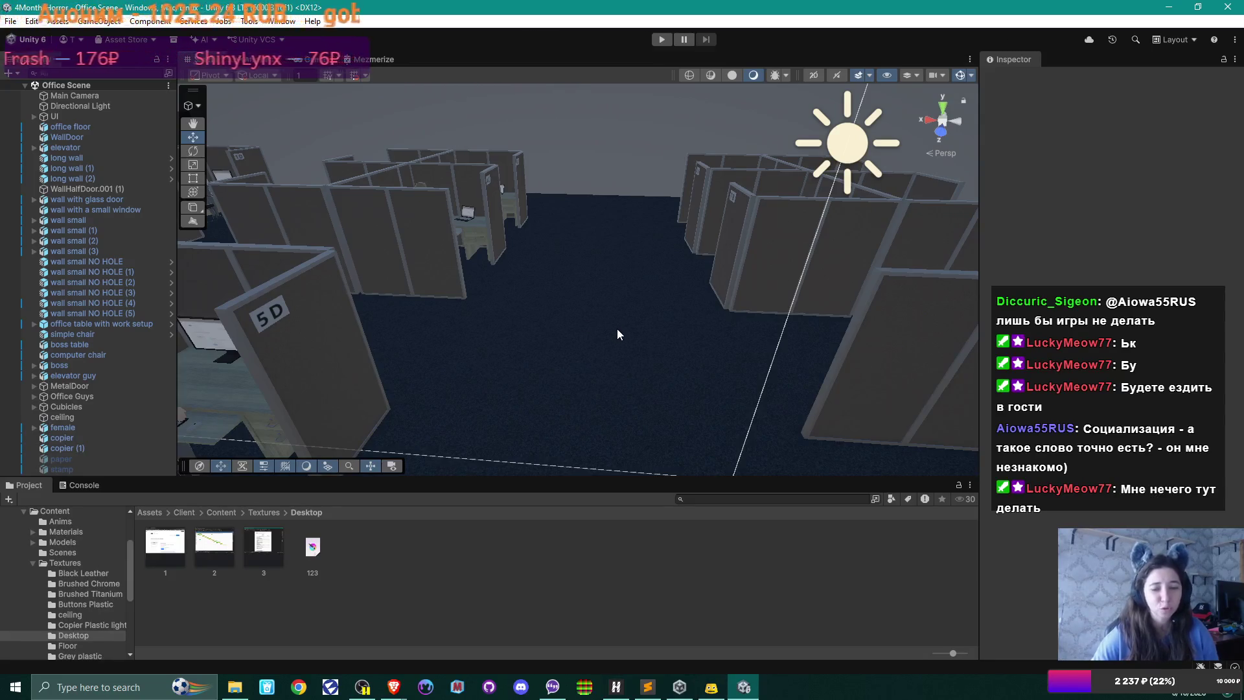
pyautogui.moveTo(511, 344); pyautogui.dragTo(749, 341)
pyautogui.moveTo(825, 341)
pyautogui.mouseDown()
pyautogui.moveTo(849, 319)
pyautogui.moveTo(806, 350)
pyautogui.mouseUp()
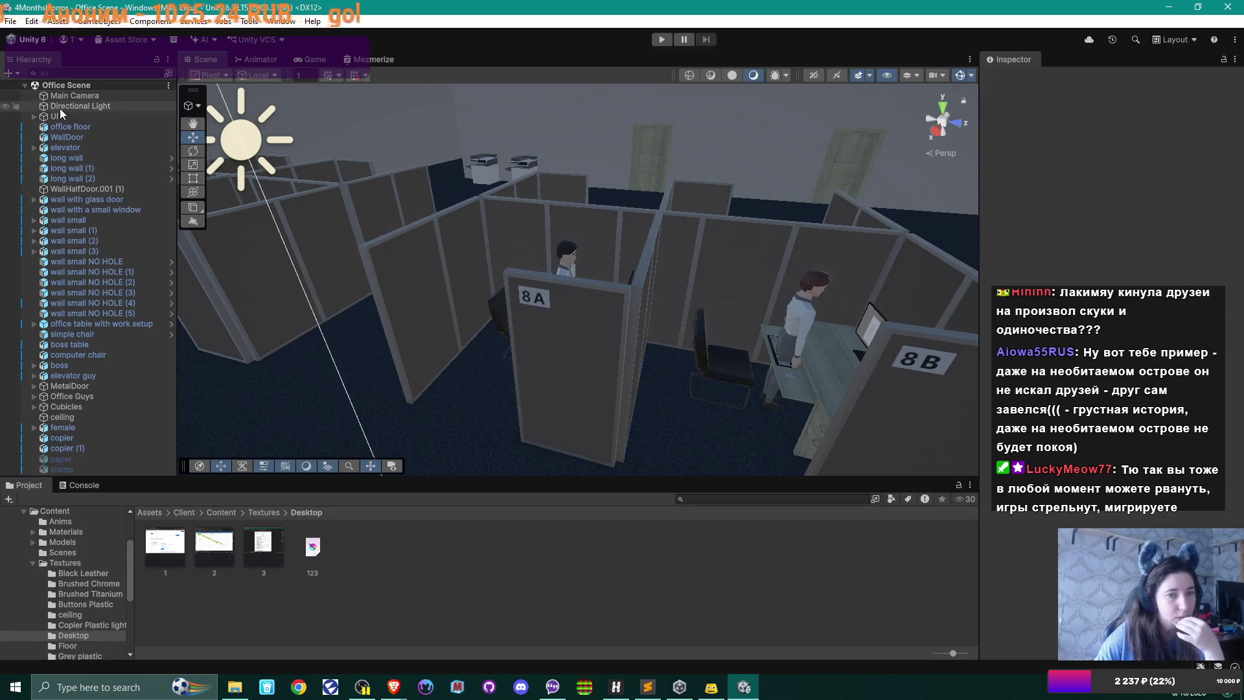
pyautogui.click(33, 116)
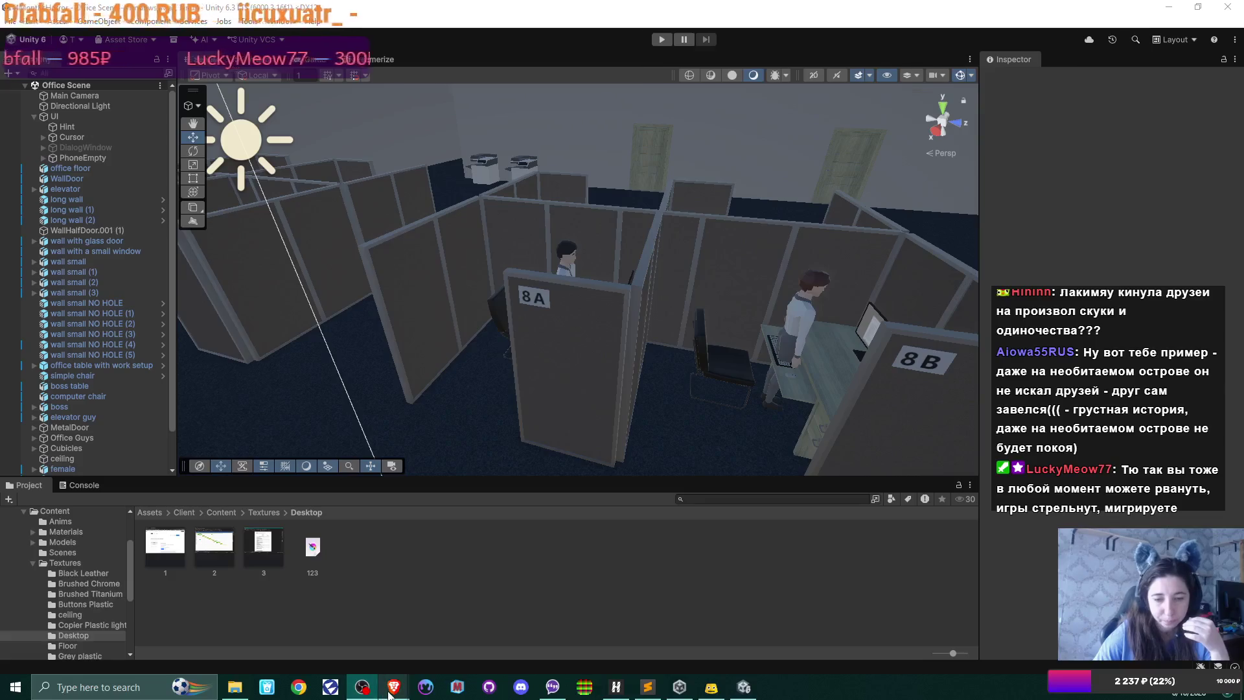
# - Bring up the YouTube Short on Twirl and Rotation nodes, then move to the Miro board tab
pyautogui.moveTo(393, 687)
pyautogui.click(468, 624)
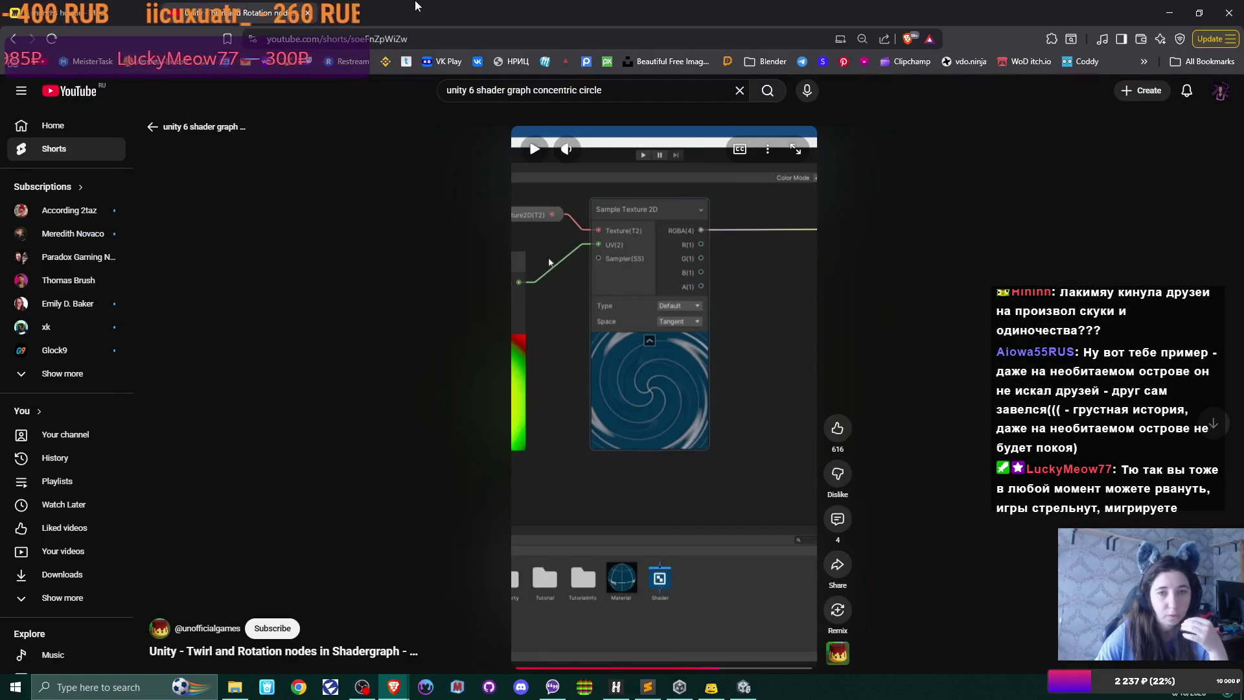
pyautogui.hotkey('ctrl', 'shift', 'Tab')
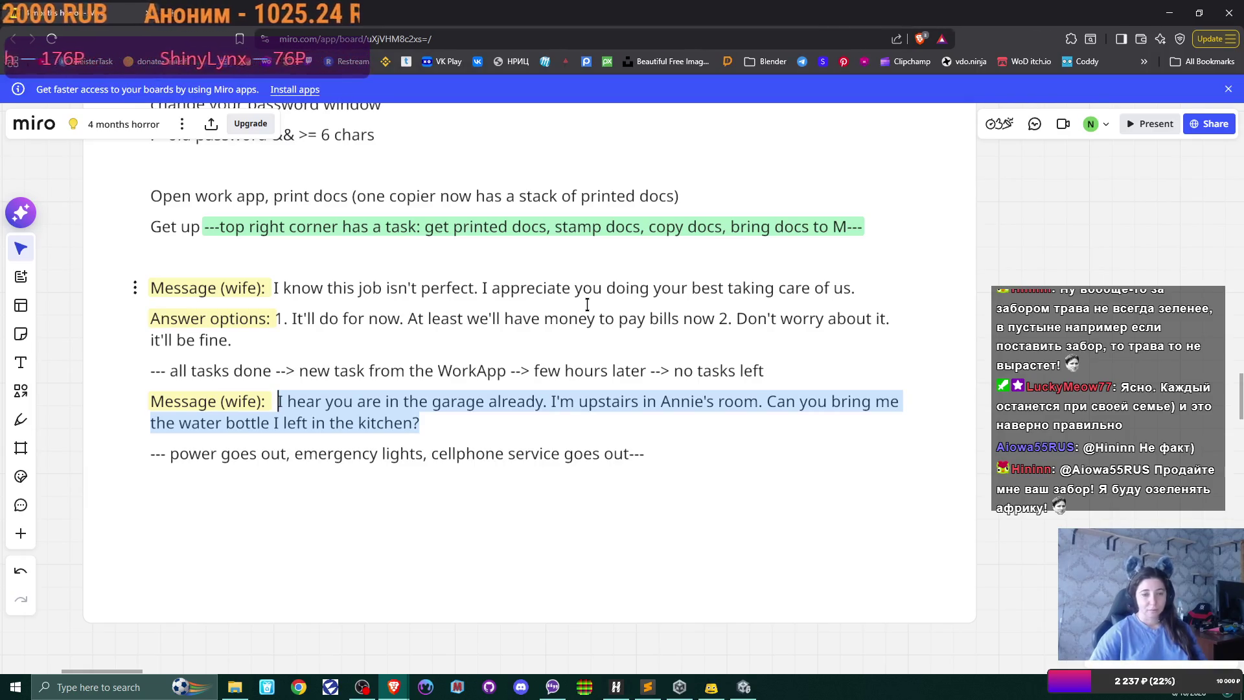
# - Deselect the notes and move the Miro board to show the cubicle-login, 6-character password and printed-docs notes
pyautogui.click(570, 293)
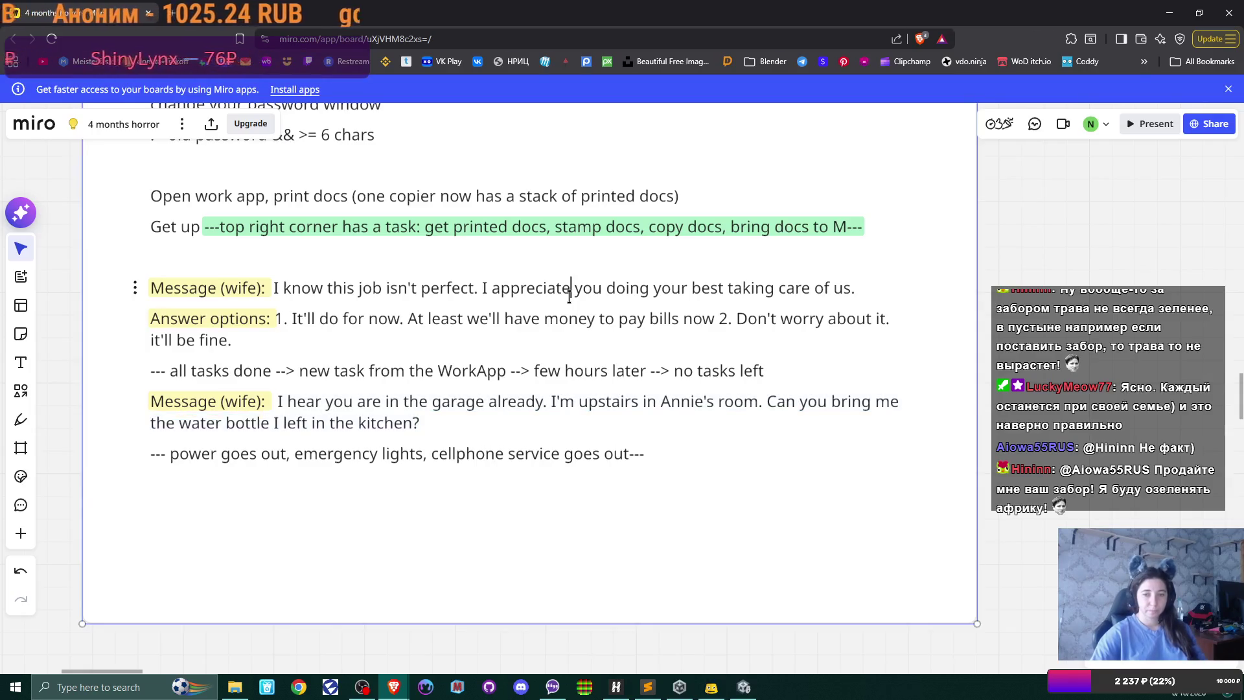
pyautogui.scroll(2, 570, 297)
pyautogui.scroll(-1, 570, 292)
pyautogui.moveTo(570, 289)
pyautogui.mouseDown()
pyautogui.moveTo(581, 381)
pyautogui.moveTo(562, 513)
pyautogui.mouseUp()
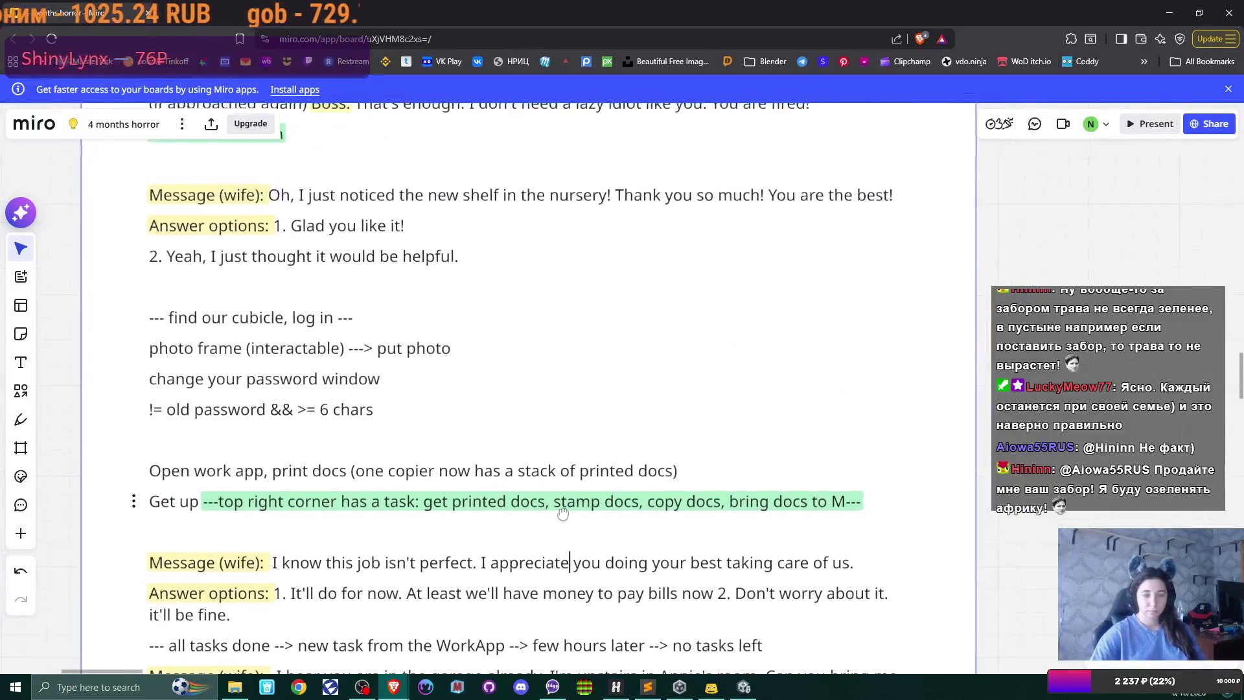
pyautogui.scroll(1, 557, 327)
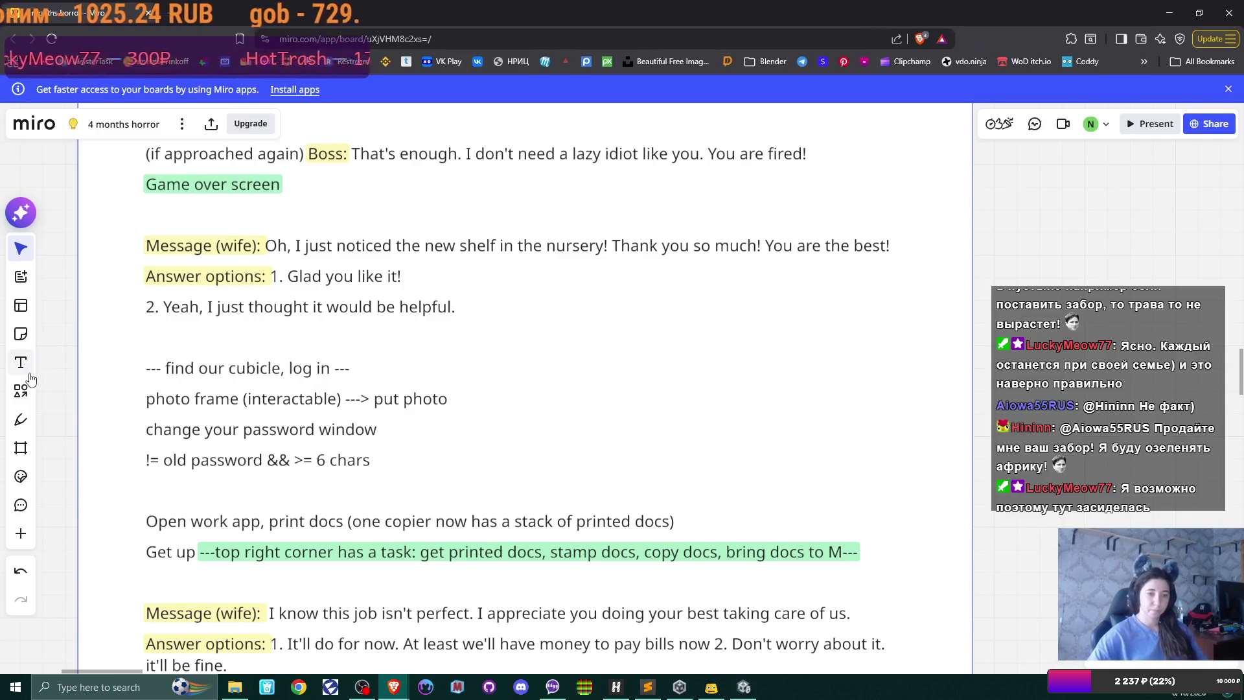
# - Sketch the Enter PW screen frame, inner input box and a lower-right corner element with the pen
pyautogui.click(20, 428)
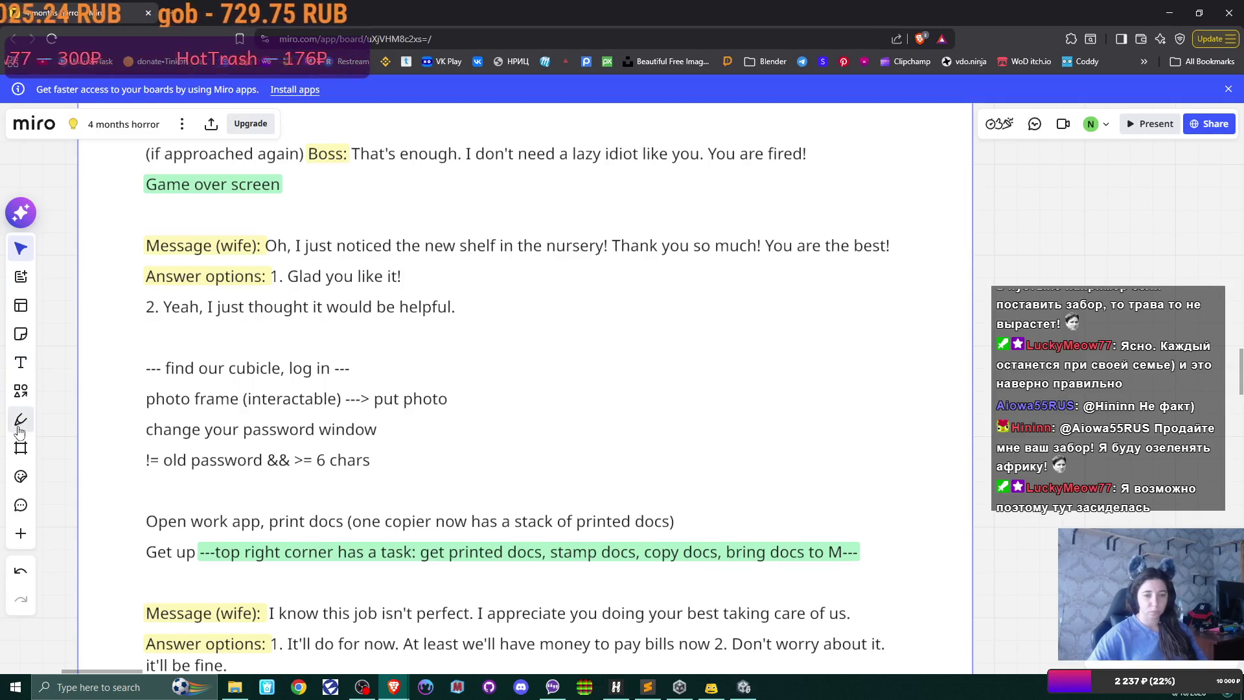
pyautogui.scroll(-1, 684, 351)
pyautogui.scroll(-1, 683, 351)
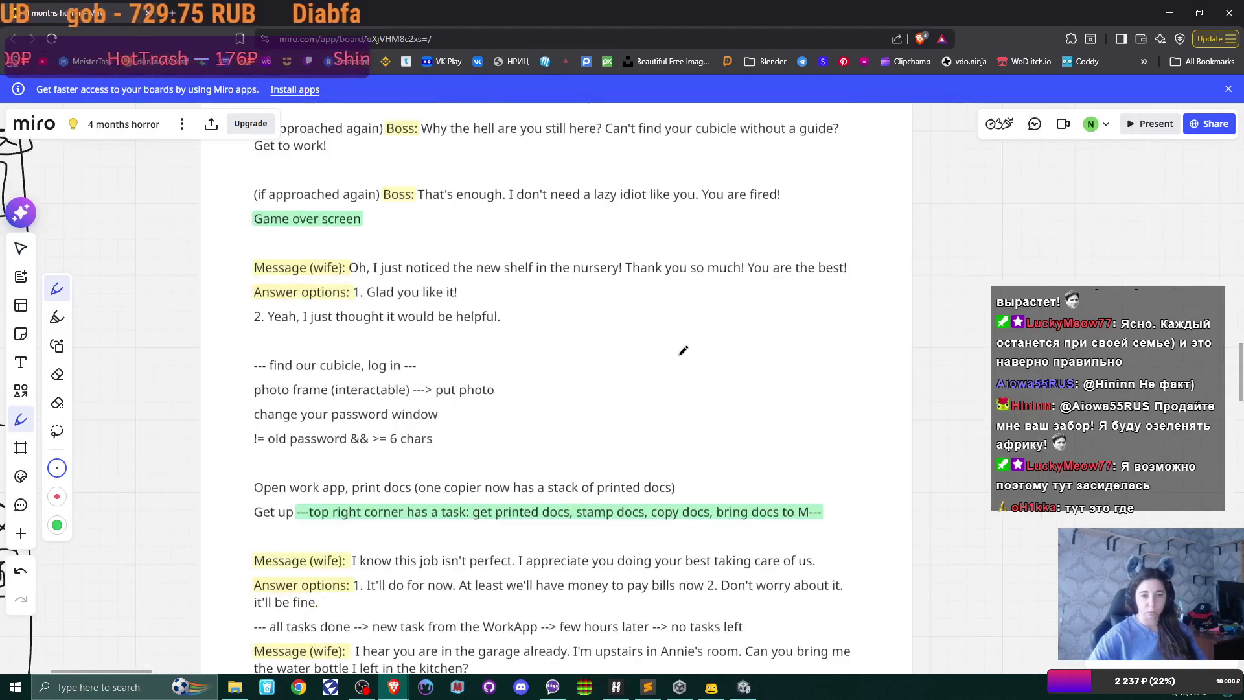
pyautogui.hscroll(5, 694, 350)
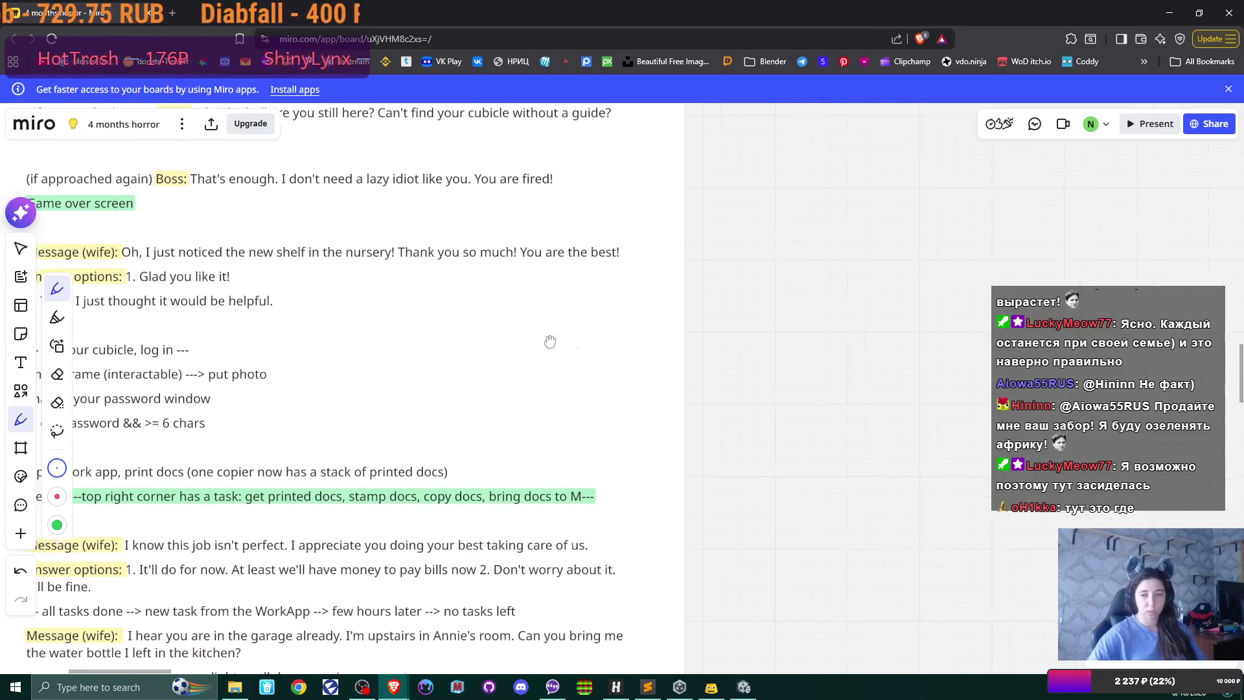
pyautogui.moveTo(432, 264)
pyautogui.mouseDown()
pyautogui.moveTo(436, 333)
pyautogui.moveTo(686, 480)
pyautogui.moveTo(842, 355)
pyautogui.moveTo(531, 258)
pyautogui.moveTo(442, 255)
pyautogui.mouseUp()
pyautogui.moveTo(581, 341)
pyautogui.mouseDown()
pyautogui.moveTo(583, 374)
pyautogui.moveTo(699, 364)
pyautogui.moveTo(674, 335)
pyautogui.moveTo(577, 338)
pyautogui.mouseUp()
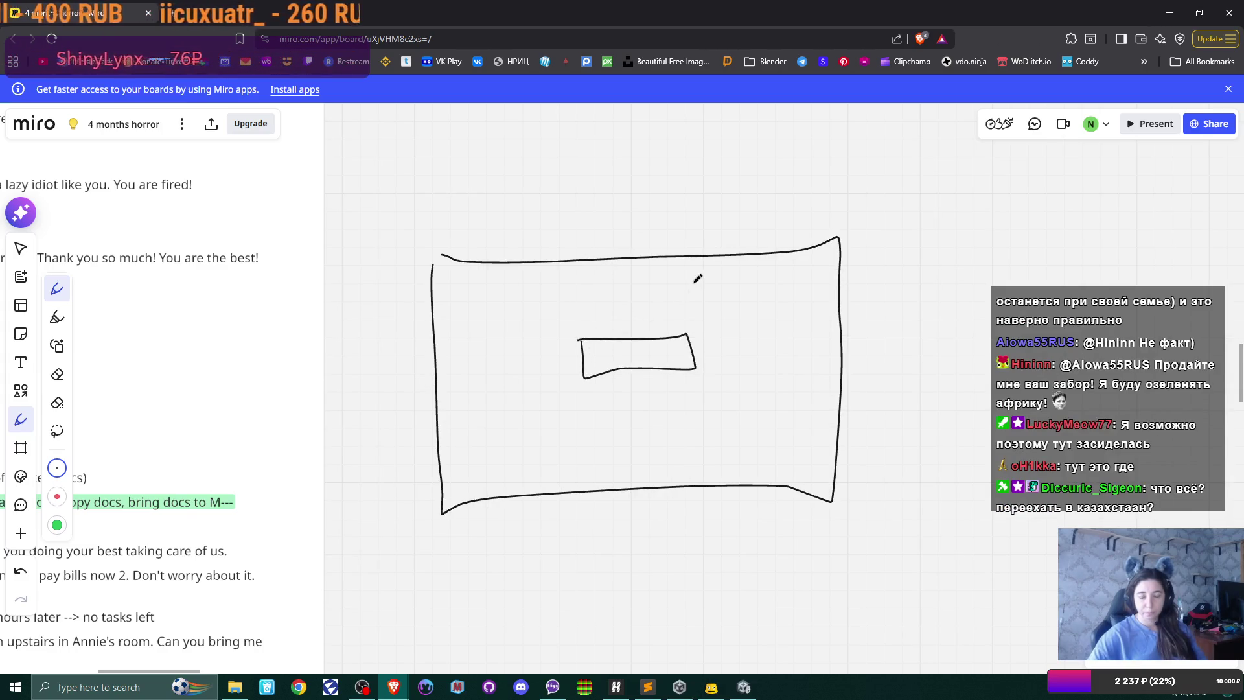
pyautogui.moveTo(706, 338)
pyautogui.mouseDown()
pyautogui.moveTo(709, 372)
pyautogui.moveTo(753, 336)
pyautogui.moveTo(728, 372)
pyautogui.moveTo(710, 375)
pyautogui.moveTo(717, 342)
pyautogui.moveTo(733, 367)
pyautogui.moveTo(758, 352)
pyautogui.mouseUp()
pyautogui.moveTo(448, 473); pyautogui.dragTo(486, 493)
pyautogui.hotkey('ctrl', 'z')
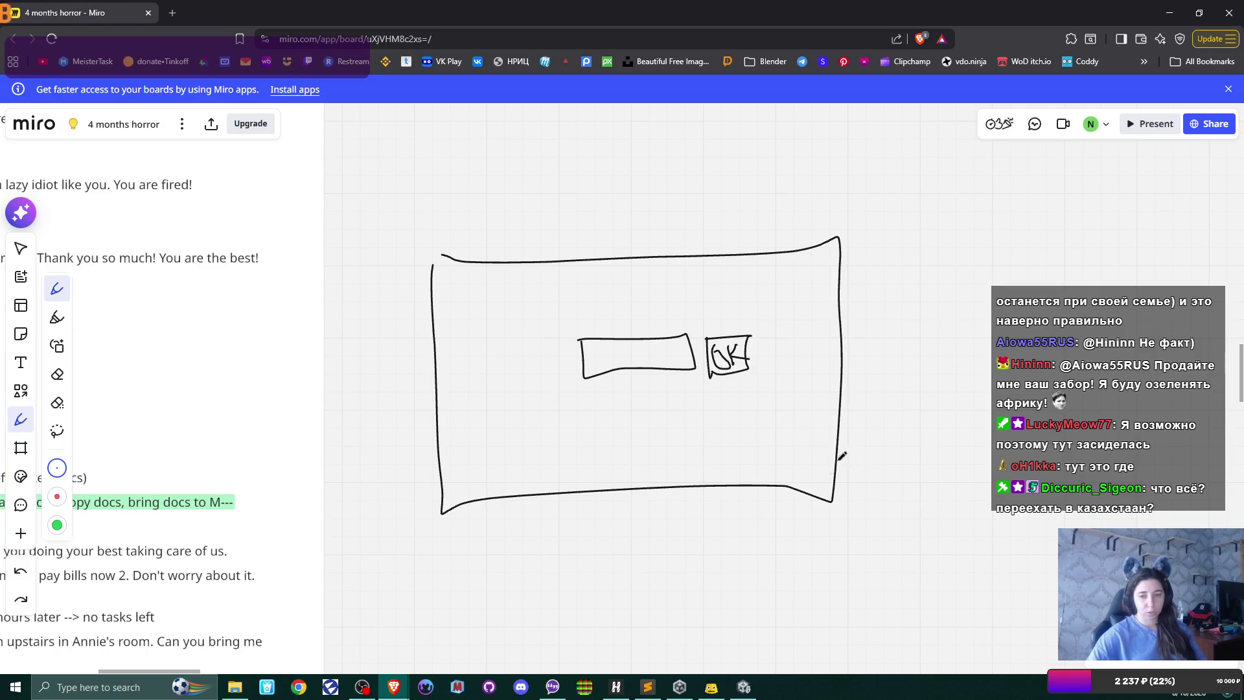
pyautogui.moveTo(828, 458)
pyautogui.mouseDown()
pyautogui.moveTo(786, 458)
pyautogui.moveTo(780, 485)
pyautogui.moveTo(800, 493)
pyautogui.moveTo(807, 455)
pyautogui.moveTo(808, 482)
pyautogui.mouseUp()
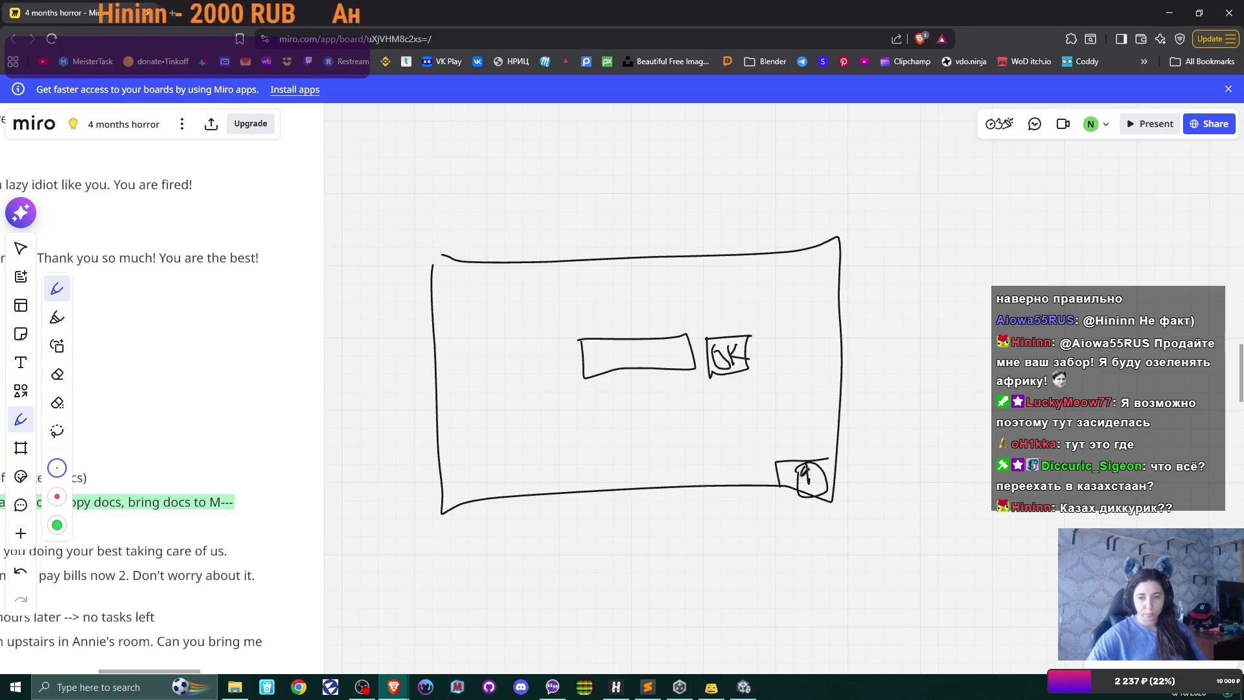
pyautogui.moveTo(806, 490); pyautogui.dragTo(820, 480)
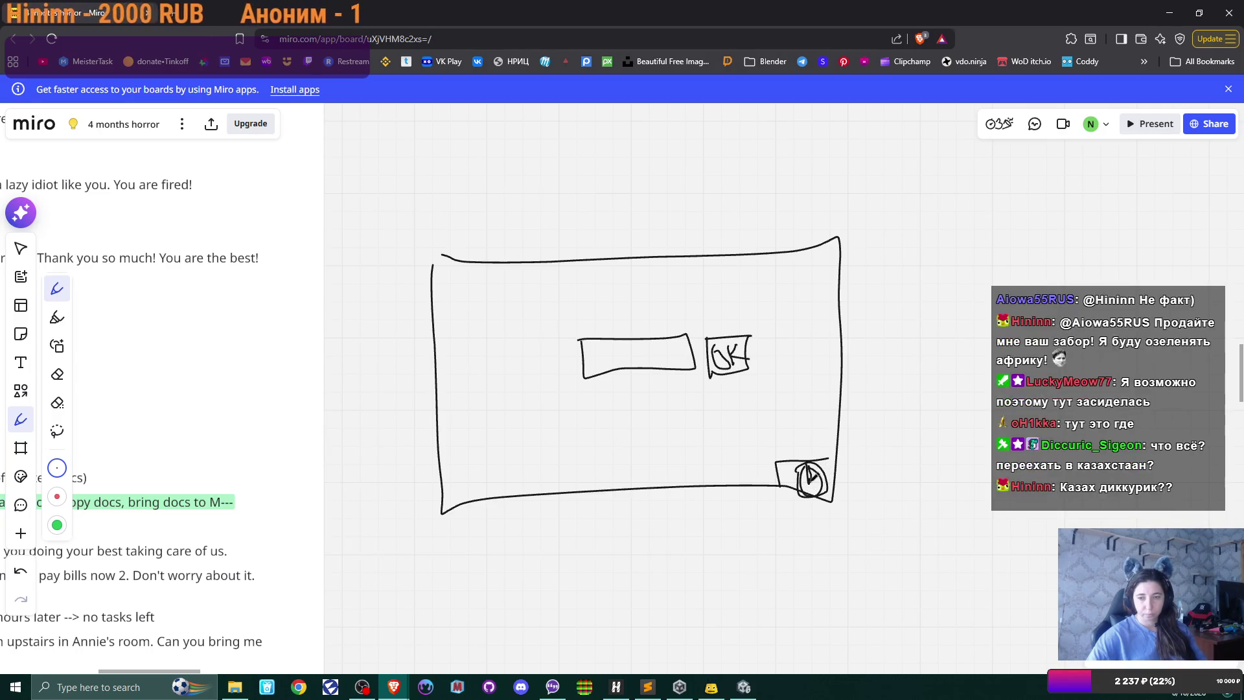
pyautogui.hotkey('ctrl', 'z')
pyautogui.hotkey('ctrl', 'z')
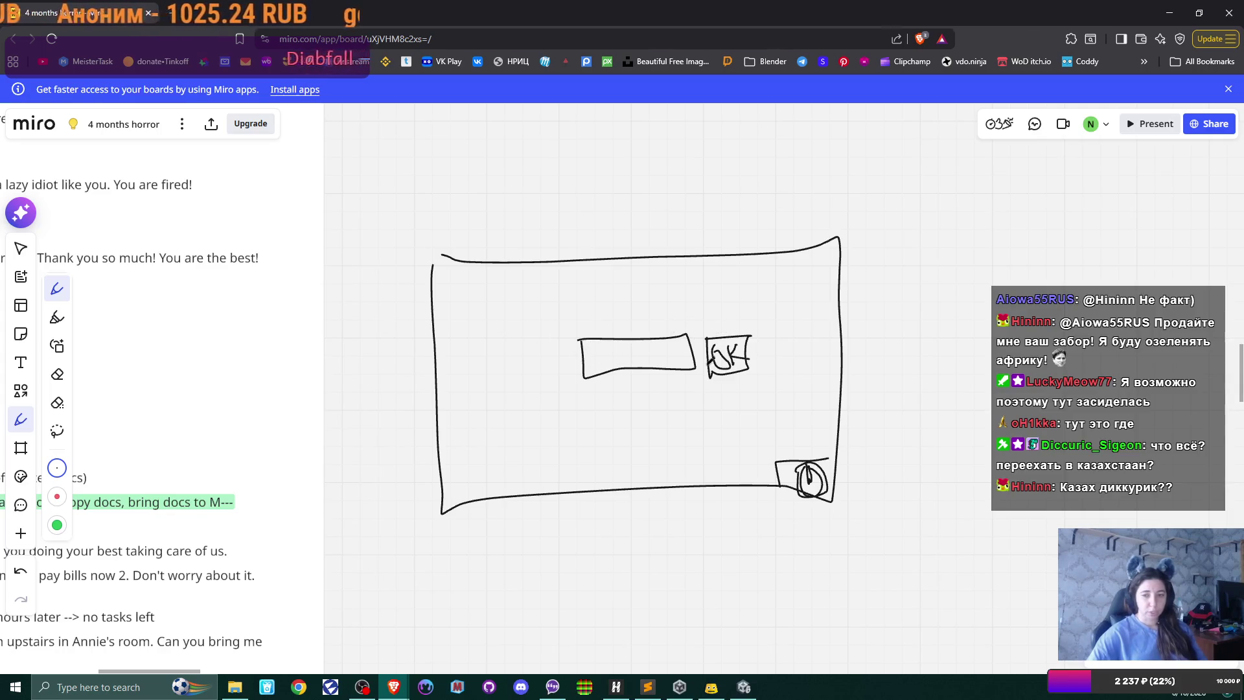
# - Draw an arrow leading right from the Enter PW frame and handwrite a label above its input box
pyautogui.hscroll(5, 797, 352)
pyautogui.moveTo(509, 358)
pyautogui.mouseDown()
pyautogui.moveTo(579, 367)
pyautogui.moveTo(543, 377)
pyautogui.moveTo(578, 371)
pyautogui.mouseUp()
pyautogui.moveTo(551, 342)
pyautogui.mouseDown()
pyautogui.moveTo(595, 360)
pyautogui.moveTo(586, 397)
pyautogui.mouseUp()
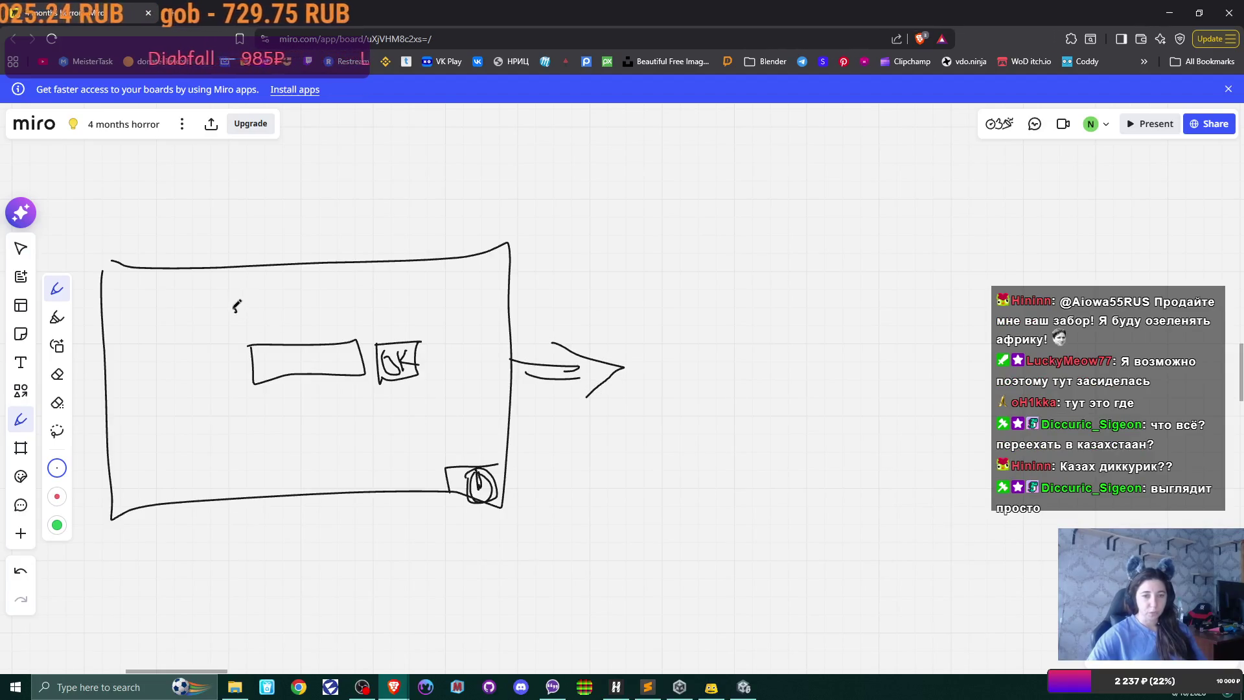
pyautogui.moveTo(237, 307)
pyautogui.mouseDown()
pyautogui.moveTo(221, 324)
pyautogui.moveTo(240, 336)
pyautogui.mouseUp()
pyautogui.moveTo(243, 324)
pyautogui.mouseDown()
pyautogui.moveTo(267, 340)
pyautogui.moveTo(277, 324)
pyautogui.mouseUp()
pyautogui.moveTo(283, 331)
pyautogui.mouseDown()
pyautogui.moveTo(320, 334)
pyautogui.moveTo(323, 311)
pyautogui.moveTo(351, 340)
pyautogui.moveTo(387, 302)
pyautogui.mouseUp()
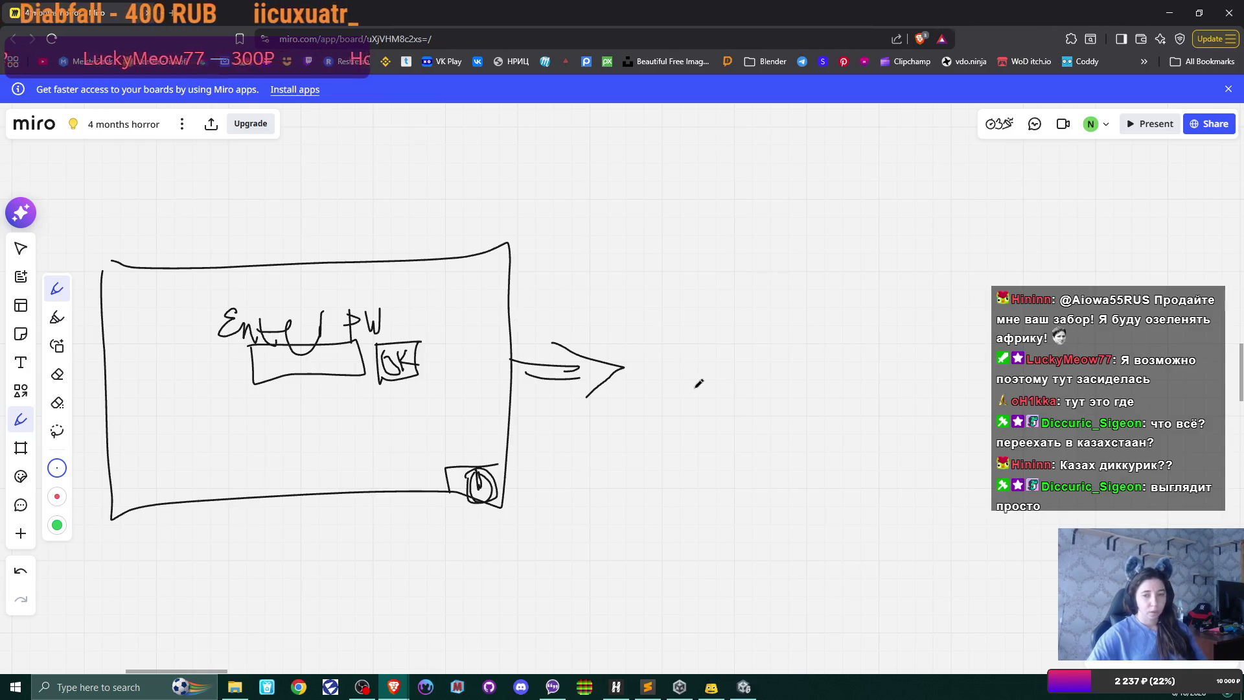
# - Outline a second screen box to the right of the arrow, undoing a stray stroke
pyautogui.moveTo(692, 388); pyautogui.dragTo(662, 393)
pyautogui.hotkey('ctrl', 'z')
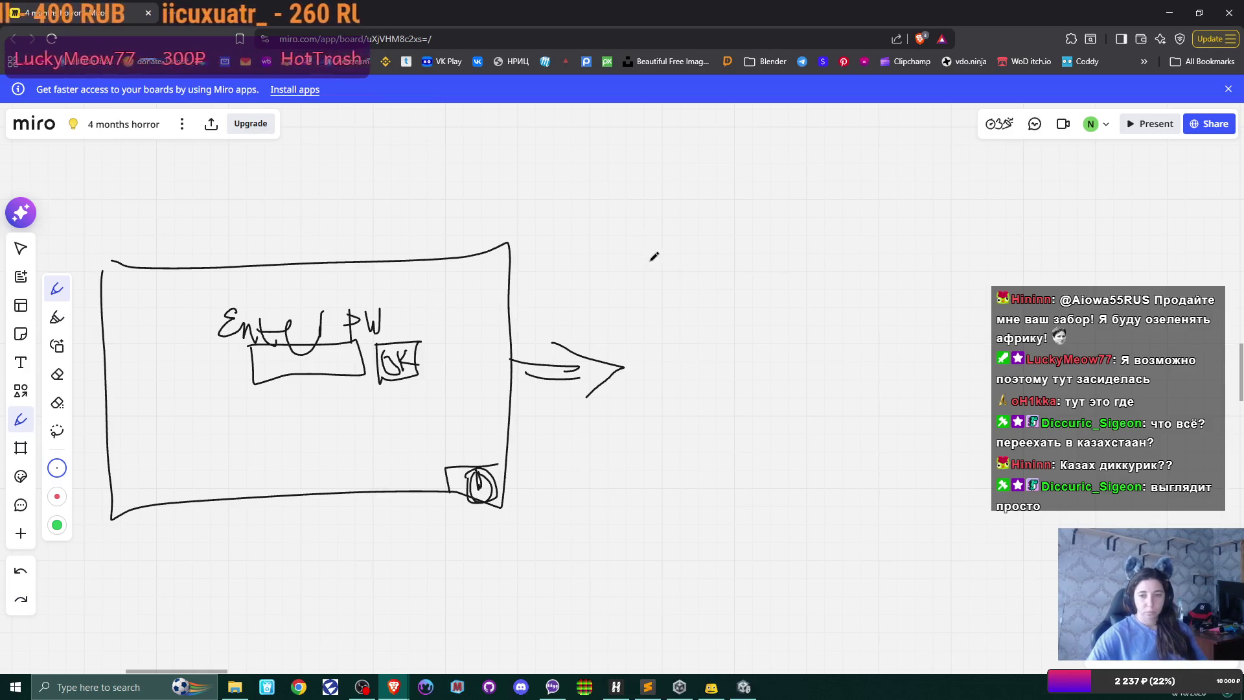
pyautogui.moveTo(652, 259); pyautogui.dragTo(671, 487)
pyautogui.moveTo(656, 248)
pyautogui.mouseDown()
pyautogui.moveTo(973, 227)
pyautogui.moveTo(984, 465)
pyautogui.moveTo(667, 499)
pyautogui.mouseUp()
# - Close the second frame and handwrite the 'Change pW' title with an input field below it
pyautogui.moveTo(840, 451); pyautogui.dragTo(697, 466)
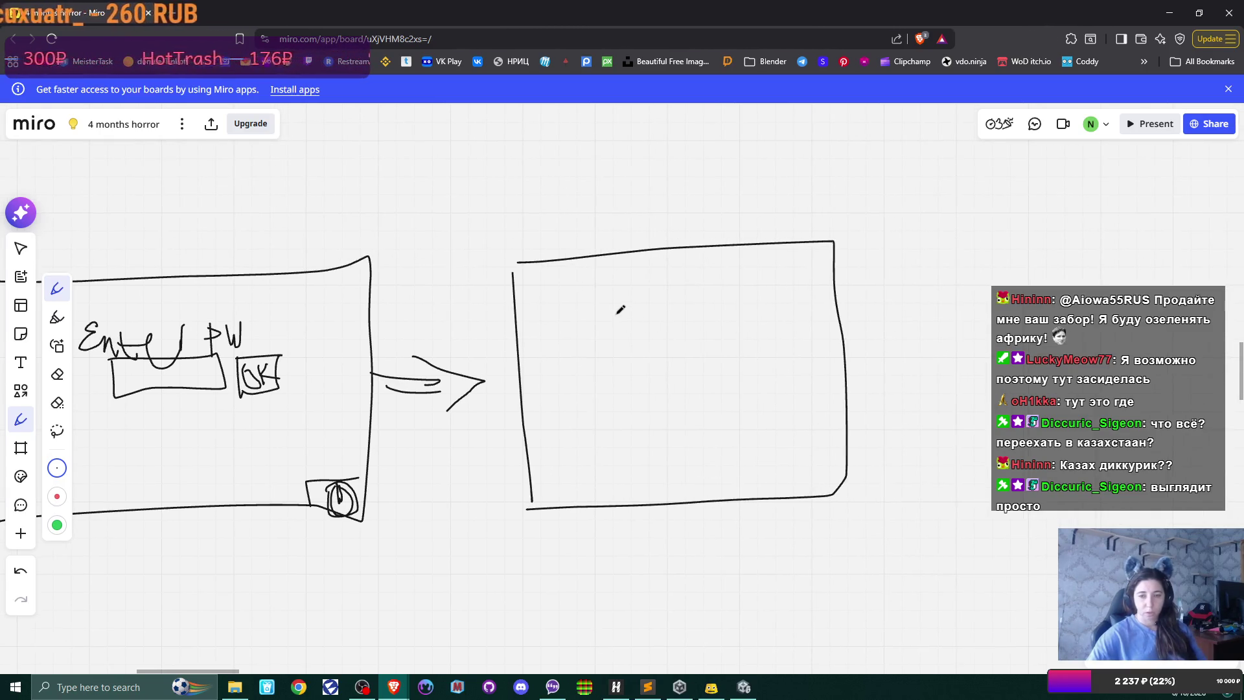
pyautogui.moveTo(619, 310)
pyautogui.mouseDown()
pyautogui.moveTo(621, 343)
pyautogui.moveTo(634, 324)
pyautogui.moveTo(645, 343)
pyautogui.moveTo(660, 319)
pyautogui.moveTo(686, 332)
pyautogui.moveTo(689, 370)
pyautogui.moveTo(716, 316)
pyautogui.moveTo(749, 321)
pyautogui.moveTo(780, 305)
pyautogui.moveTo(777, 337)
pyautogui.mouseUp()
pyautogui.moveTo(620, 376)
pyautogui.mouseDown()
pyautogui.moveTo(629, 407)
pyautogui.moveTo(742, 366)
pyautogui.moveTo(627, 402)
pyautogui.mouseUp()
pyautogui.moveTo(756, 364)
pyautogui.mouseDown()
pyautogui.moveTo(755, 399)
pyautogui.moveTo(786, 392)
pyautogui.moveTo(758, 386)
pyautogui.moveTo(782, 387)
pyautogui.moveTo(776, 366)
pyautogui.moveTo(786, 391)
pyautogui.mouseUp()
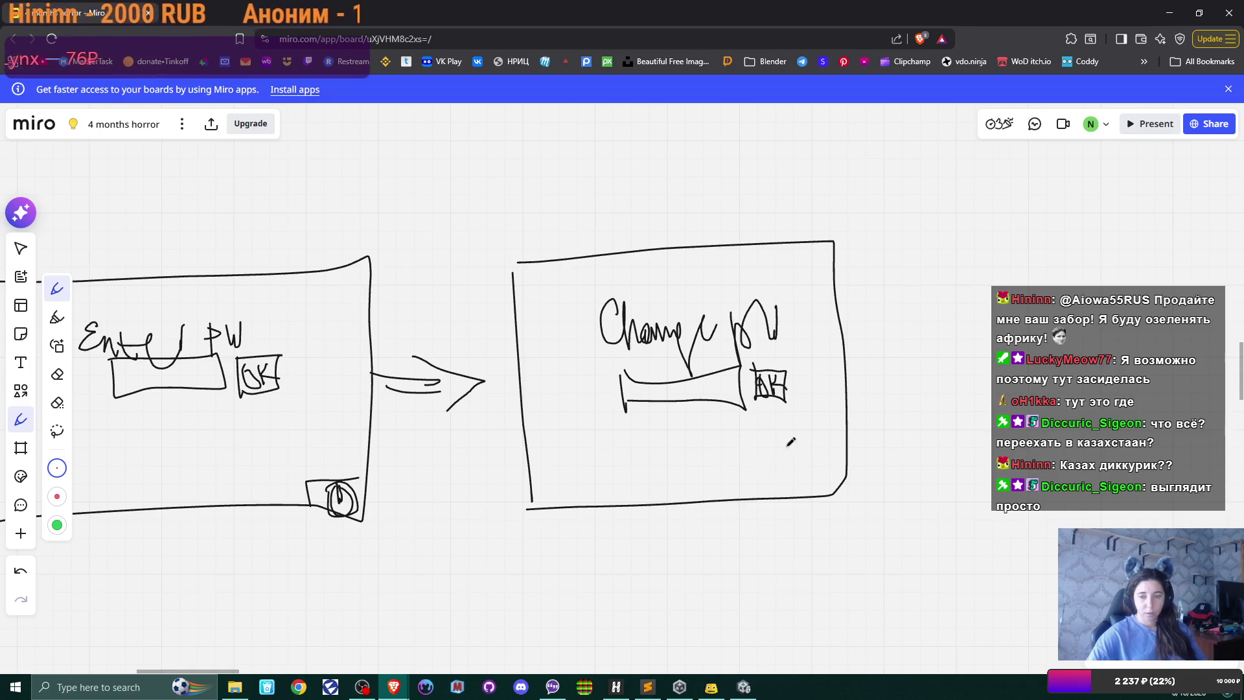
# - Draw a bottom-right corner box with a power symbol, then show both password sketches side by side
pyautogui.moveTo(781, 453); pyautogui.dragTo(791, 499)
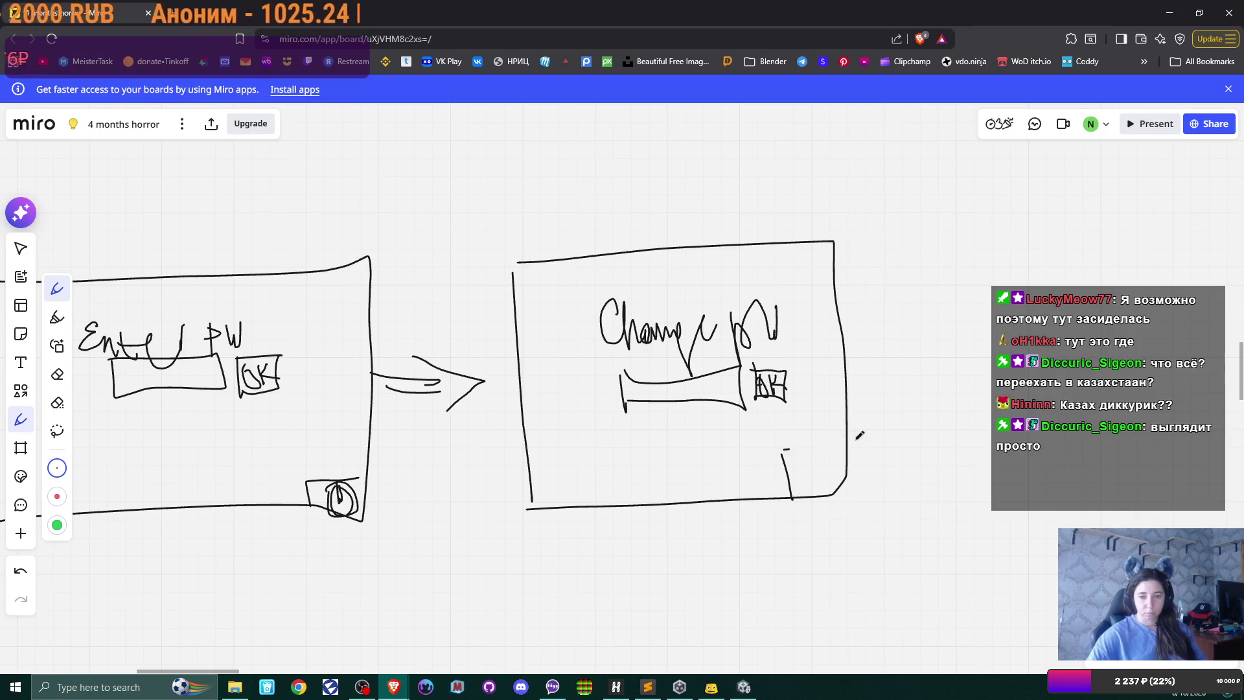
pyautogui.moveTo(783, 449); pyautogui.dragTo(880, 434)
pyautogui.moveTo(808, 452)
pyautogui.mouseDown()
pyautogui.moveTo(831, 449)
pyautogui.moveTo(805, 482)
pyautogui.moveTo(820, 447)
pyautogui.moveTo(815, 482)
pyautogui.mouseUp()
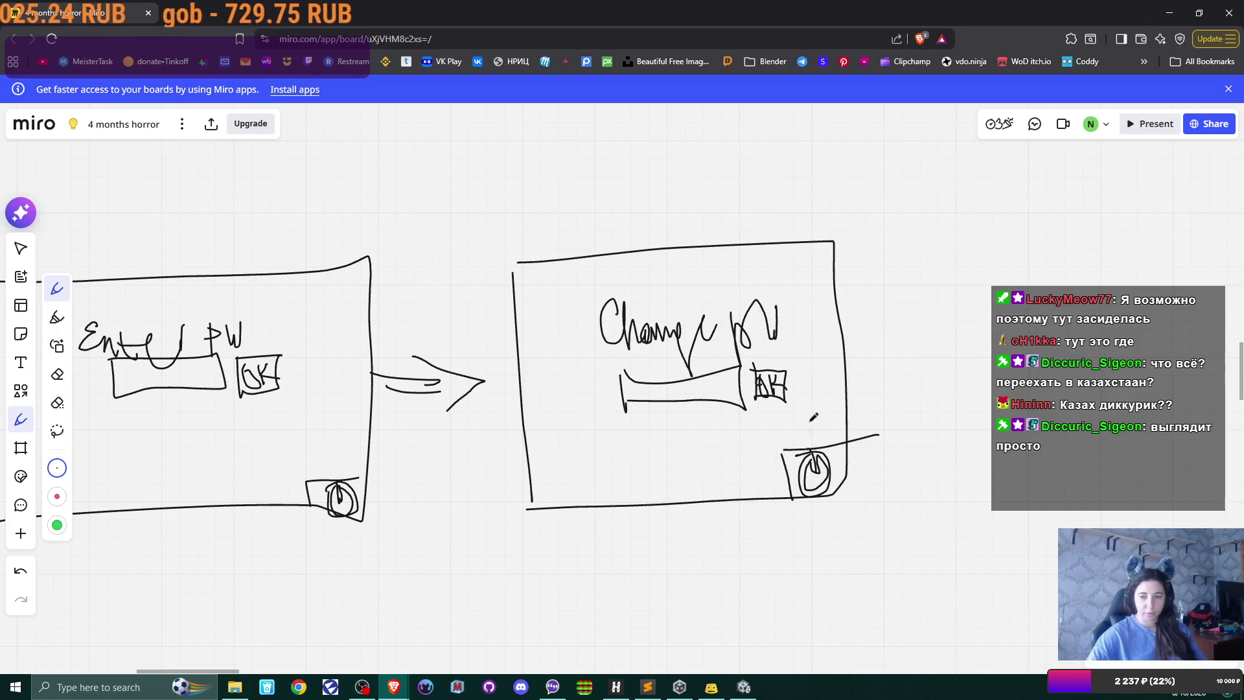
pyautogui.moveTo(794, 348); pyautogui.dragTo(390, 325)
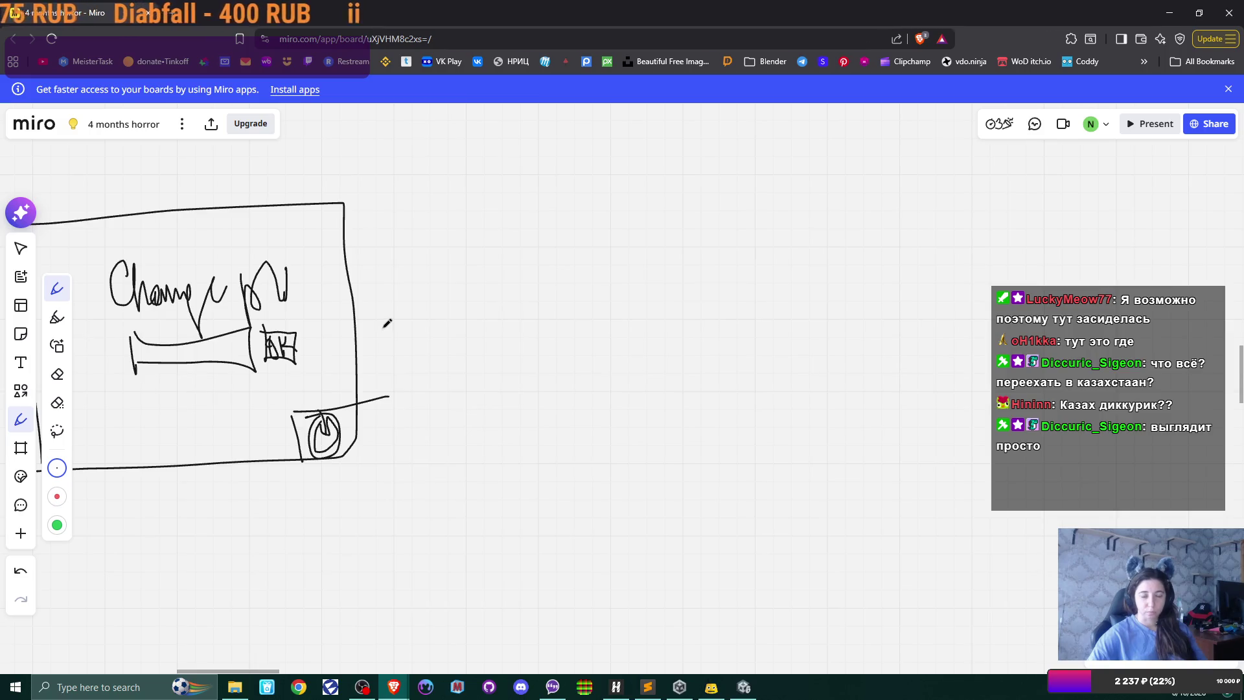
pyautogui.moveTo(389, 328); pyautogui.dragTo(737, 319)
pyautogui.moveTo(288, 464)
pyautogui.mouseDown()
pyautogui.moveTo(382, 393)
pyautogui.moveTo(466, 406)
pyautogui.mouseUp()
pyautogui.hscroll(-15, 466, 406)
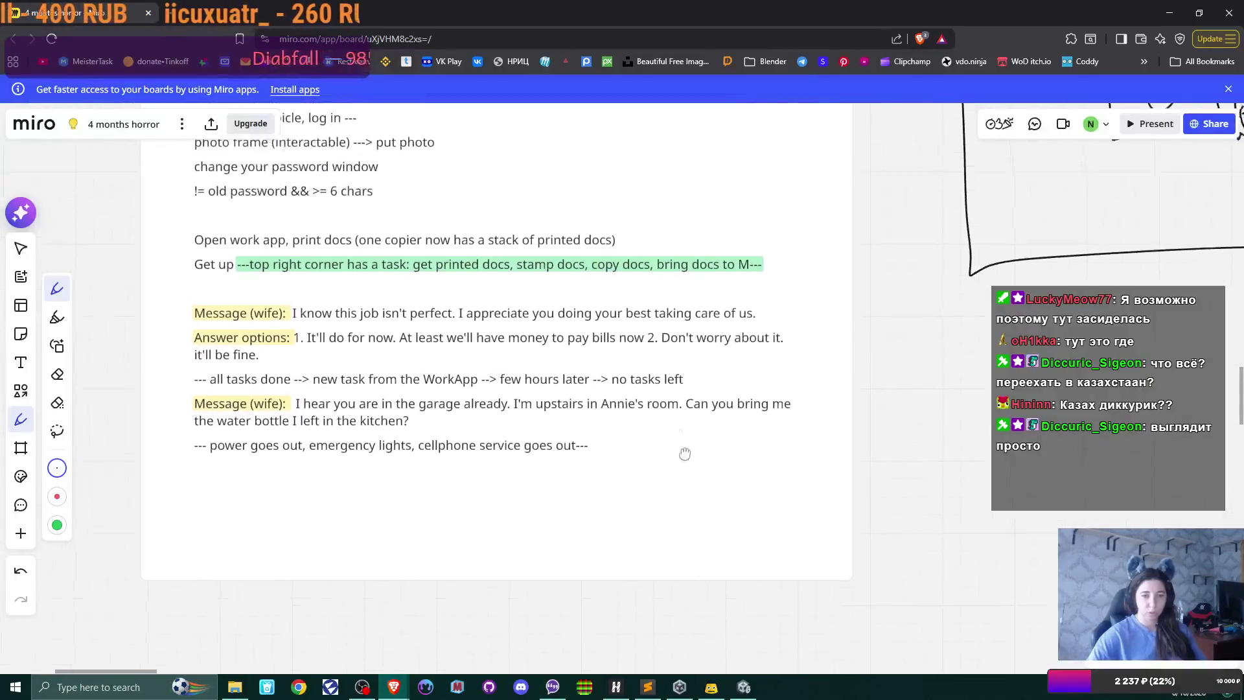
pyautogui.scroll(1, 674, 561)
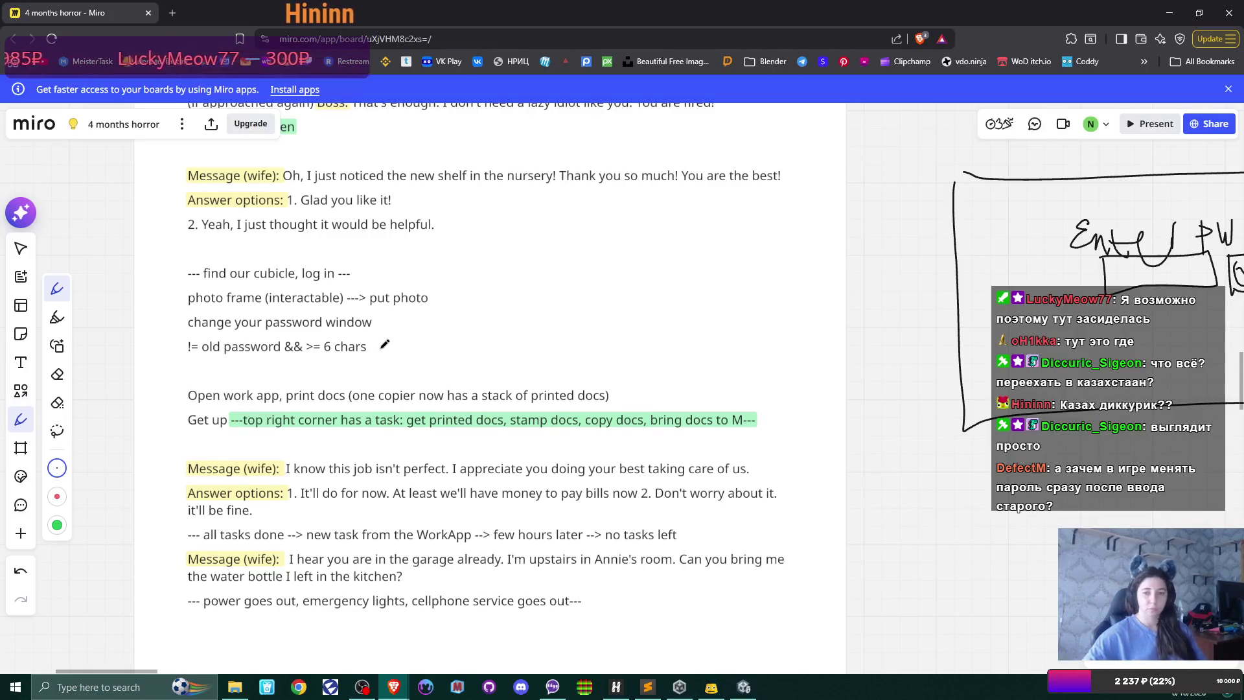
pyautogui.hscroll(10, 388, 350)
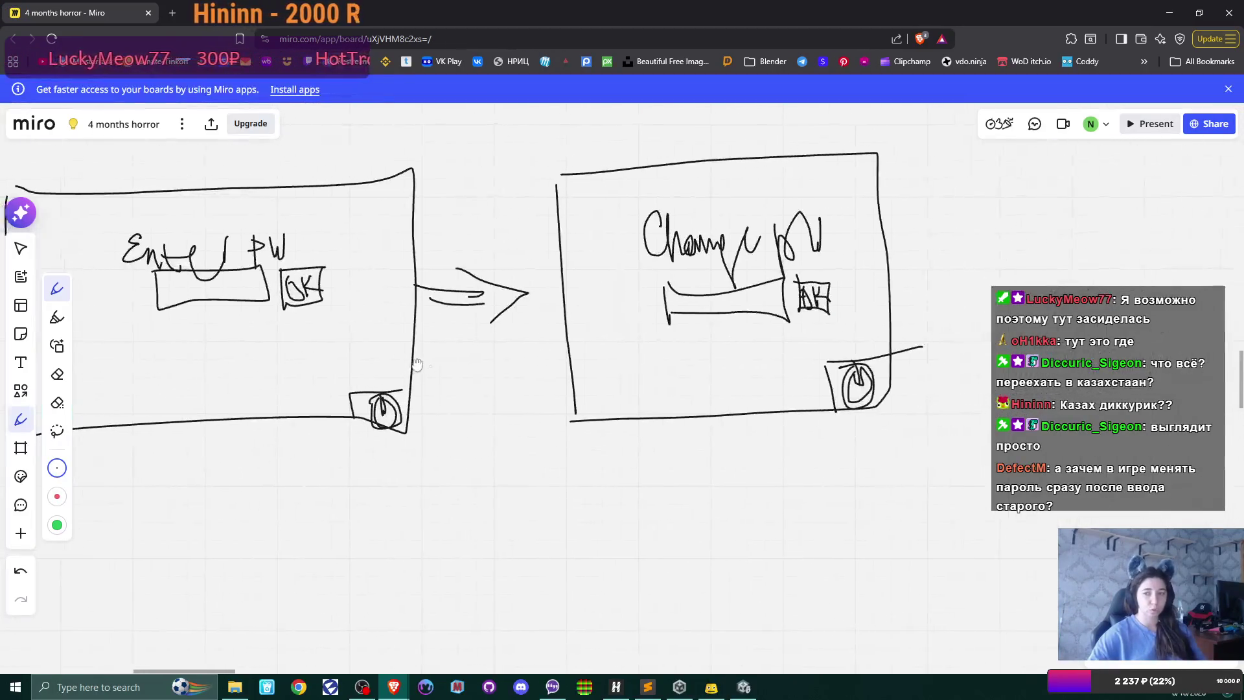
# - Draw a second input line under the Change pW field and reframe both sketches on the board
pyautogui.hscroll(3, 416, 364)
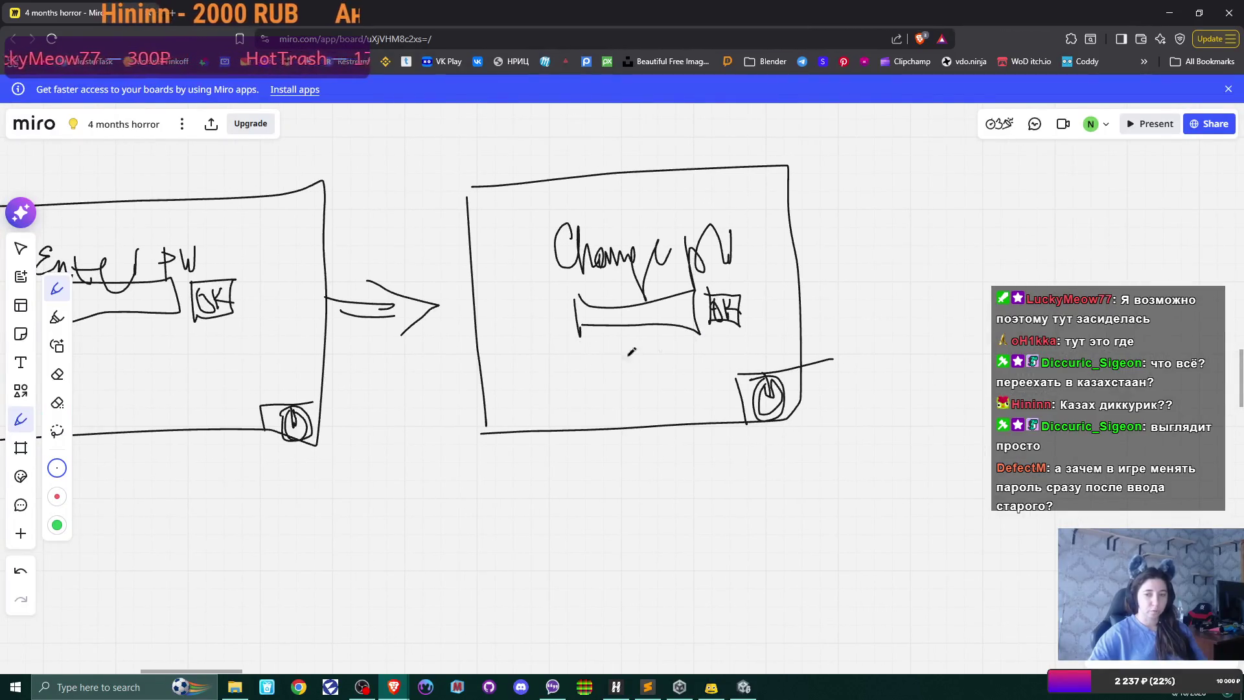
pyautogui.moveTo(566, 359)
pyautogui.mouseDown()
pyautogui.moveTo(567, 349)
pyautogui.moveTo(716, 342)
pyautogui.moveTo(577, 363)
pyautogui.moveTo(723, 348)
pyautogui.mouseUp()
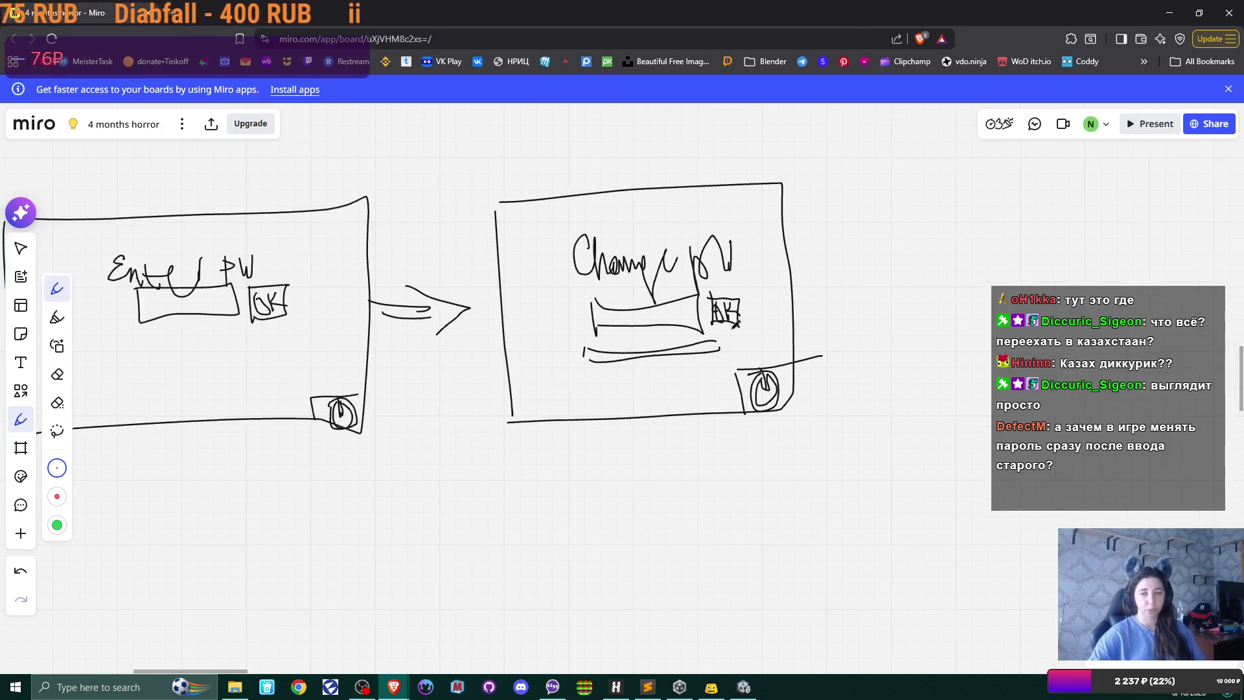
pyautogui.moveTo(811, 333)
pyautogui.mouseDown()
pyautogui.moveTo(648, 368)
pyautogui.moveTo(799, 283)
pyautogui.moveTo(872, 269)
pyautogui.mouseUp()
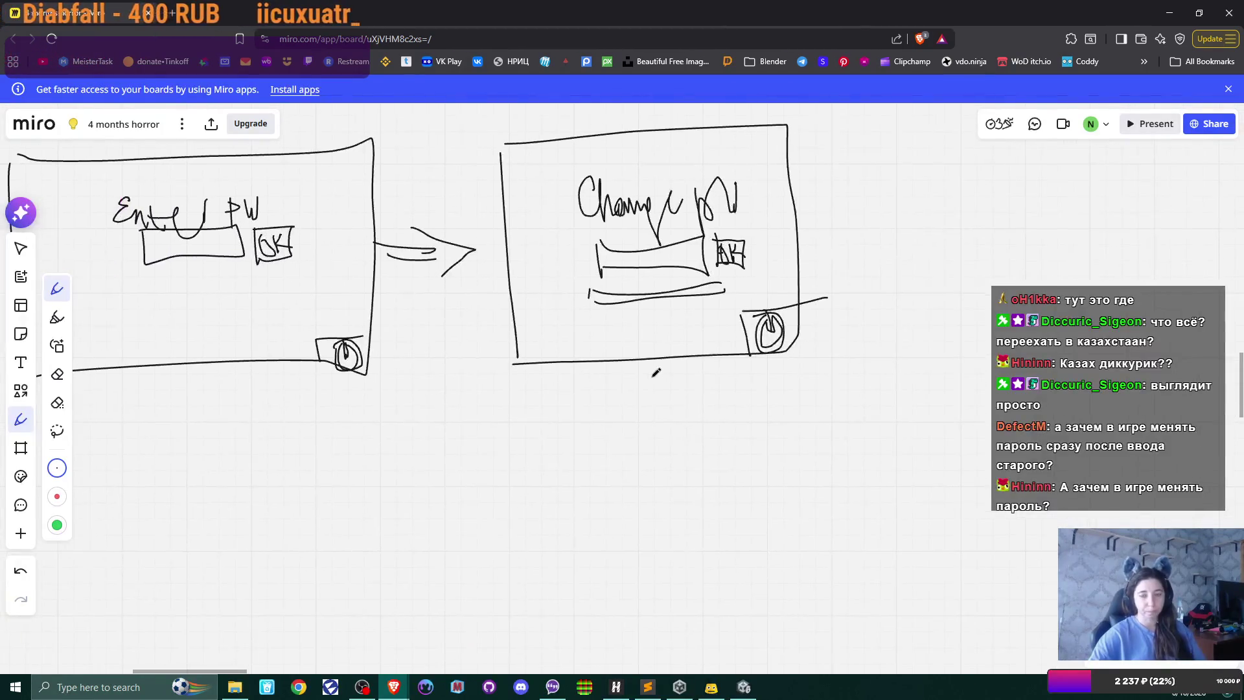
pyautogui.moveTo(657, 373)
pyautogui.mouseDown()
pyautogui.moveTo(863, 248)
pyautogui.moveTo(800, 244)
pyautogui.mouseUp()
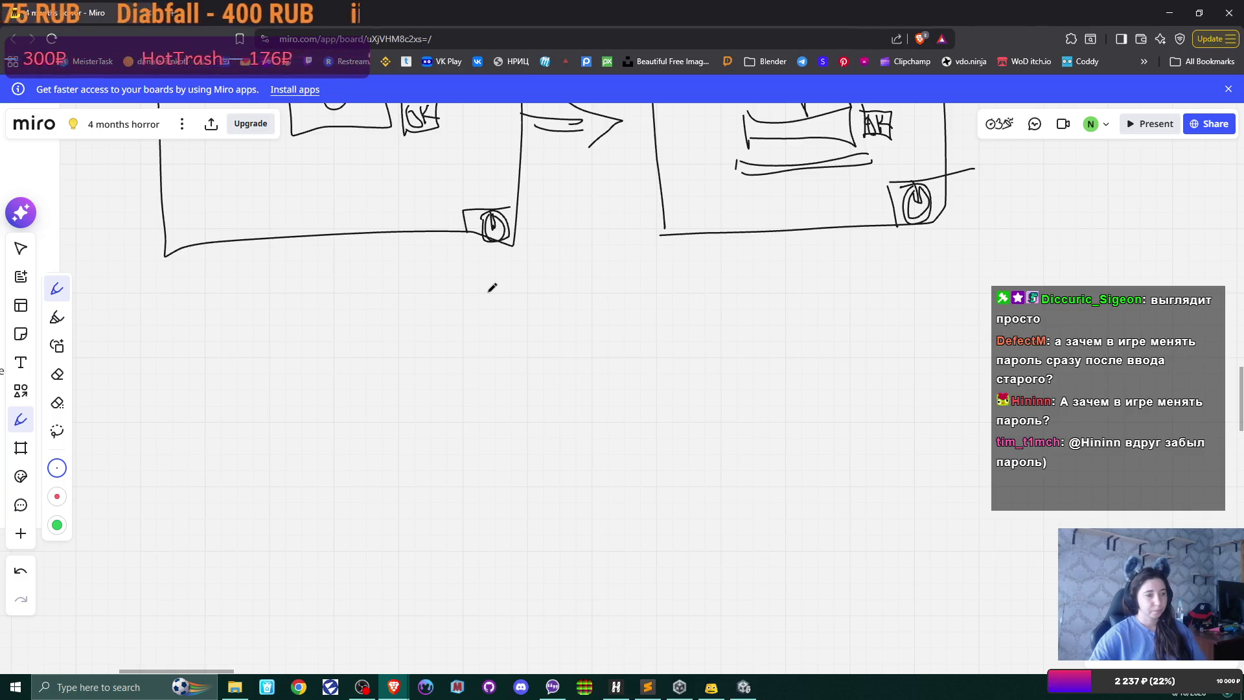
pyautogui.moveTo(608, 293)
pyautogui.mouseDown()
pyautogui.moveTo(546, 408)
pyautogui.moveTo(569, 428)
pyautogui.mouseUp()
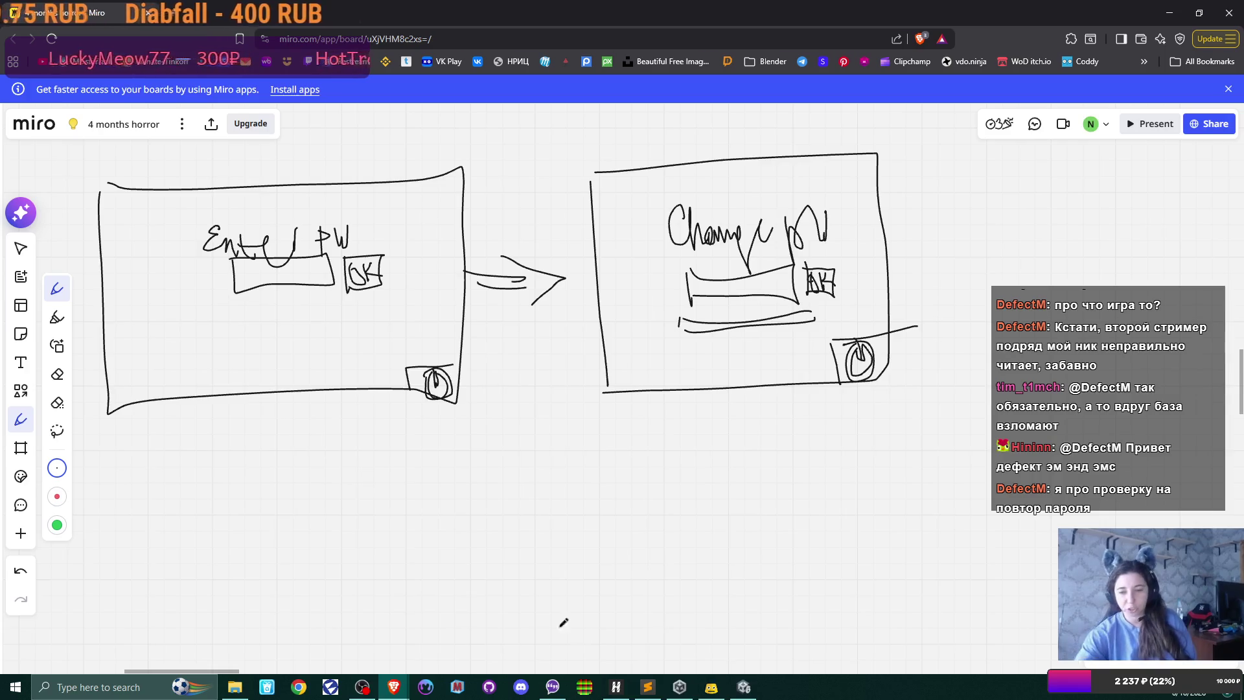
# - Switch to Steam via the system tray and open the Fears to Fathom - Episode 1 store page from the Library
pyautogui.click(1036, 686)
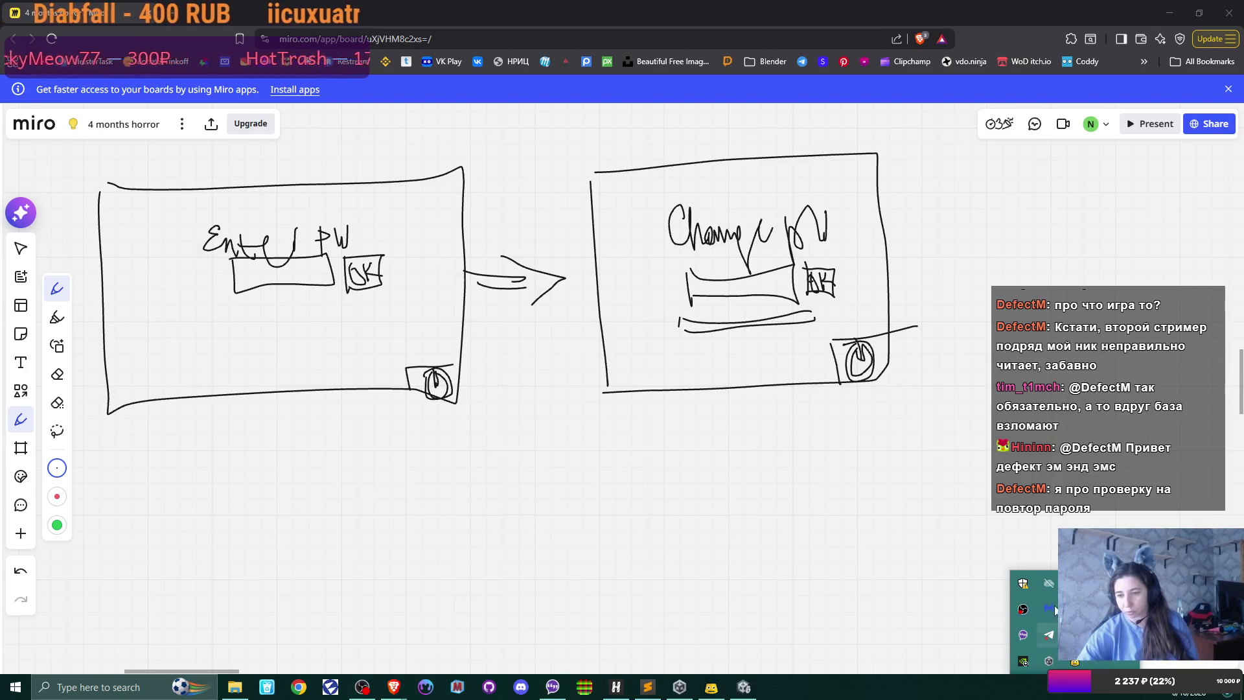
pyautogui.click(1023, 608)
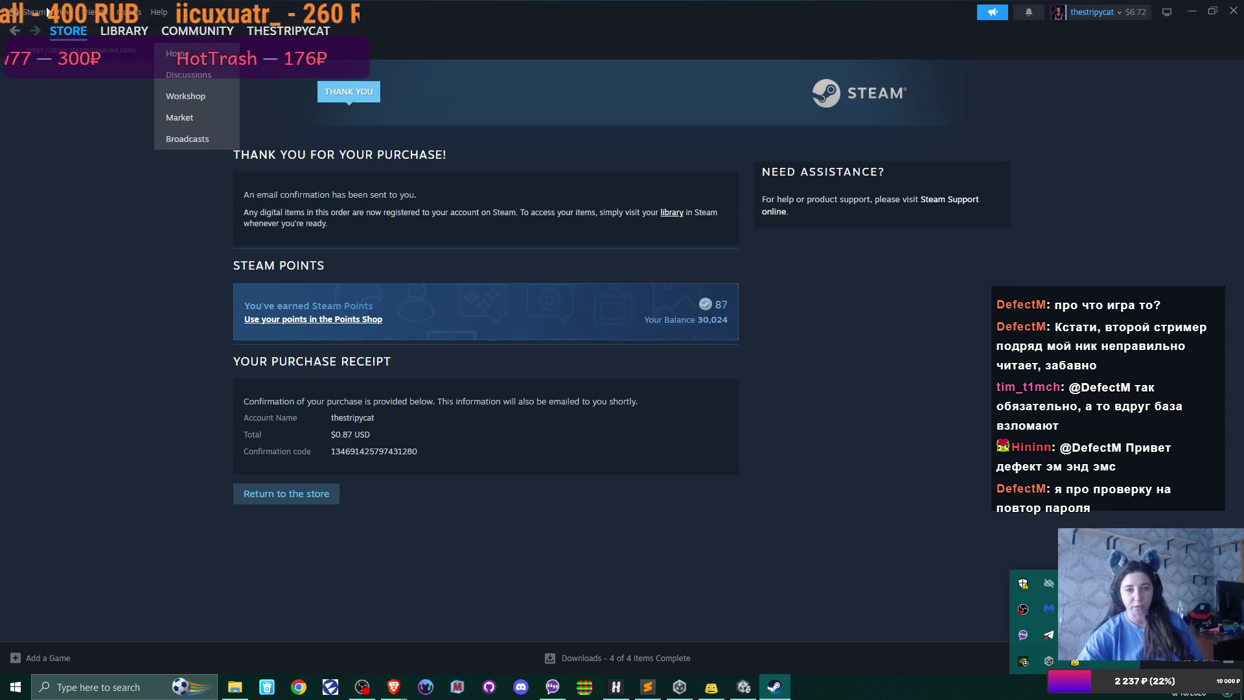
pyautogui.click(114, 34)
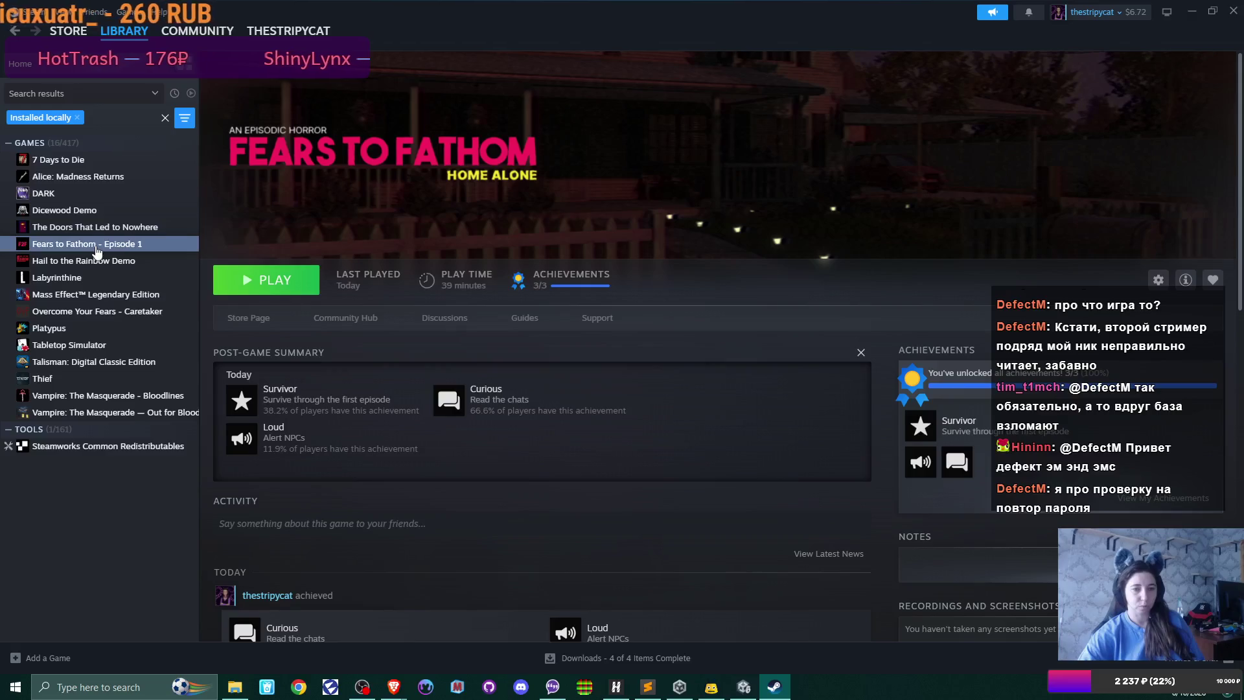
pyautogui.click(262, 320)
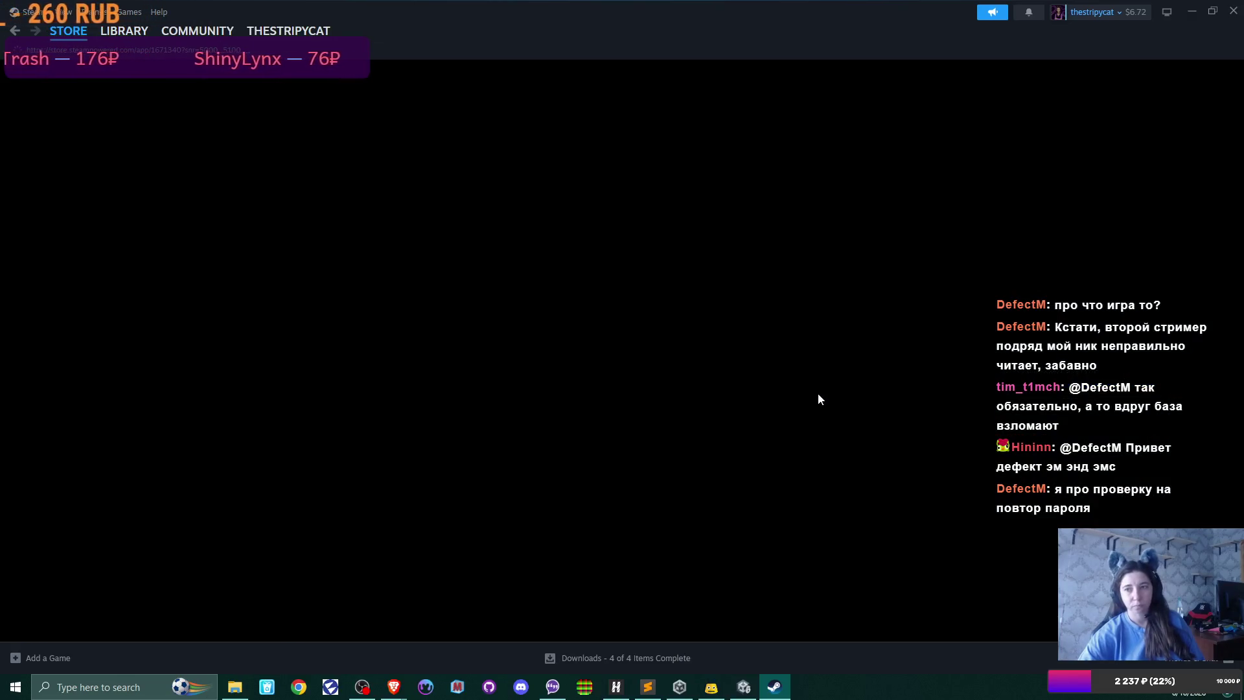
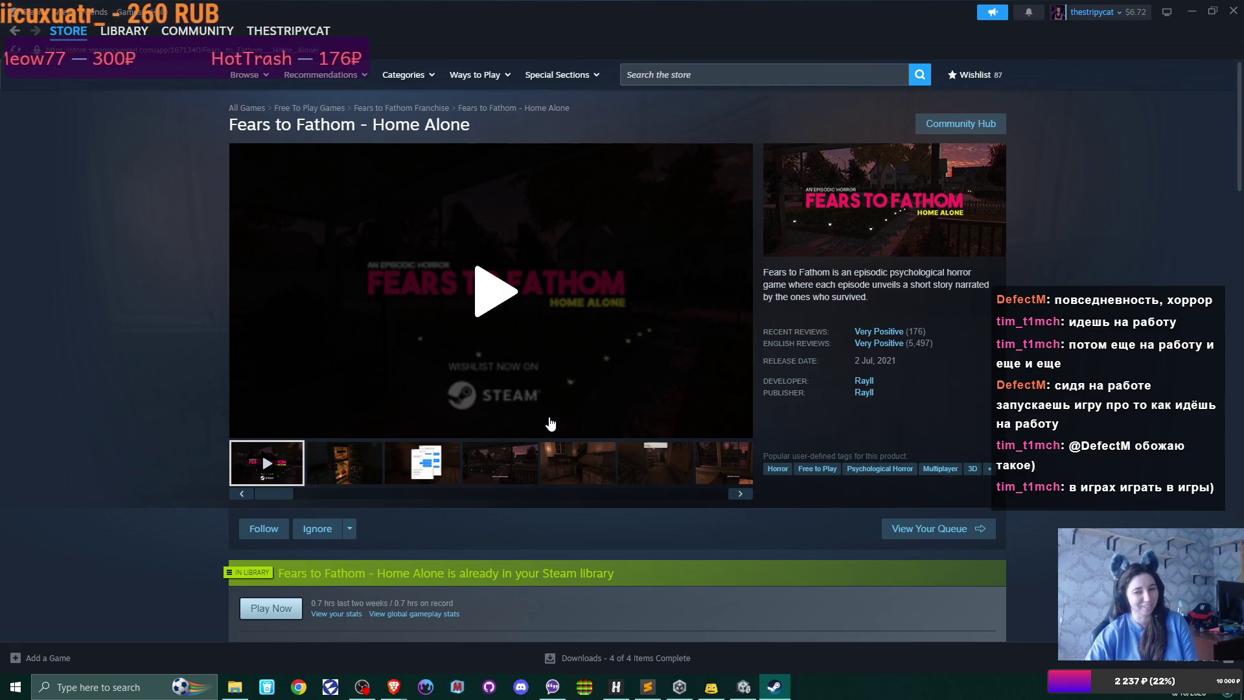
# - Switch from the Fears to Fathom store page back to the '4 months horror' Miro board
pyautogui.hotkey('alt', 'Tab')
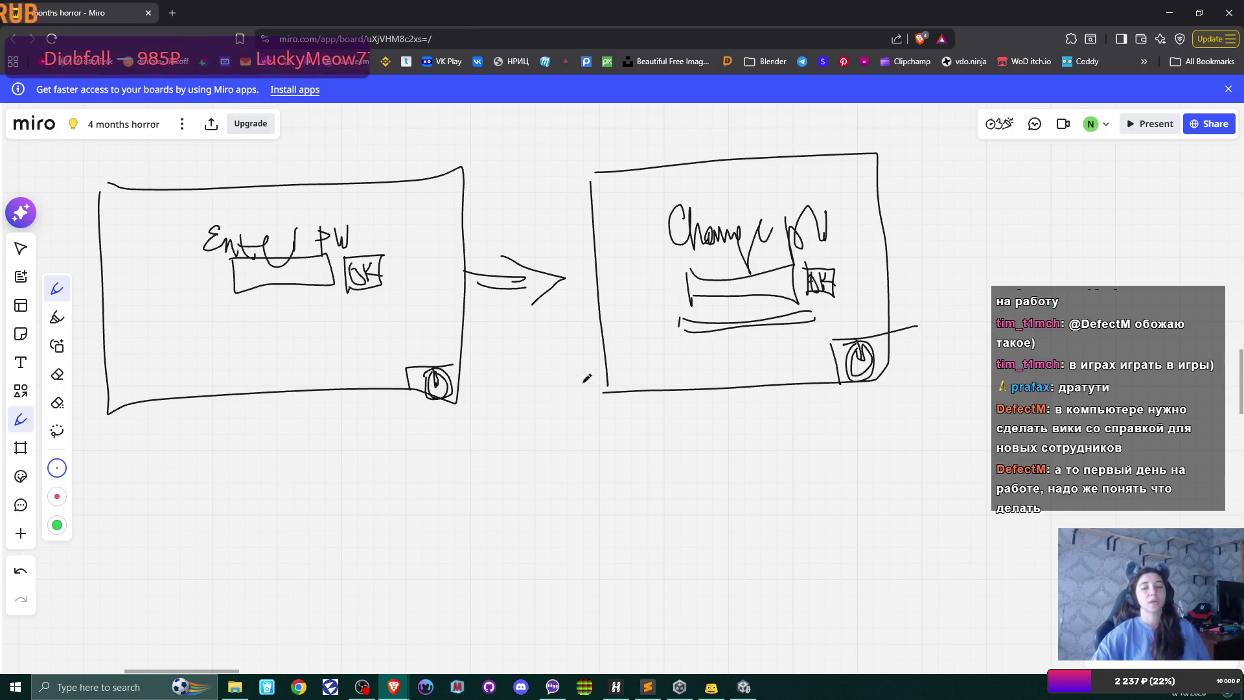
# - Sketch an empty screen rectangle below the first wireframe on the Miro board
pyautogui.moveTo(561, 447)
pyautogui.mouseDown()
pyautogui.moveTo(585, 314)
pyautogui.moveTo(630, 244)
pyautogui.moveTo(622, 369)
pyautogui.mouseUp()
pyautogui.moveTo(166, 362); pyautogui.dragTo(176, 580)
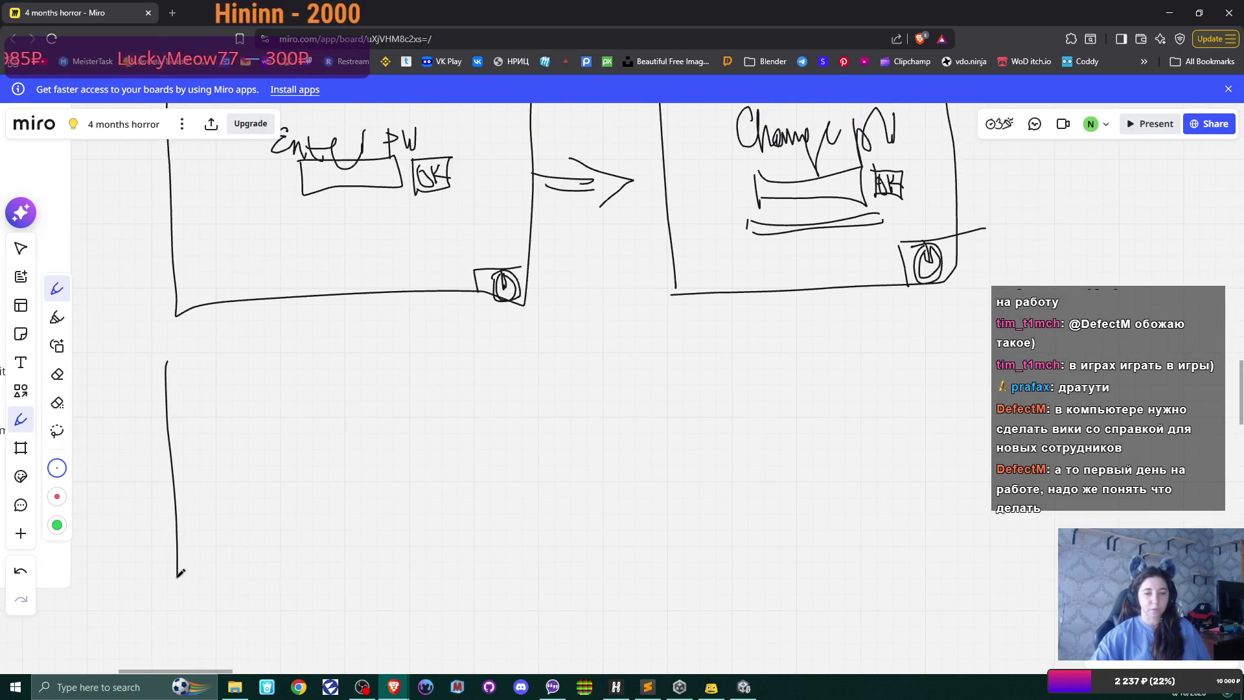
pyautogui.moveTo(177, 360)
pyautogui.mouseDown()
pyautogui.moveTo(500, 348)
pyautogui.moveTo(586, 493)
pyautogui.moveTo(592, 583)
pyautogui.moveTo(178, 593)
pyautogui.mouseUp()
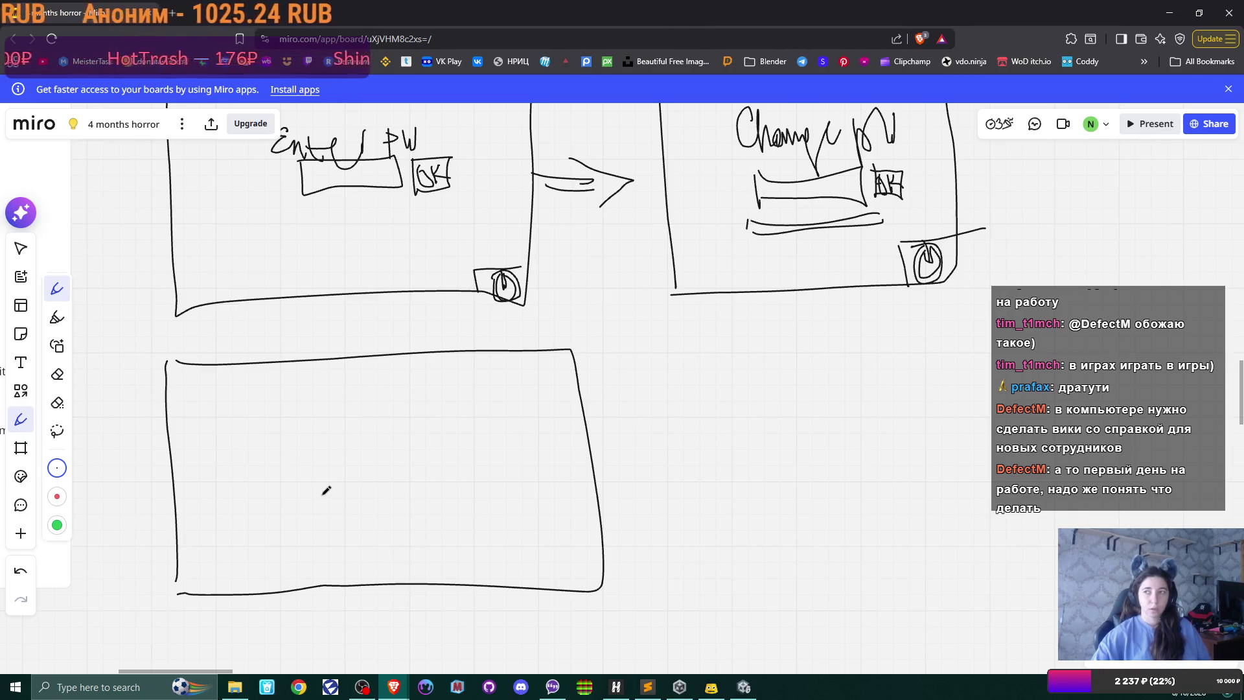
# - Briefly show the Staircase project folder, then open a new browser tab
pyautogui.click(234, 692)
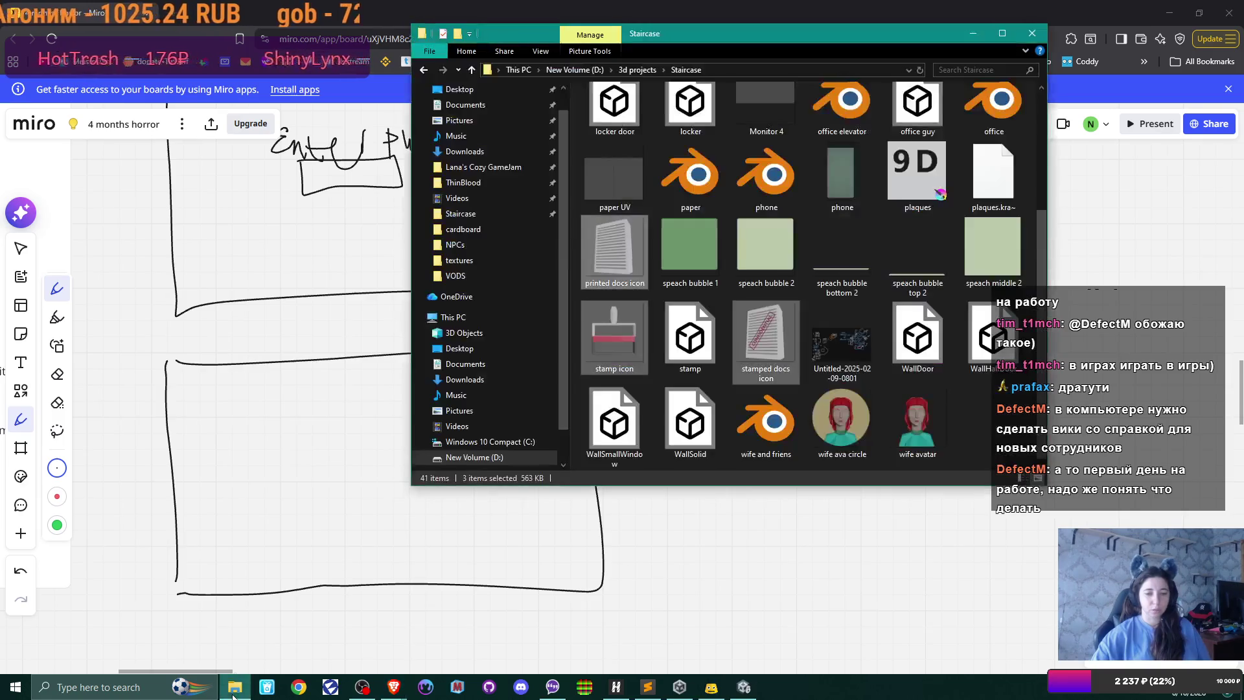
pyautogui.click(234, 692)
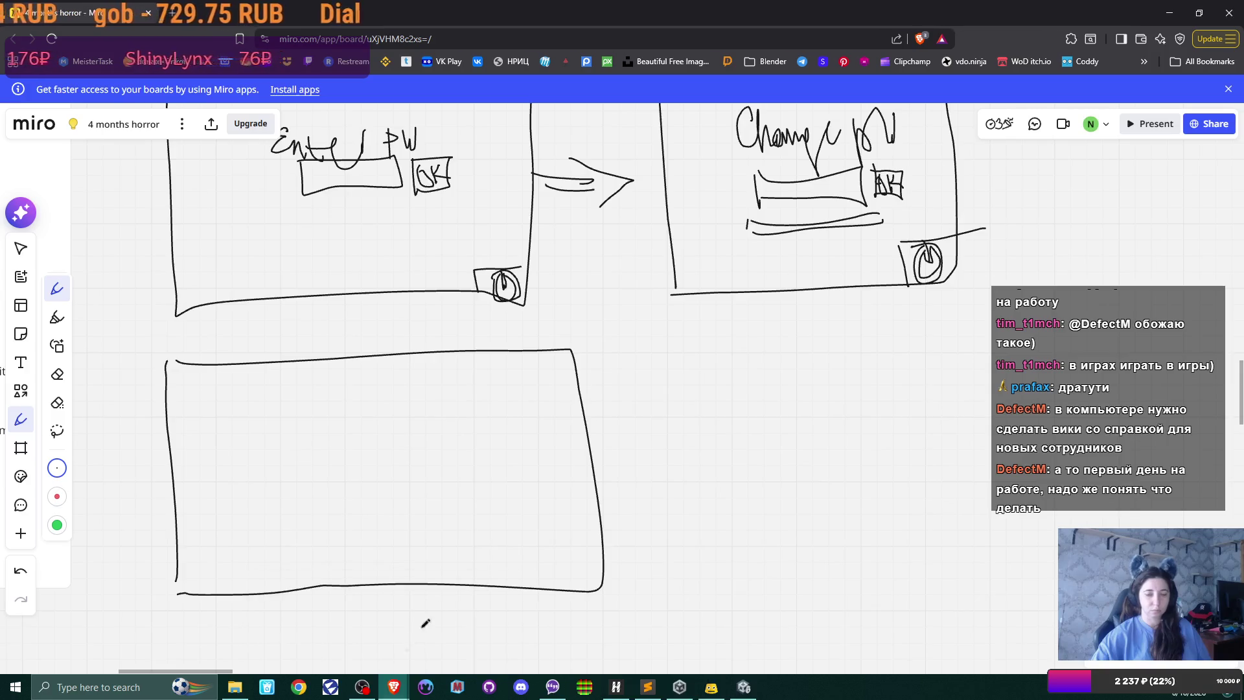
pyautogui.hotkey('ctrl', 't')
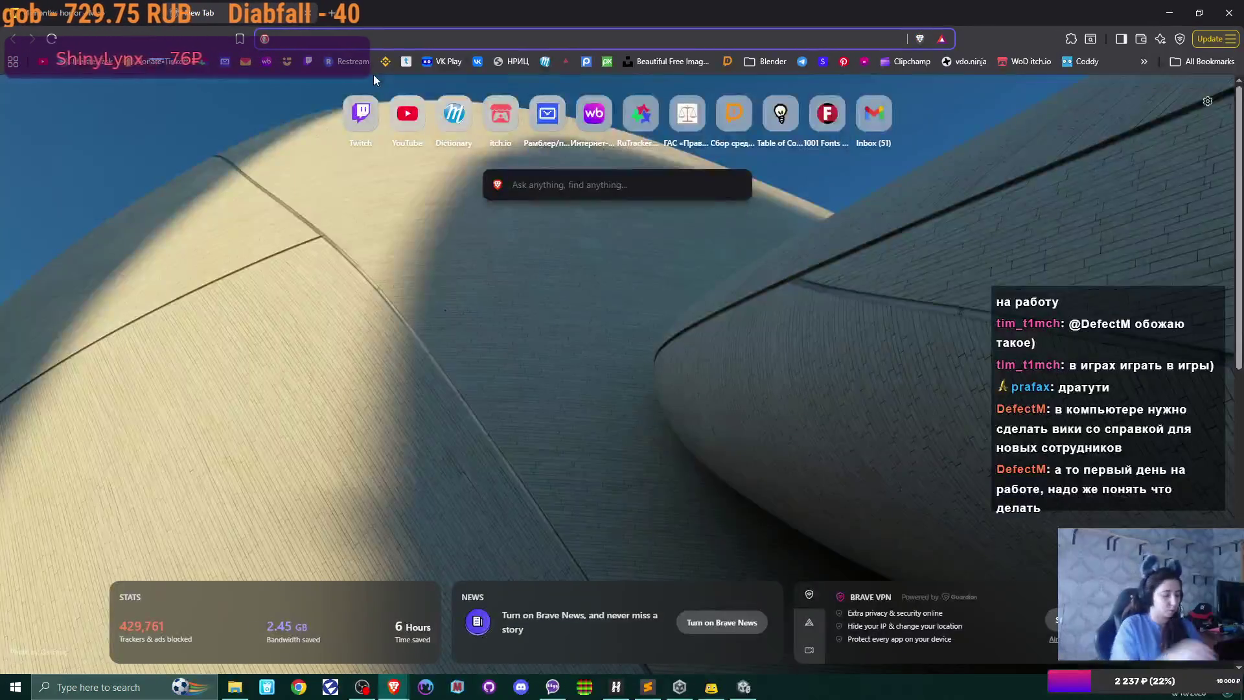
# - Search DuckDuckGo for 'desctop image work pc' and view the image results
pyautogui.write('desctop')
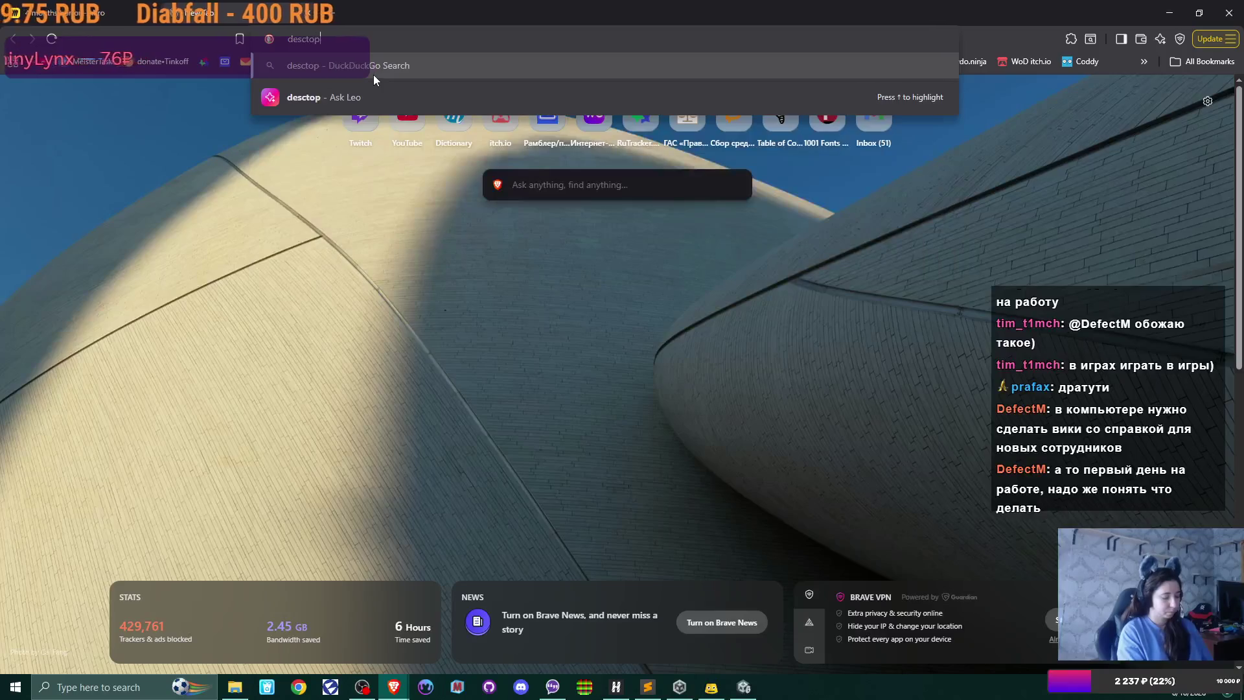
pyautogui.write(' image')
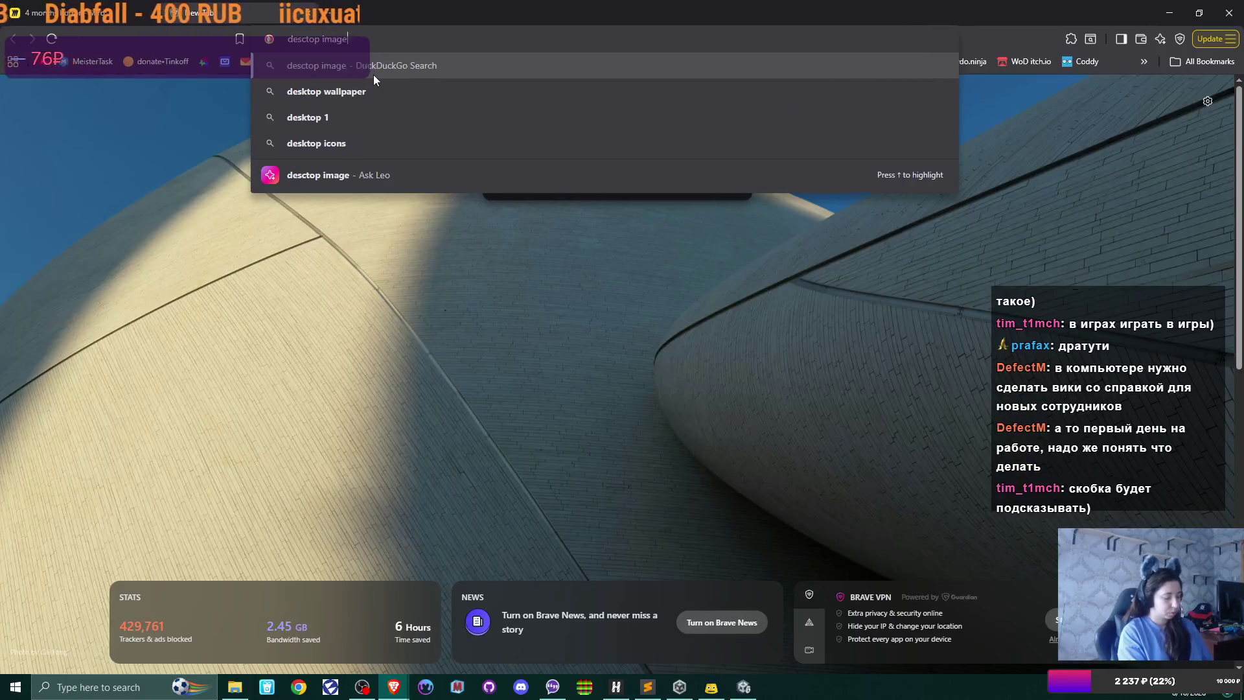
pyautogui.write(' work pc')
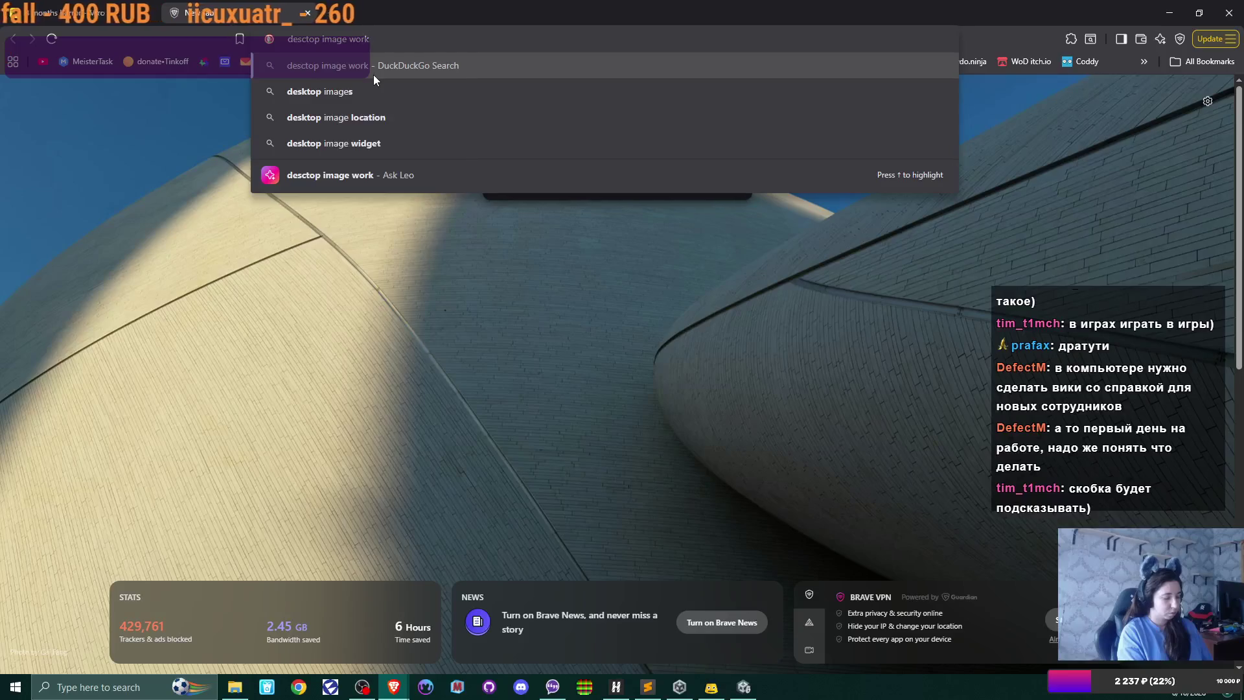
pyautogui.press('Return')
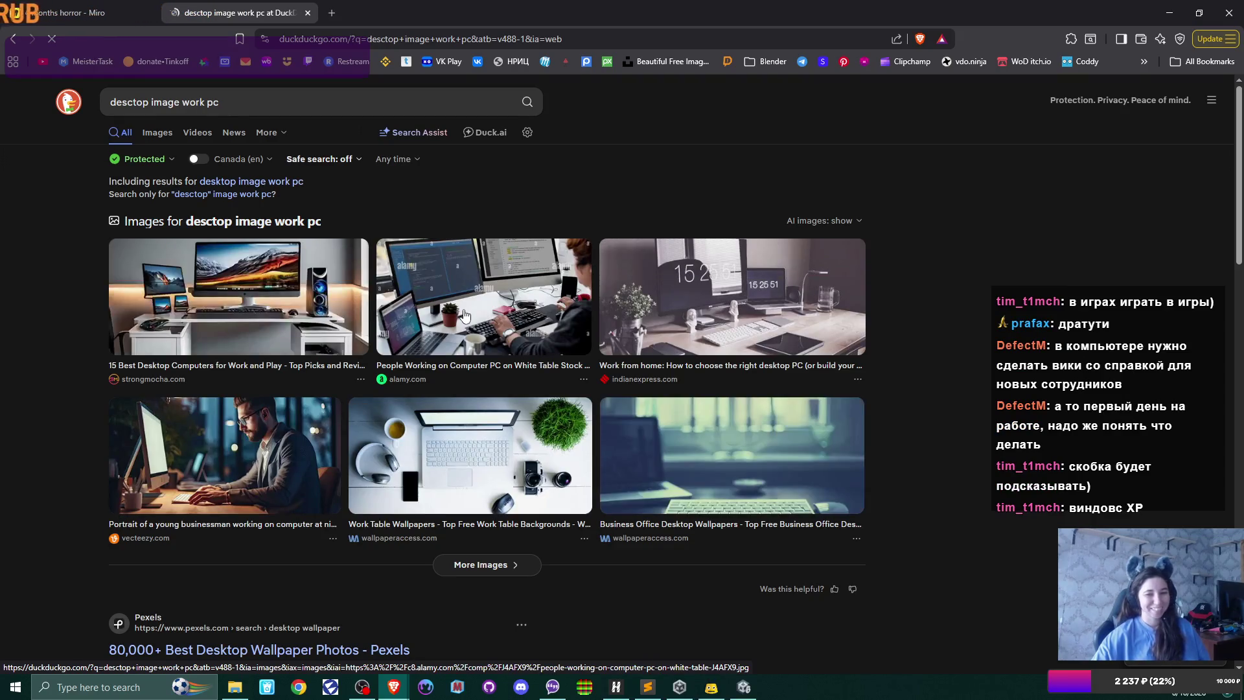
pyautogui.click(157, 132)
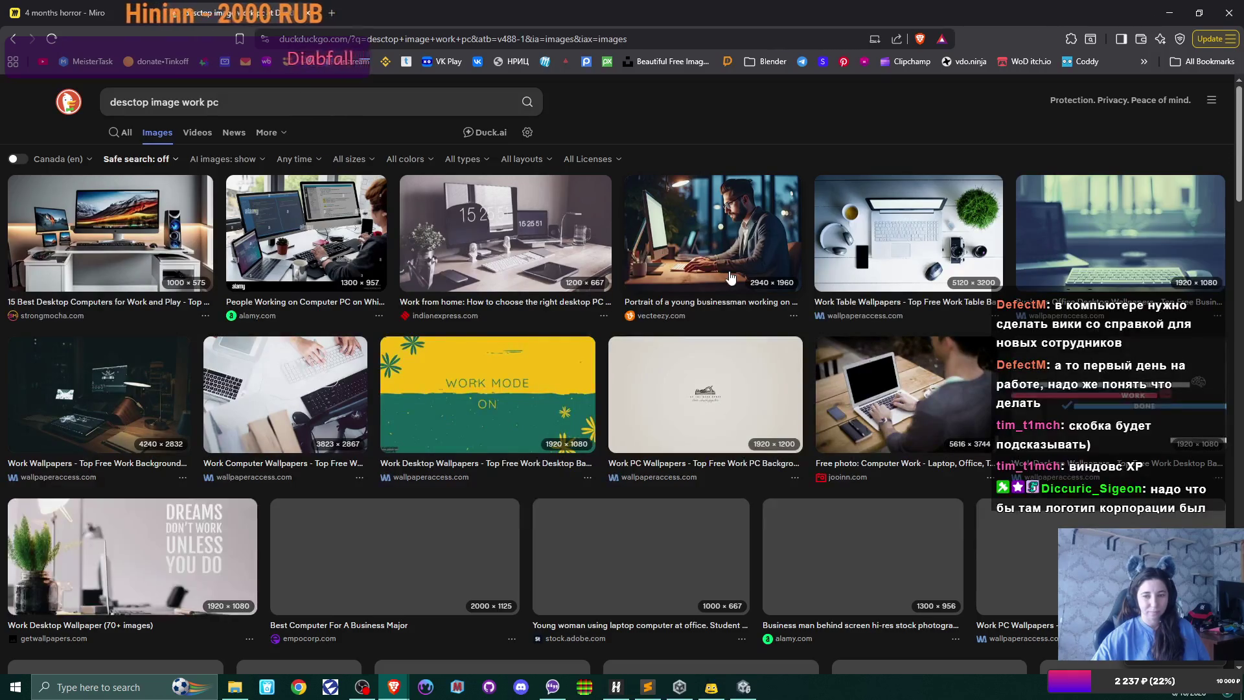
# - Browse the image results and enter the new query 'фон рабочего стола на офисном ПК'
pyautogui.scroll(-5, 673, 330)
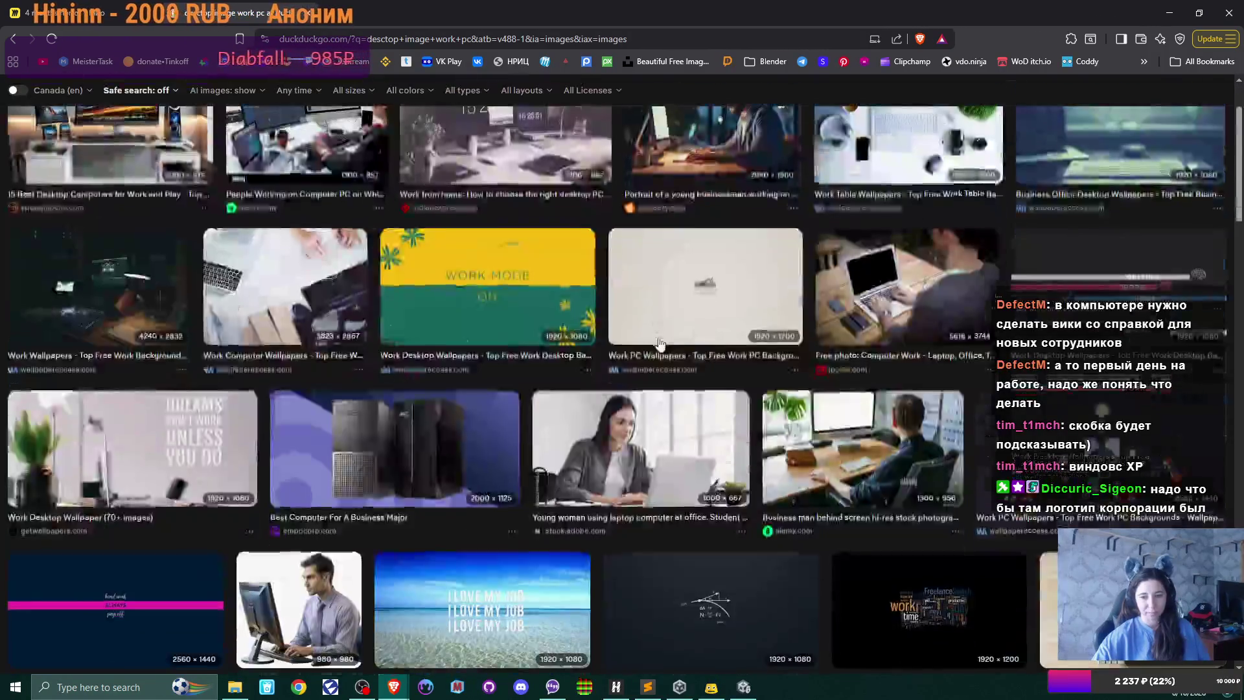
pyautogui.scroll(5, 469, 186)
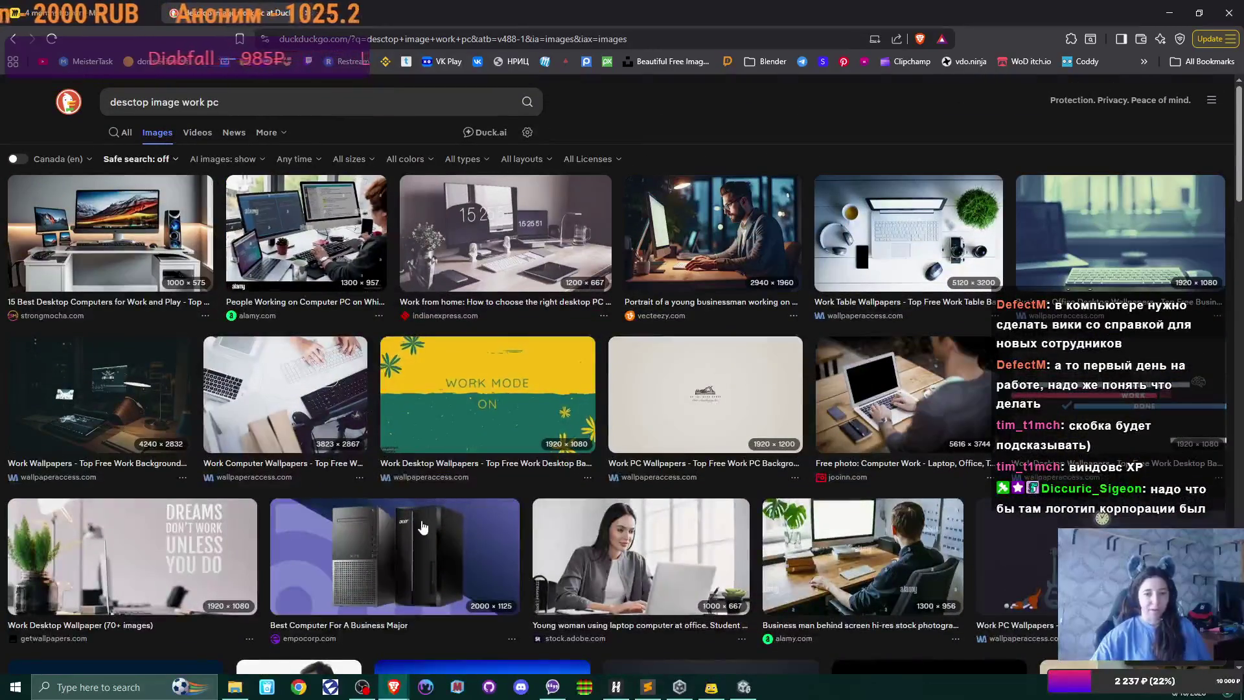
pyautogui.scroll(-3, 485, 538)
pyautogui.scroll(3, 485, 538)
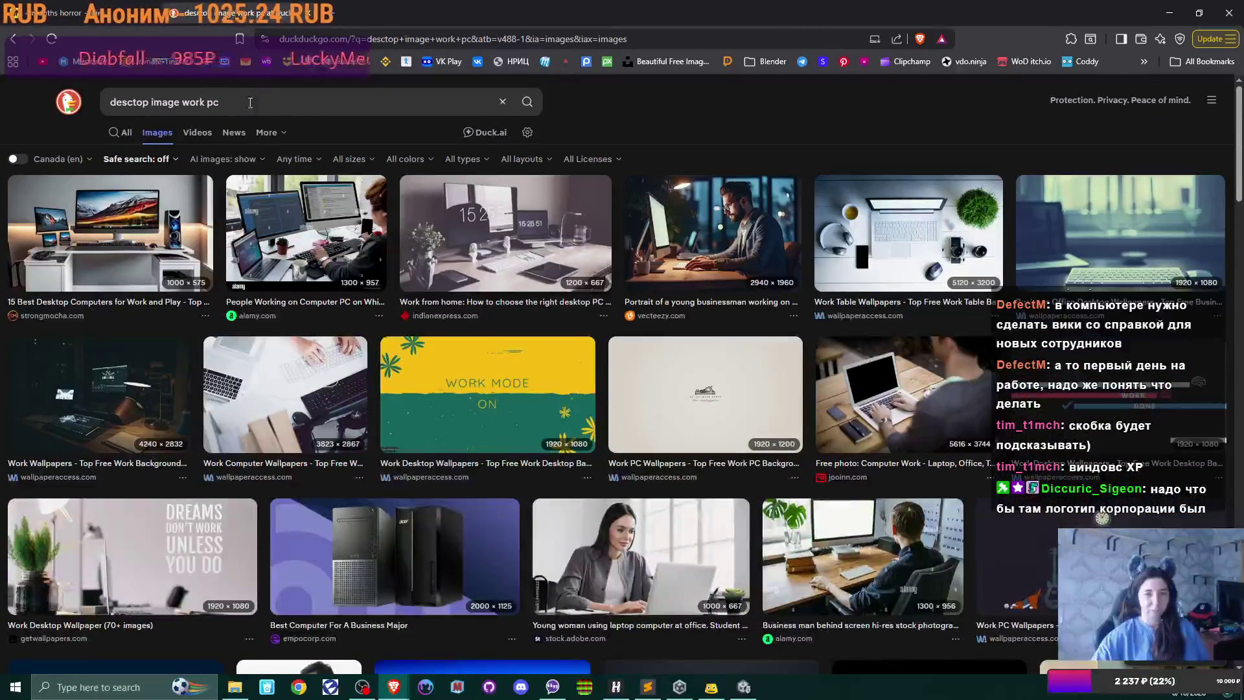
pyautogui.write('фон ра')
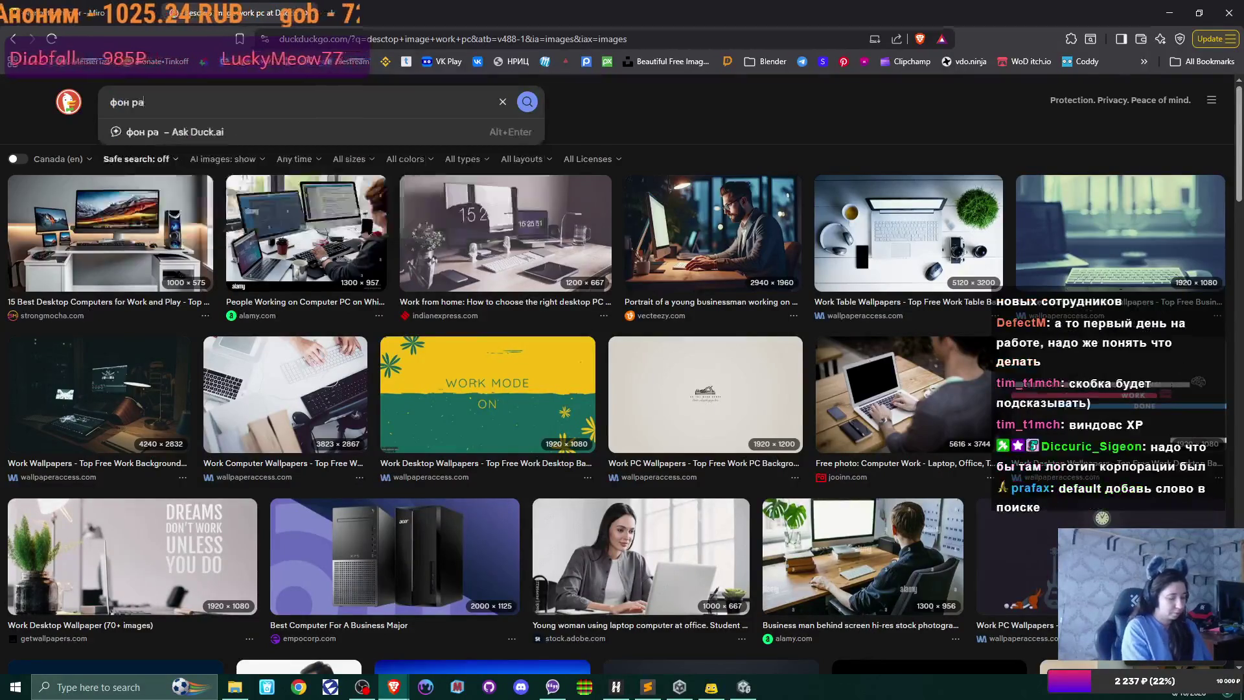
pyautogui.write('бочего стол')
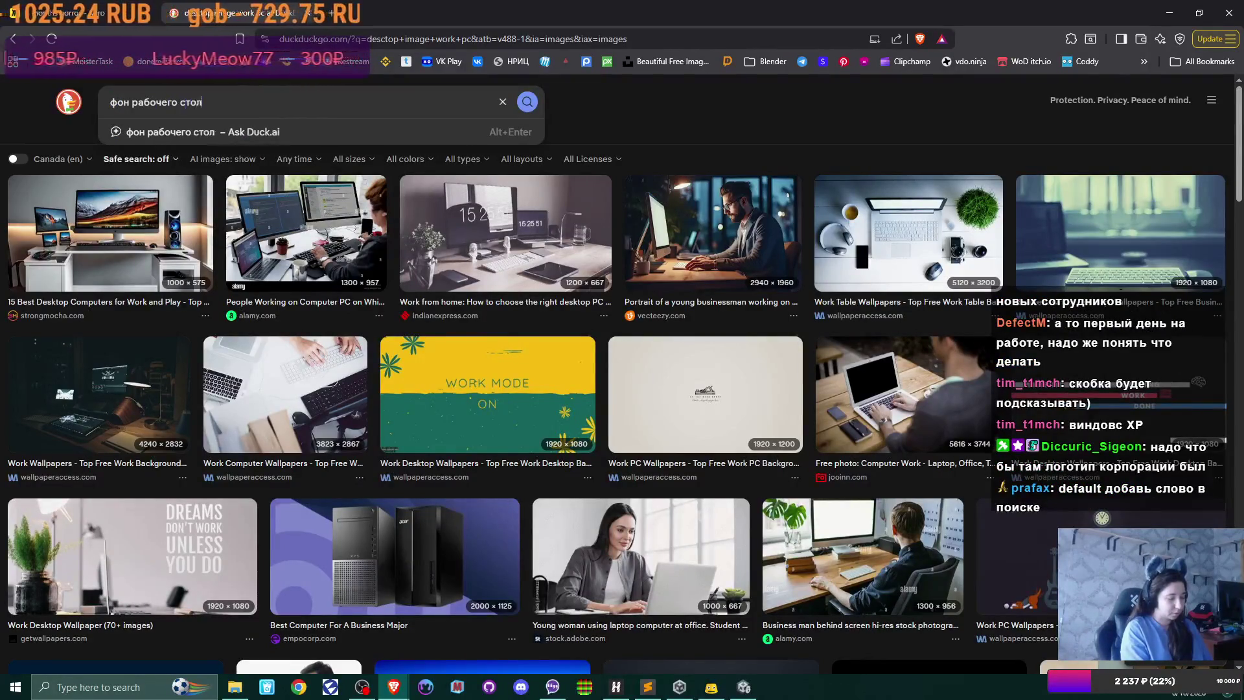
pyautogui.write('а на офис')
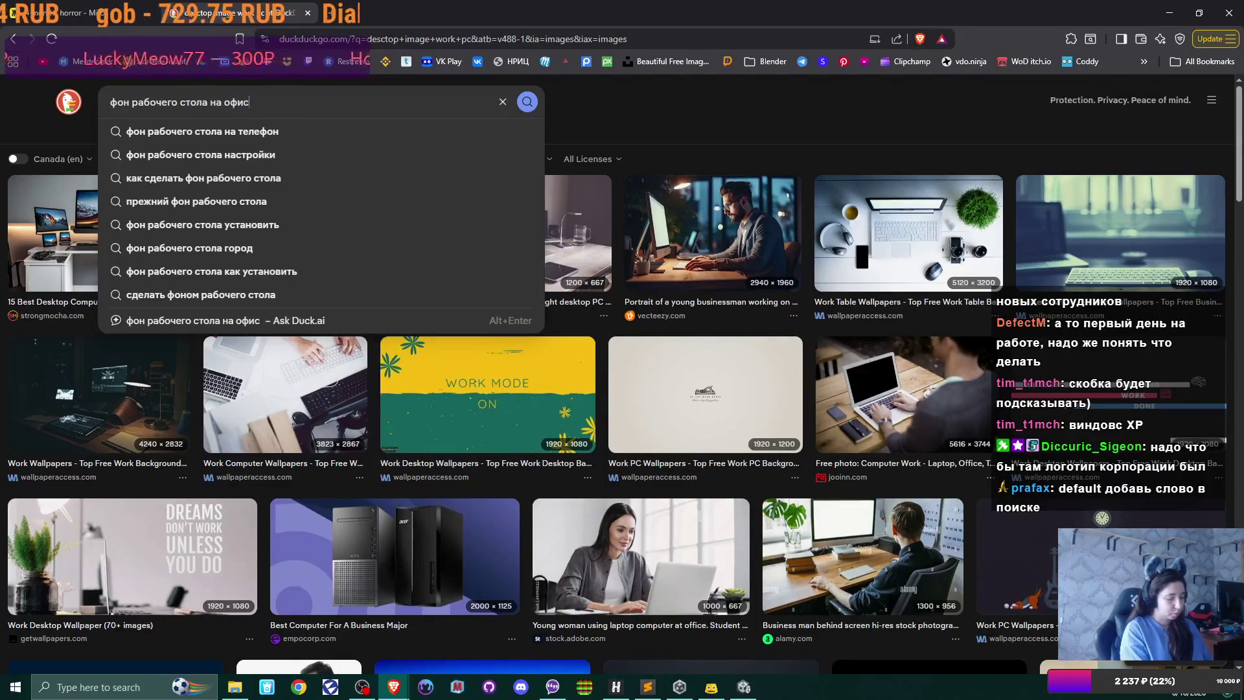
pyautogui.write('ном ПК')
# - Submit the 'фон рабочего стола на офисном ПК' query to get office wallpaper images
pyautogui.press('Return')
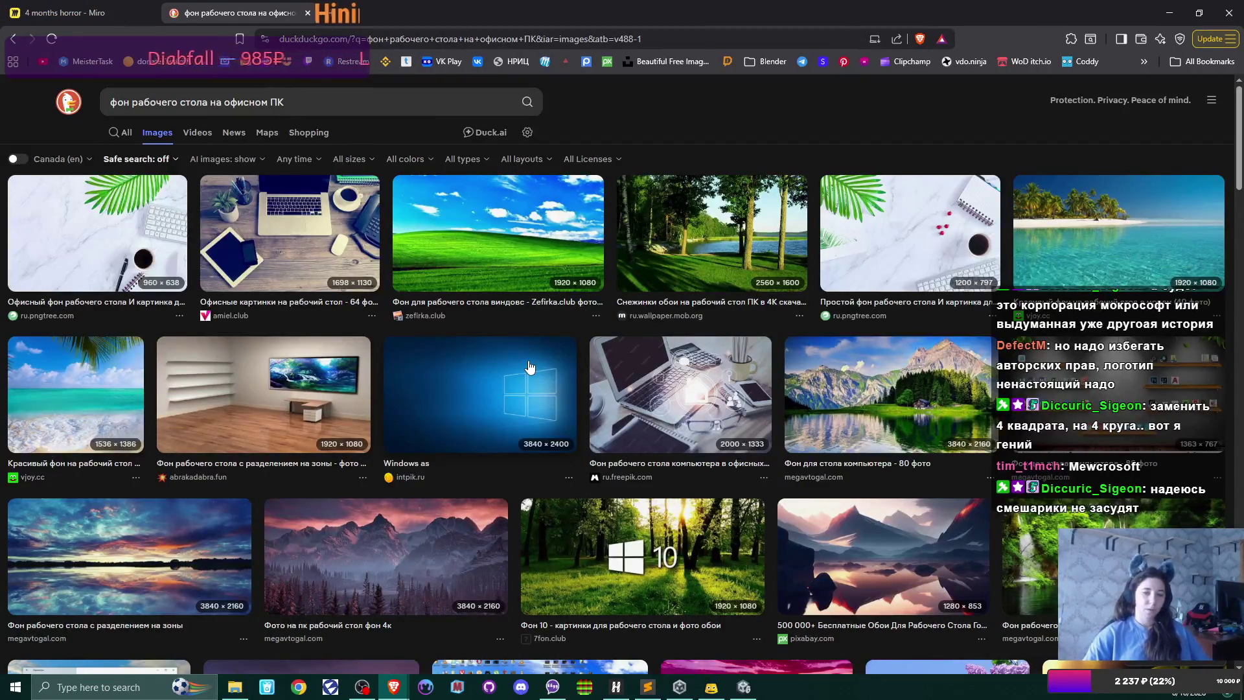
pyautogui.scroll(-7, 544, 369)
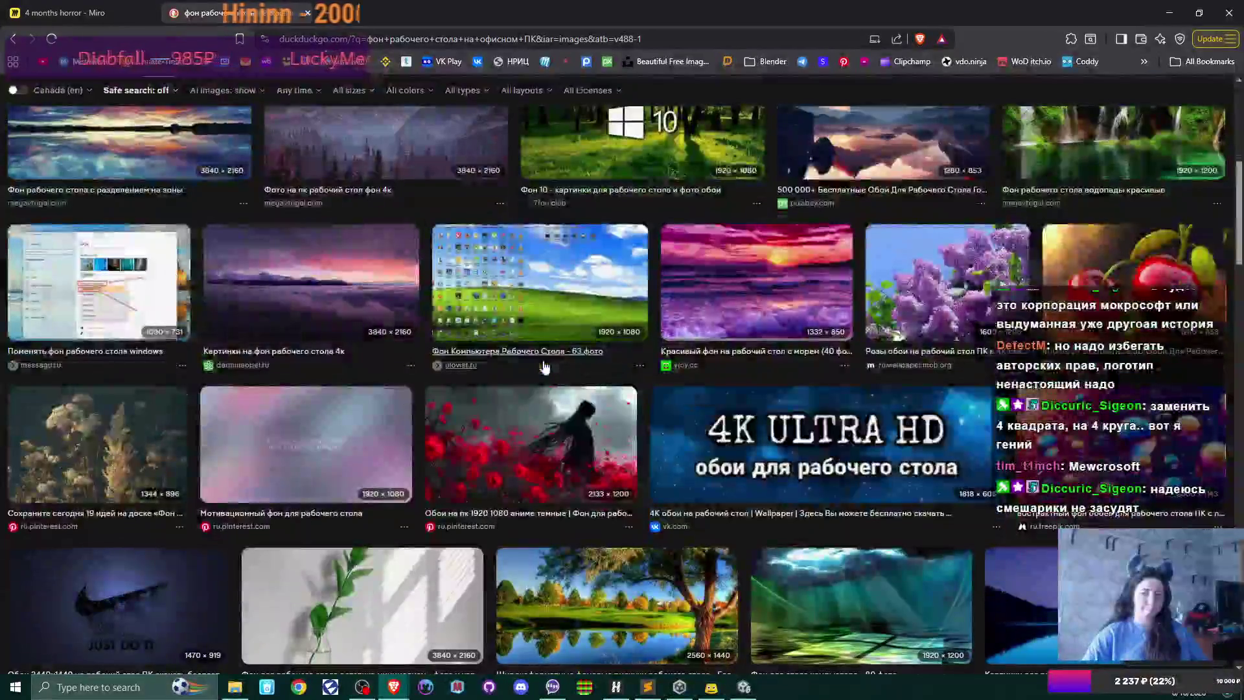
pyautogui.scroll(10, 544, 368)
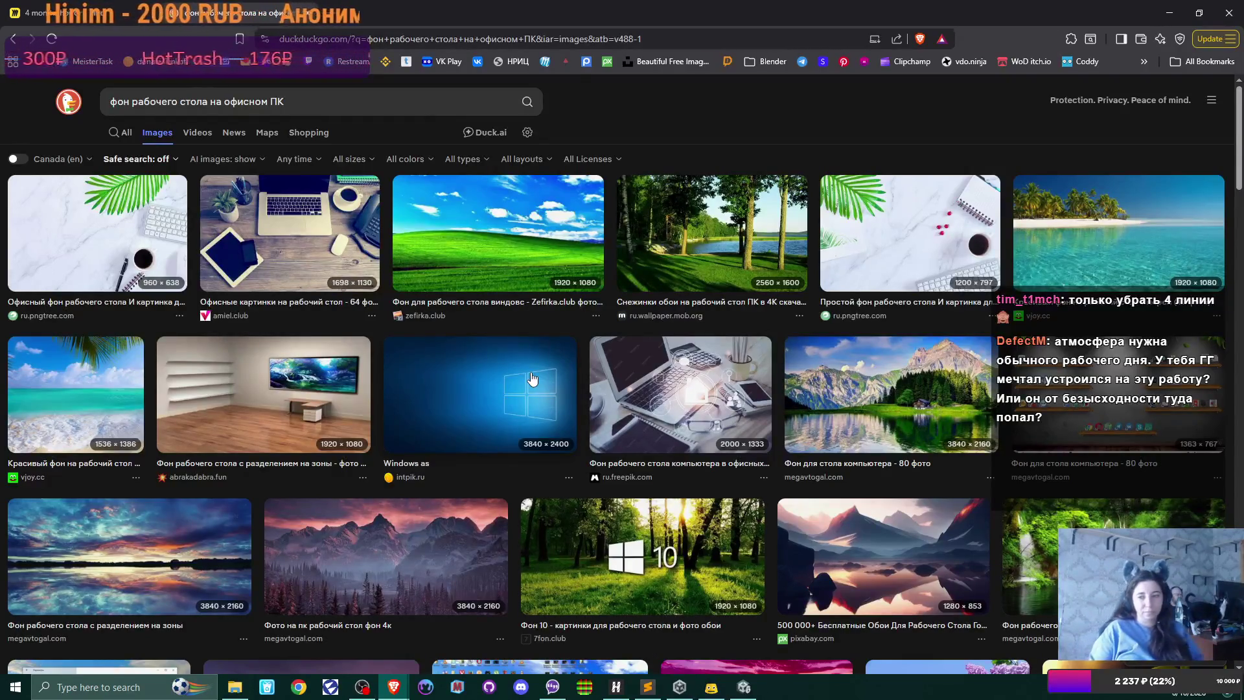
# - In Unity, open Window > Asset Management > Localization Tables on the Strings table
pyautogui.click(743, 686)
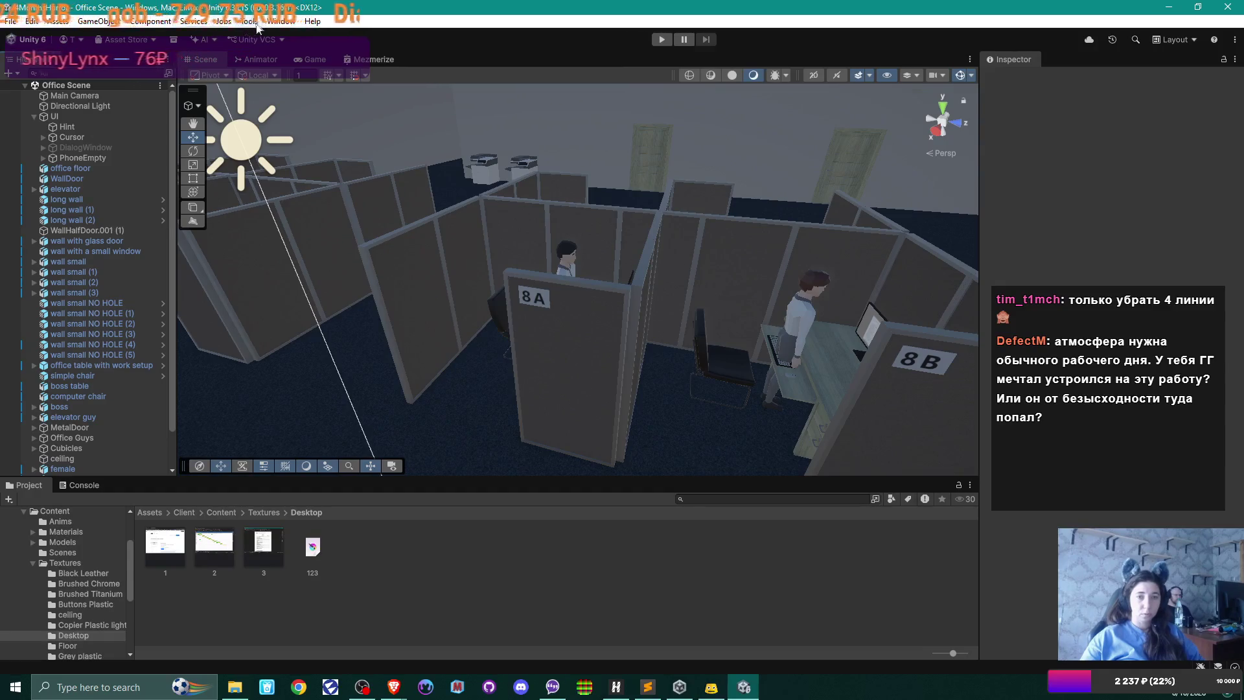
pyautogui.click(281, 21)
pyautogui.moveTo(385, 189)
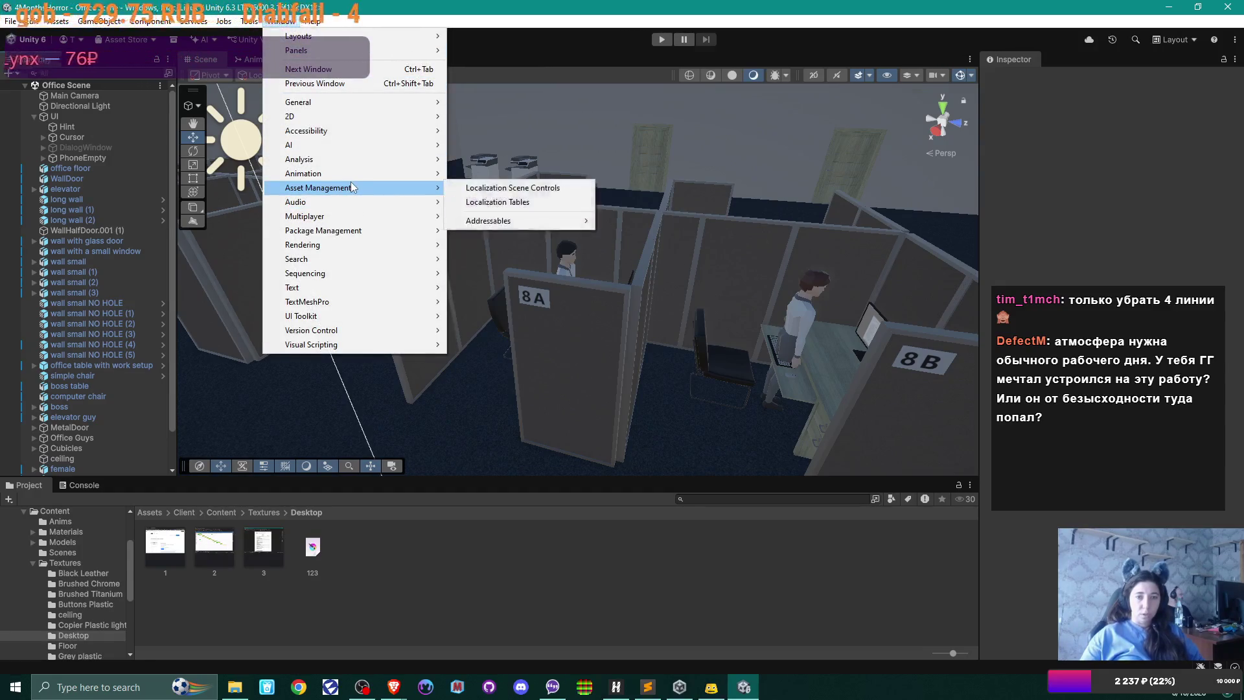
pyautogui.click(533, 200)
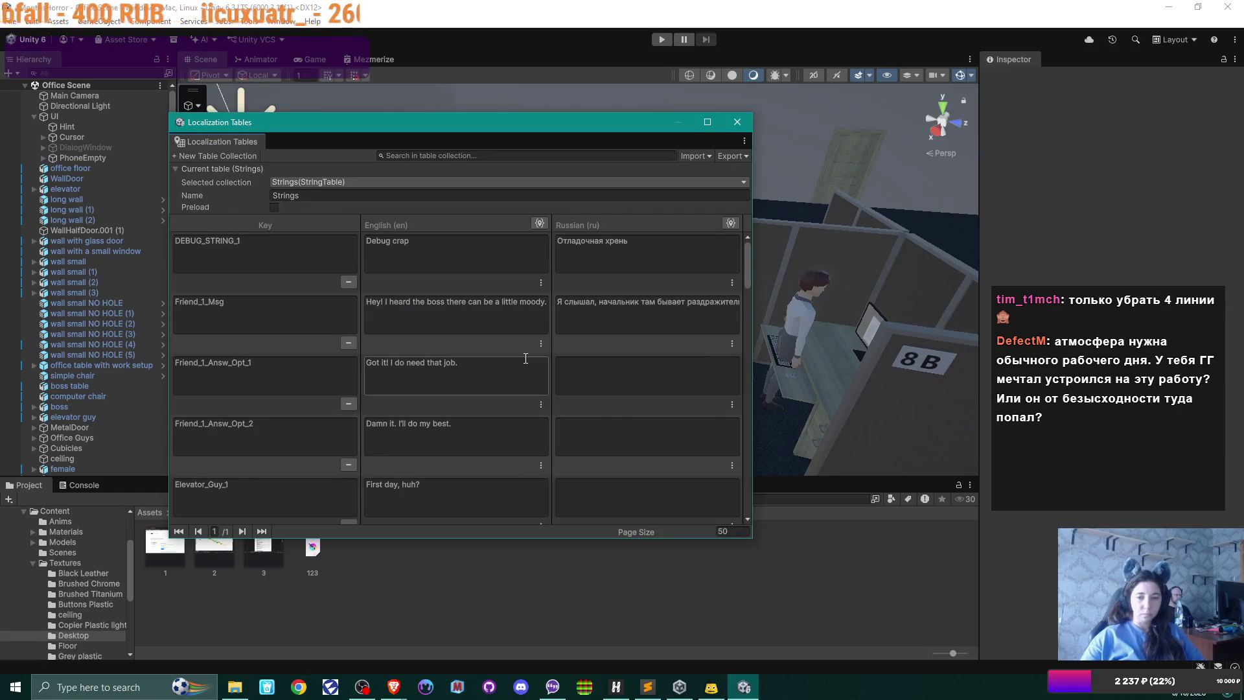
# - Edit the English Friend_1_Msg line to mention 'such a high paying job'
pyautogui.click(488, 306)
pyautogui.click(517, 306)
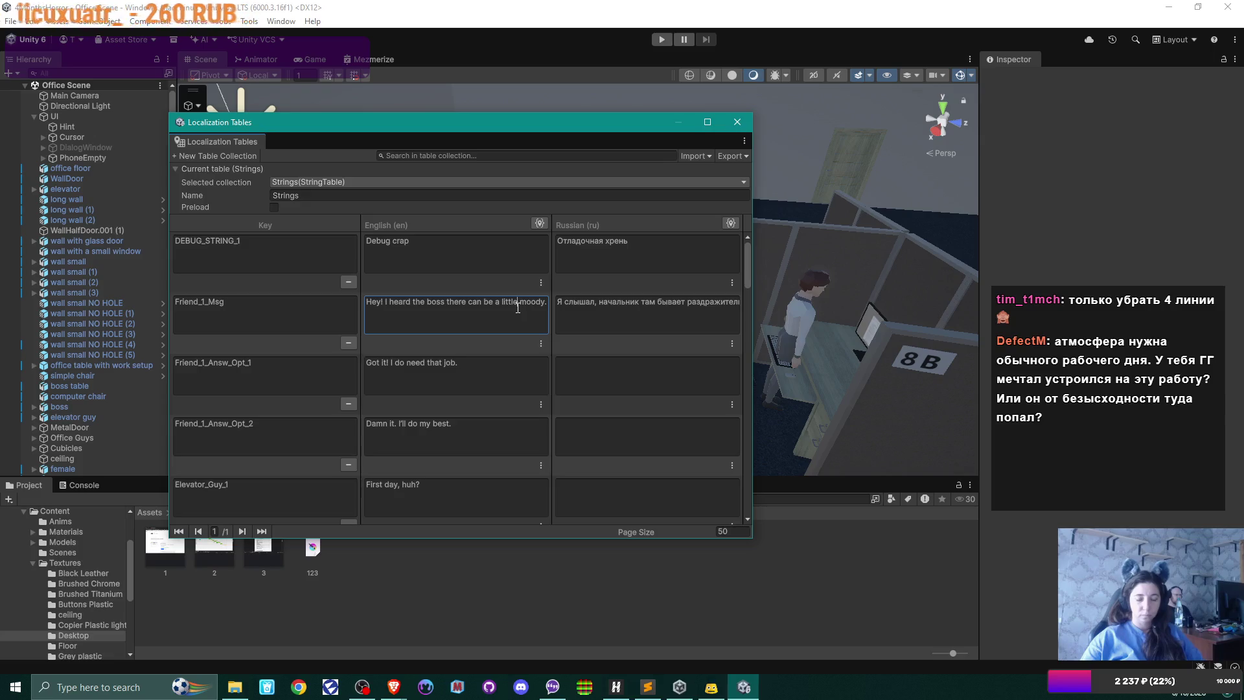
pyautogui.press('Right')
pyautogui.press('Right')
pyautogui.press('Right')
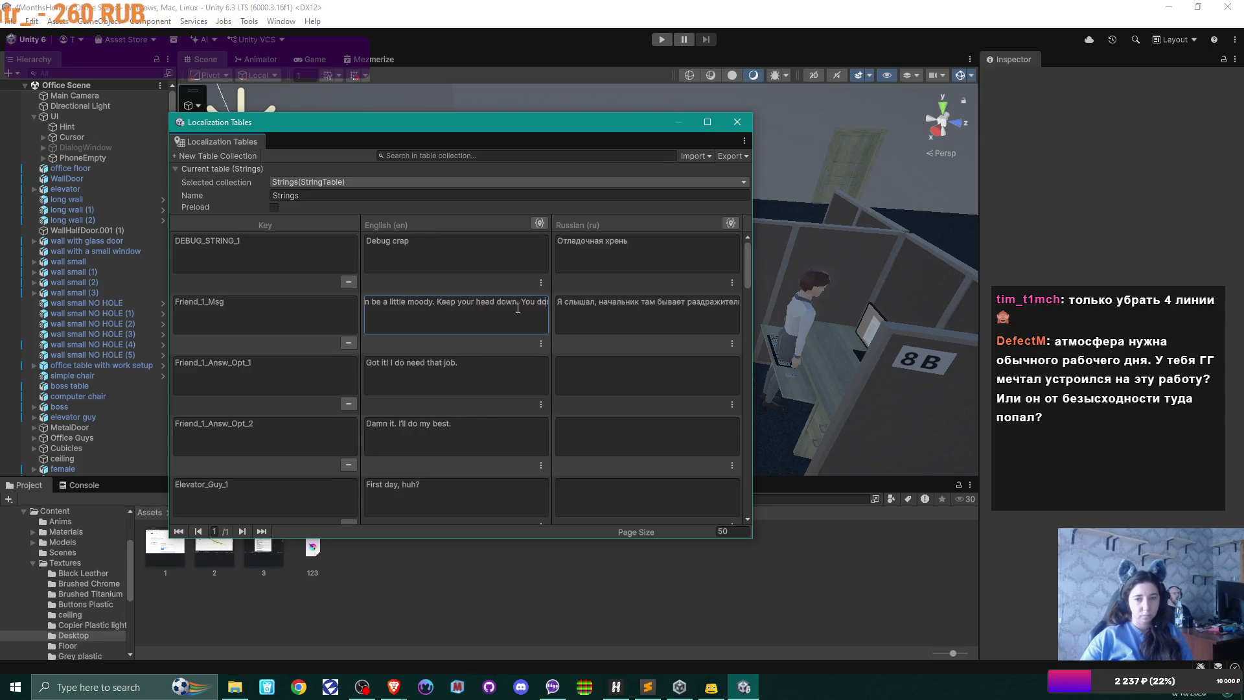
pyautogui.press('Right')
pyautogui.press('Right')
pyautogui.press('Right')
pyautogui.press('Right')
pyautogui.press('Right')
pyautogui.press('Right')
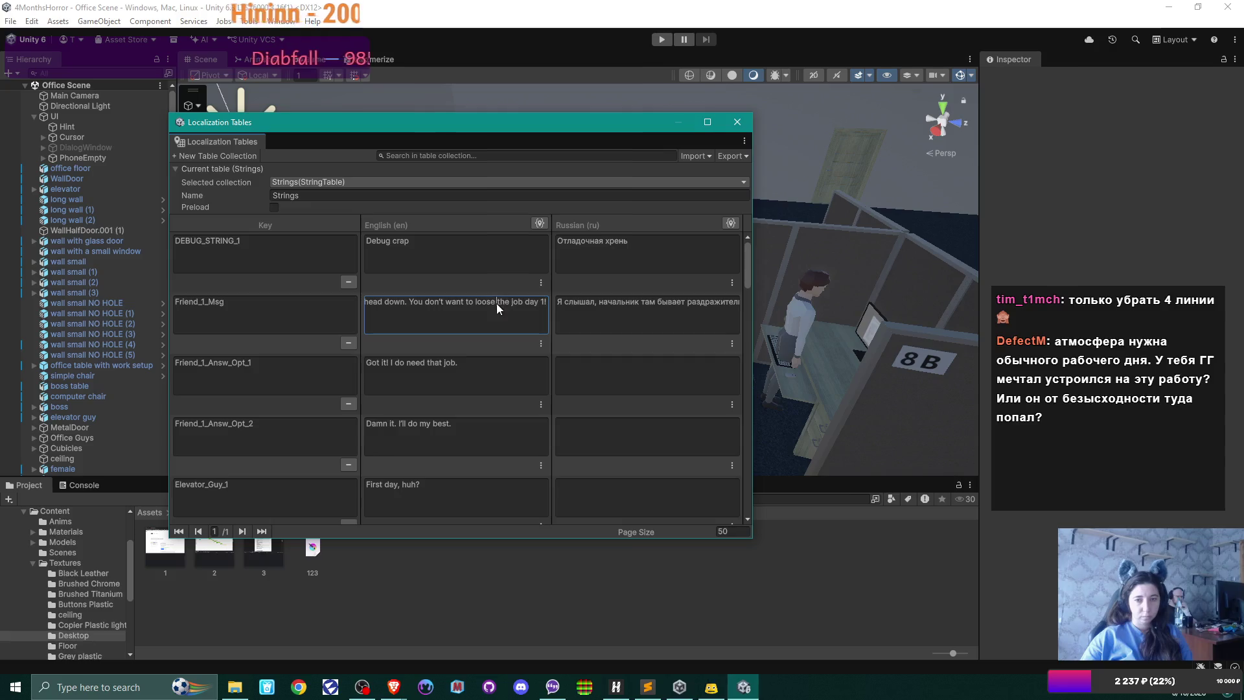
pyautogui.click(497, 303)
pyautogui.write('ы')
pyautogui.press('BackSpace')
pyautogui.write('such ')
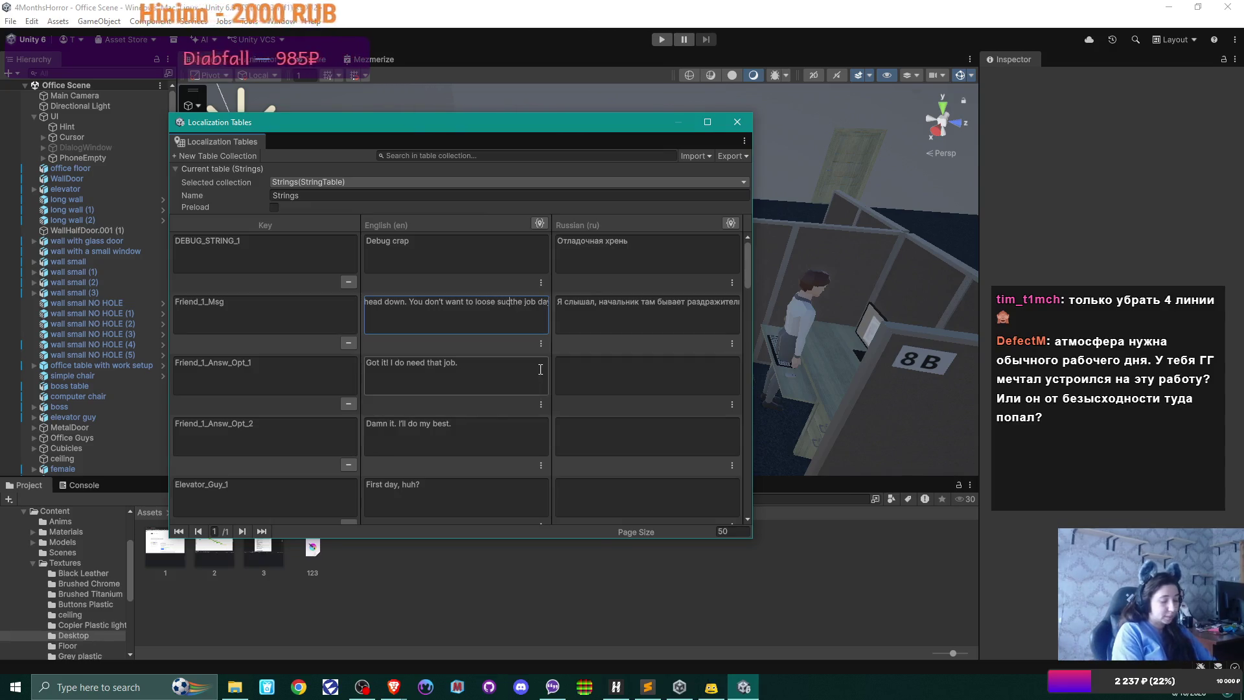
pyautogui.write('a high')
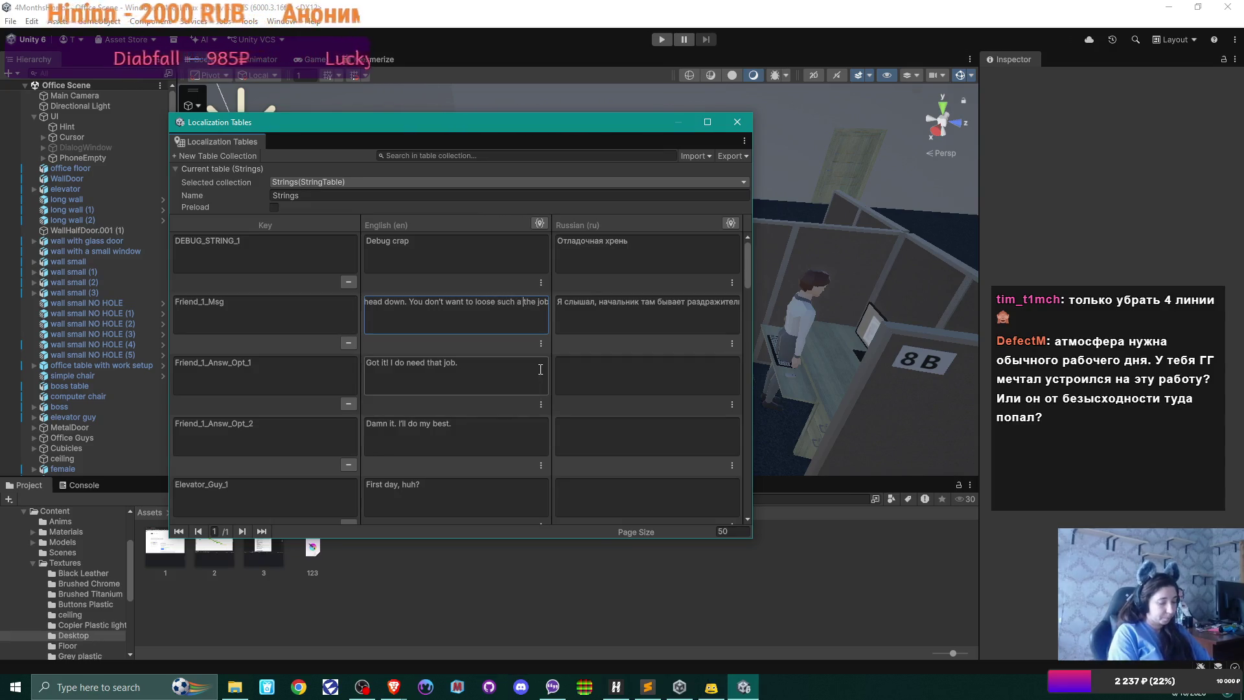
pyautogui.write('payi')
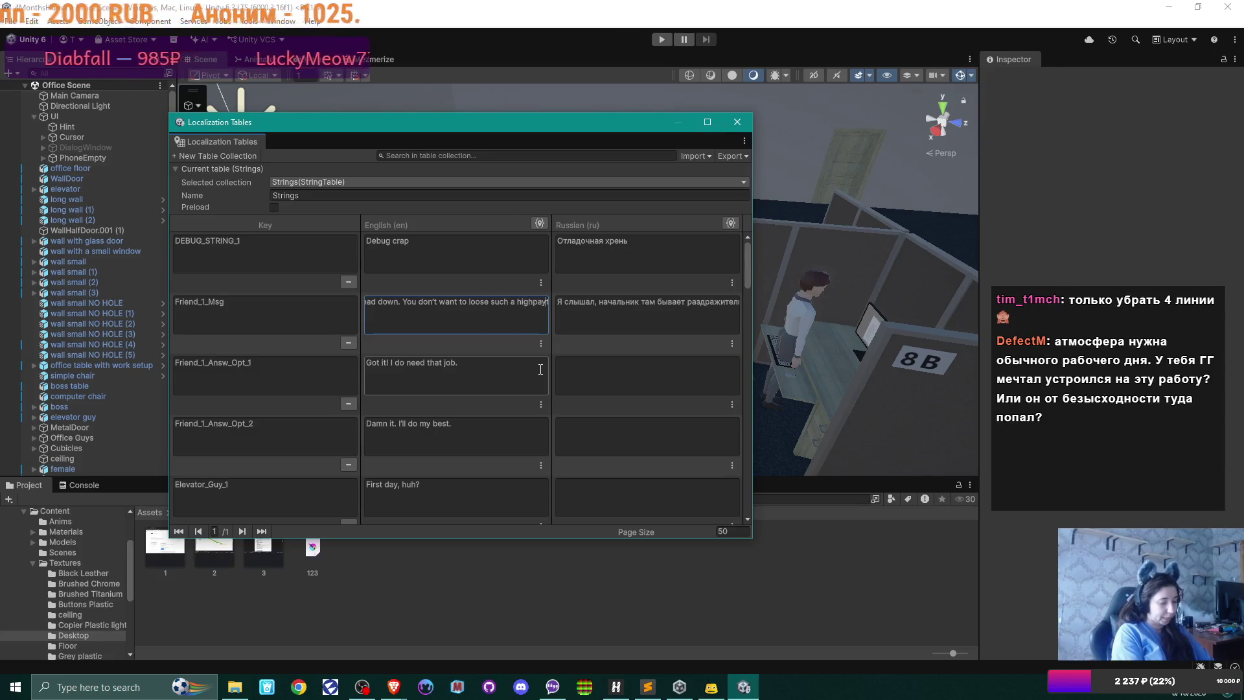
pyautogui.write('ng he job')
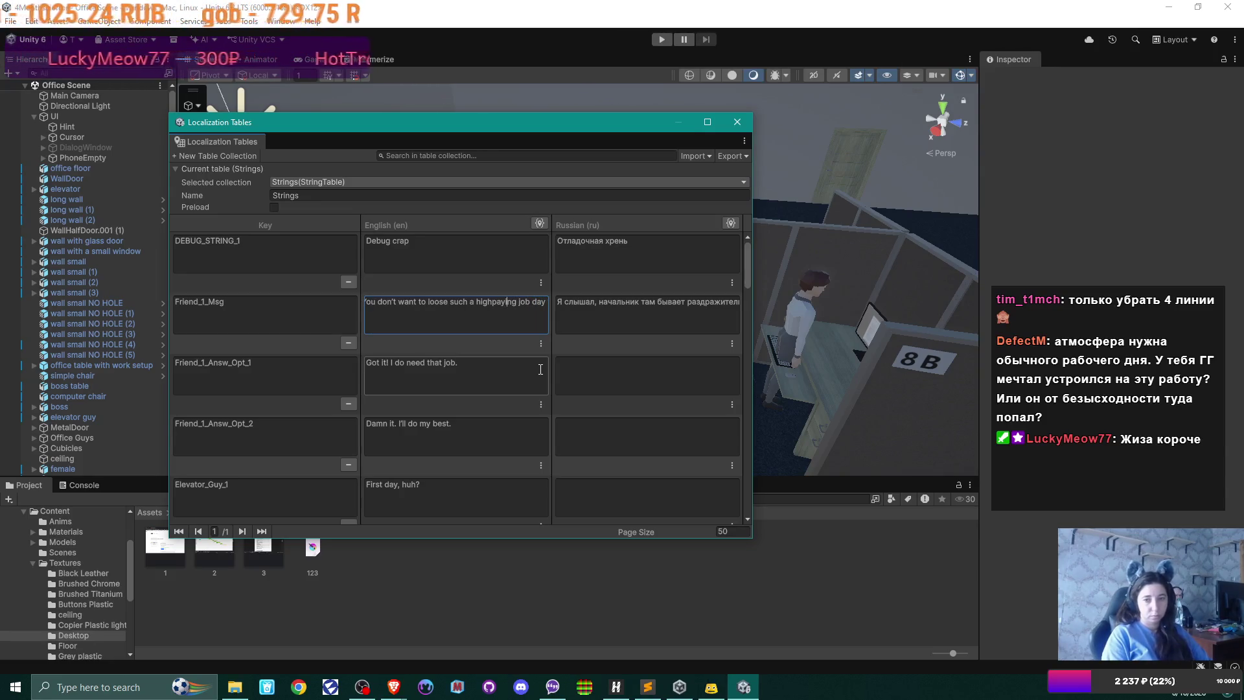
pyautogui.write(' 1')
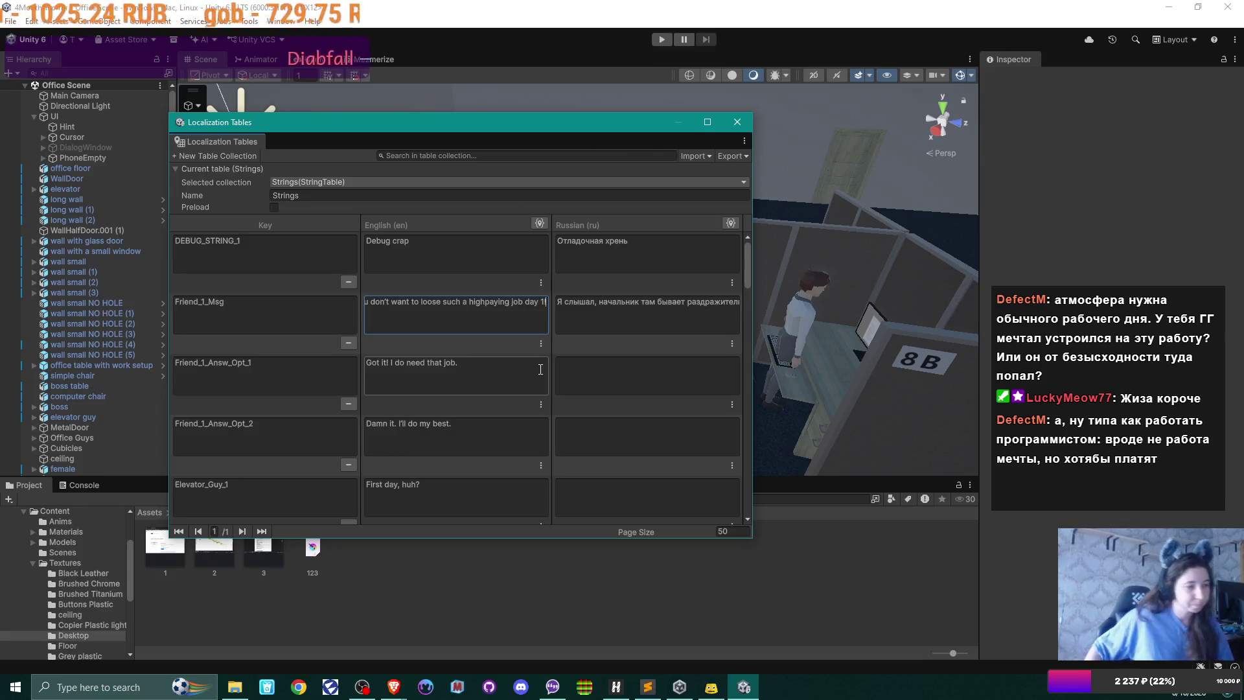
# - In the Russian Friend_1_Msg line, replace 'опять остаться без' with 'потерять такую высокооплачиваемую'
pyautogui.click(658, 304)
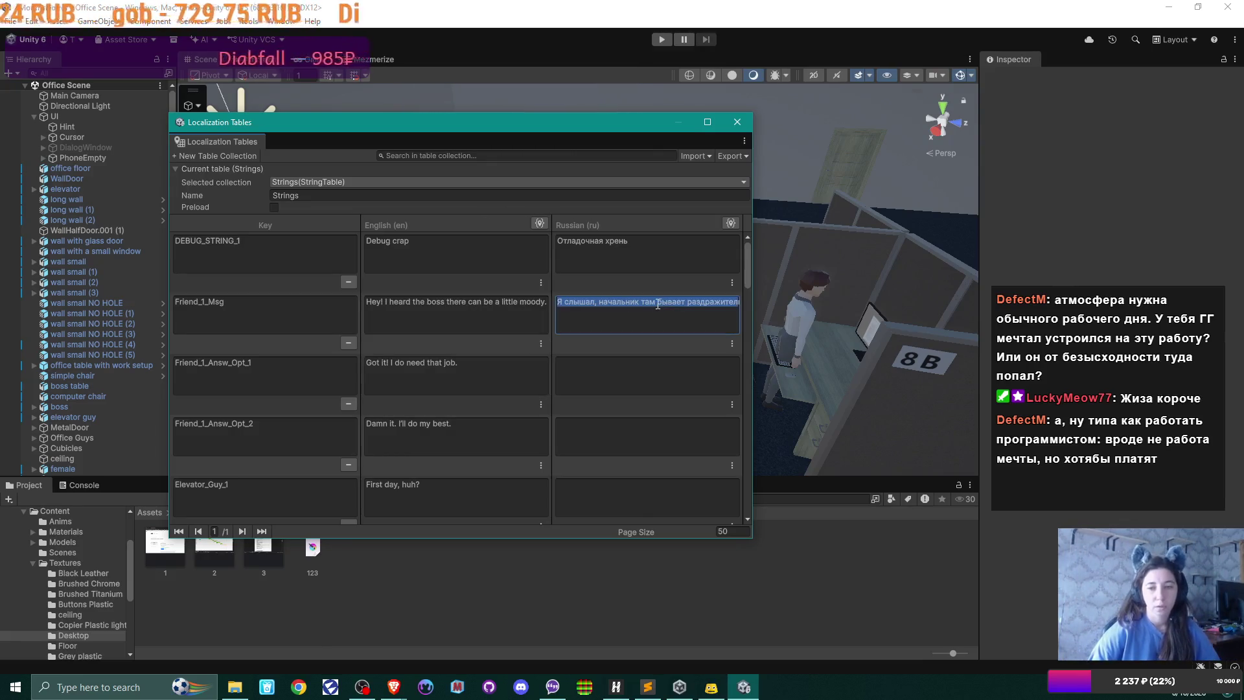
pyautogui.press('End')
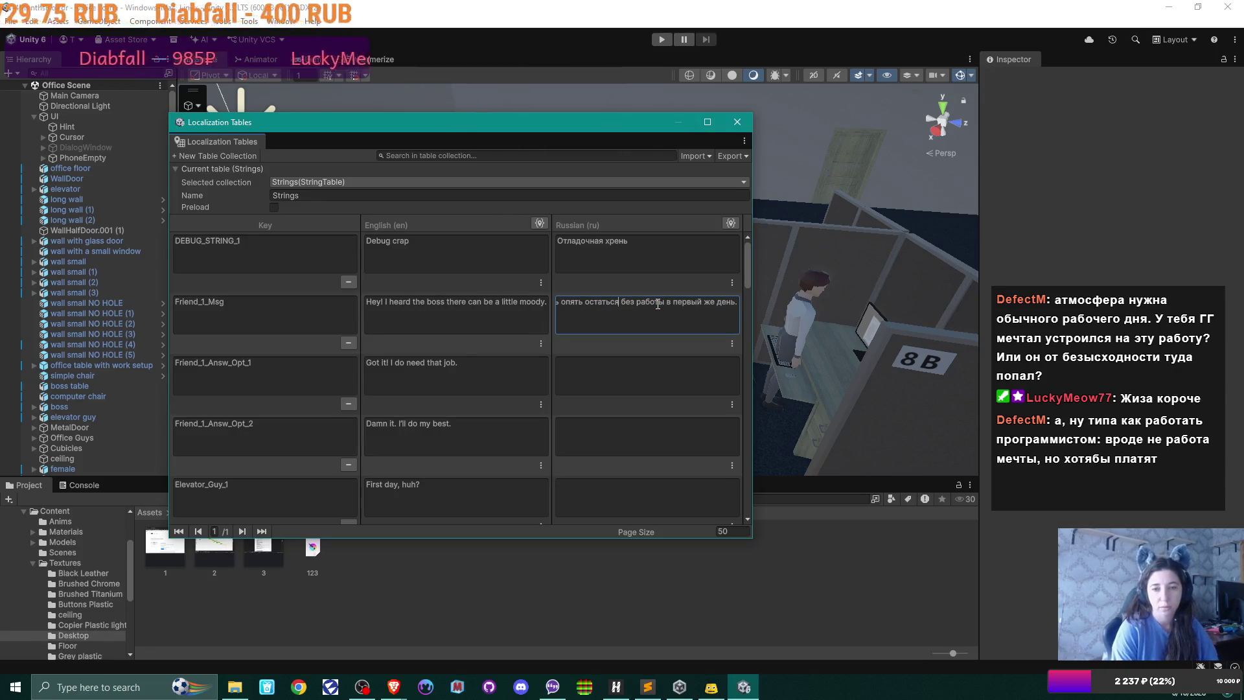
pyautogui.press('Home')
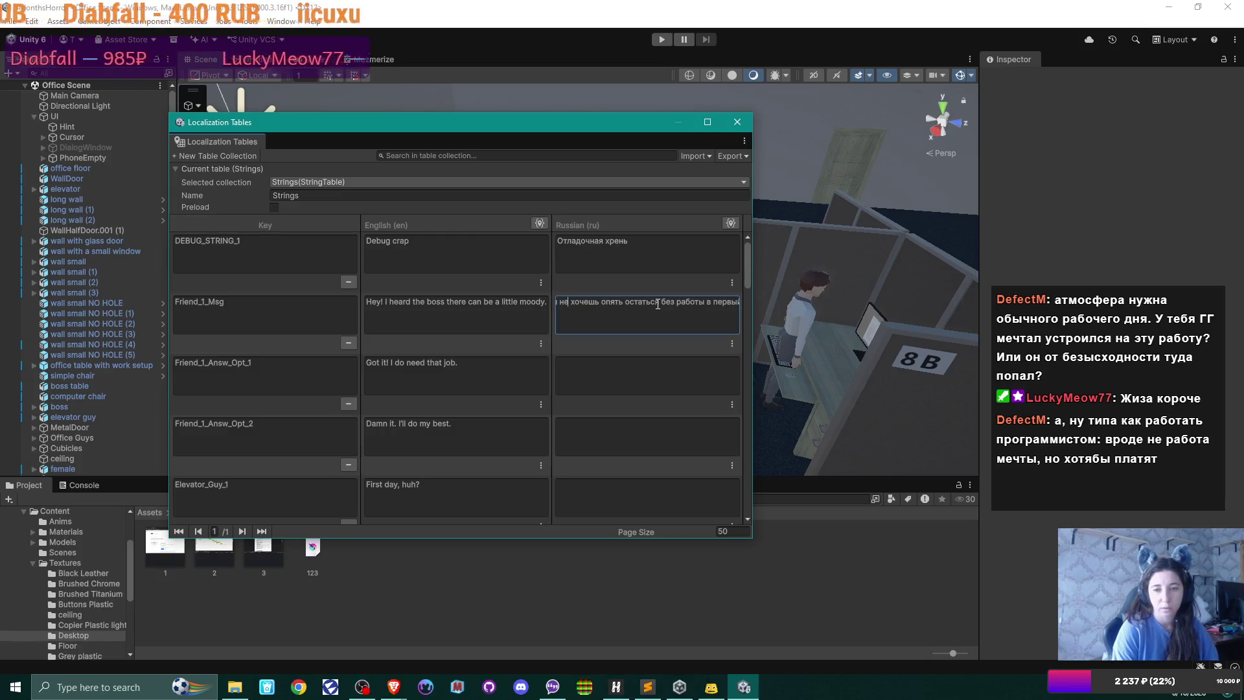
pyautogui.press('Delete')
pyautogui.press('Delete')
pyautogui.press('Delete')
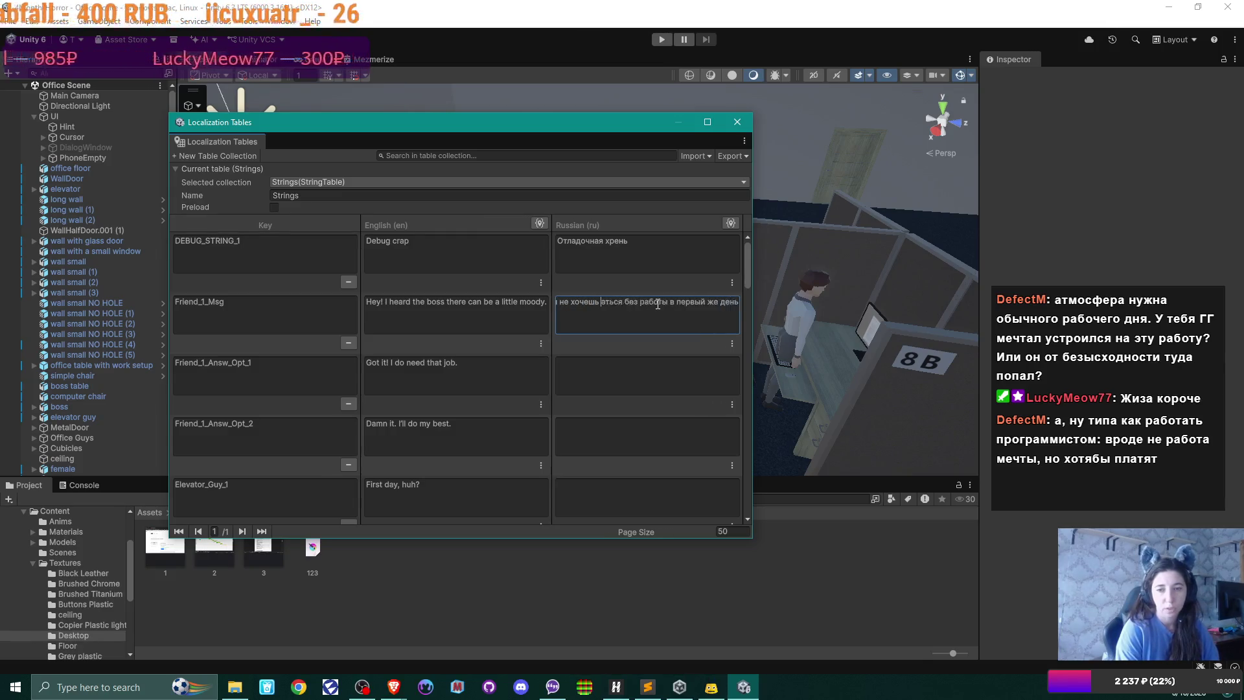
pyautogui.write('потерять')
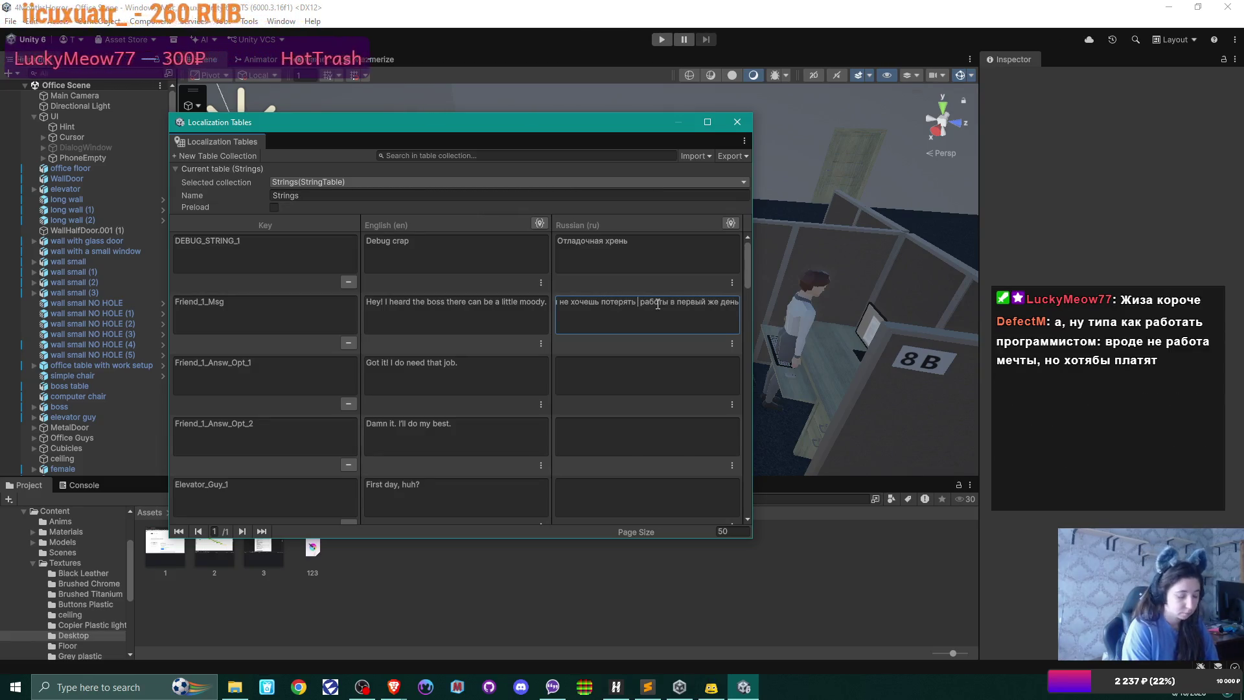
pyautogui.write(' такую ')
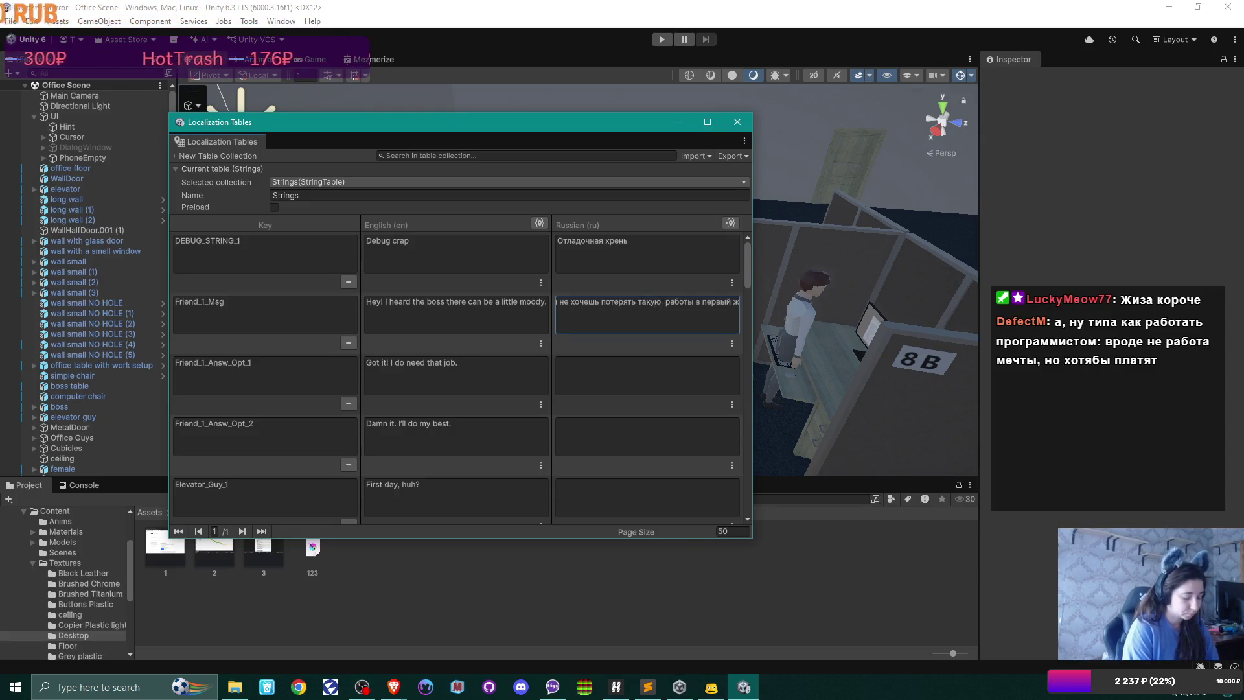
pyautogui.write('высоко ')
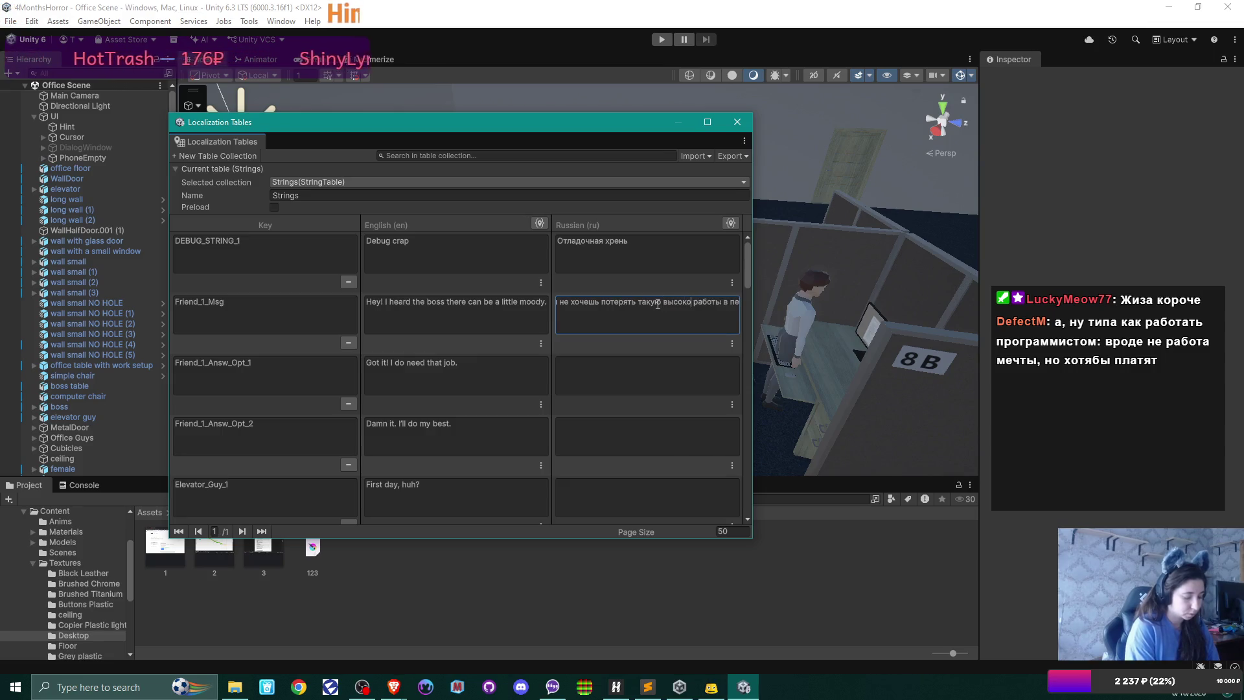
pyautogui.write('лачи')
pyautogui.write('емую')
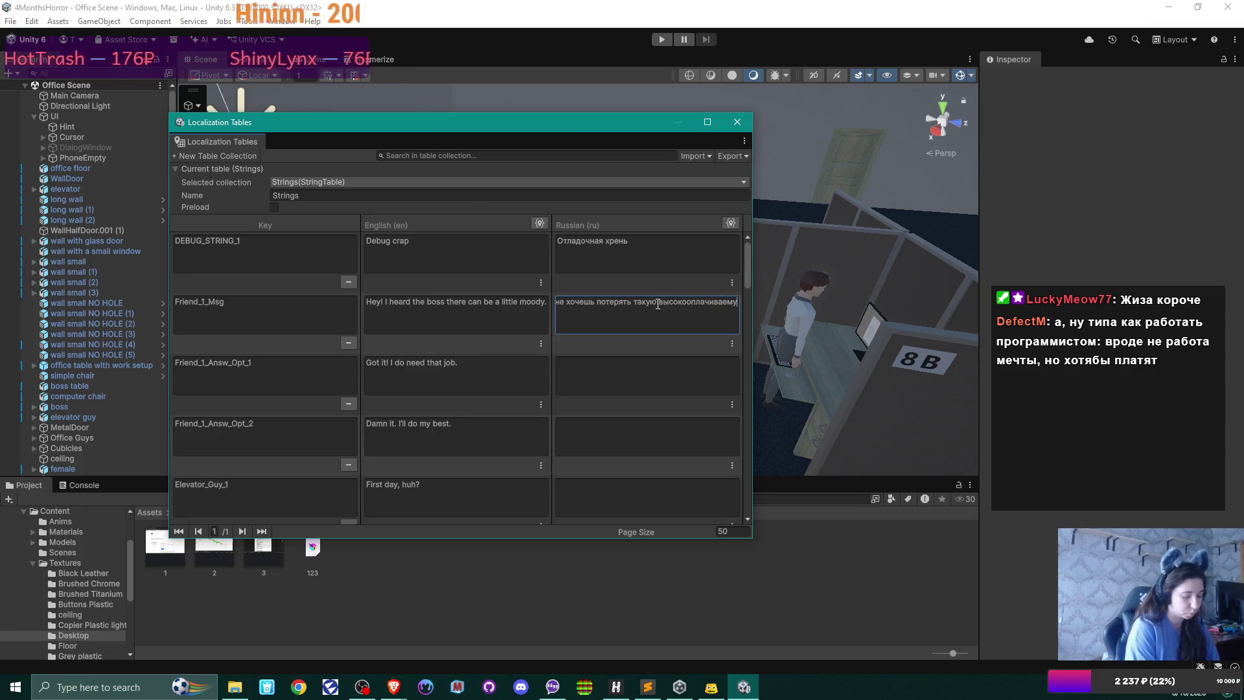
pyautogui.press('Right')
pyautogui.press('Right')
pyautogui.press('Right')
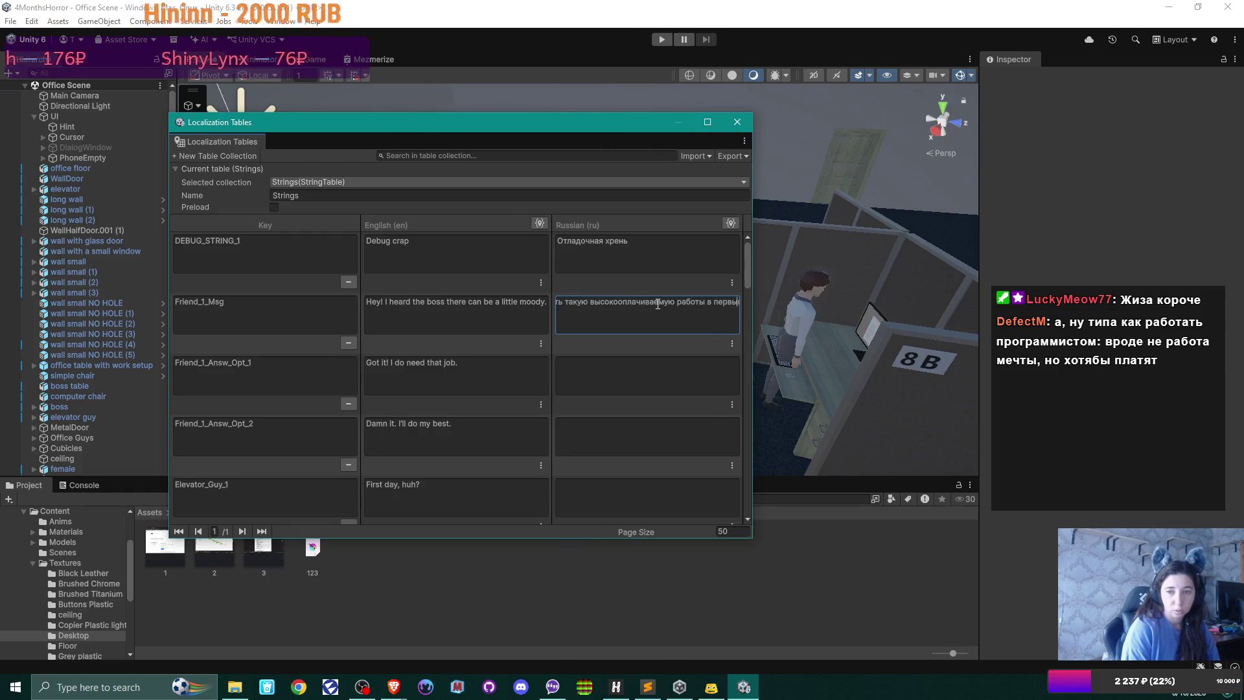
pyautogui.press('Right')
pyautogui.press('Right')
pyautogui.press('Right')
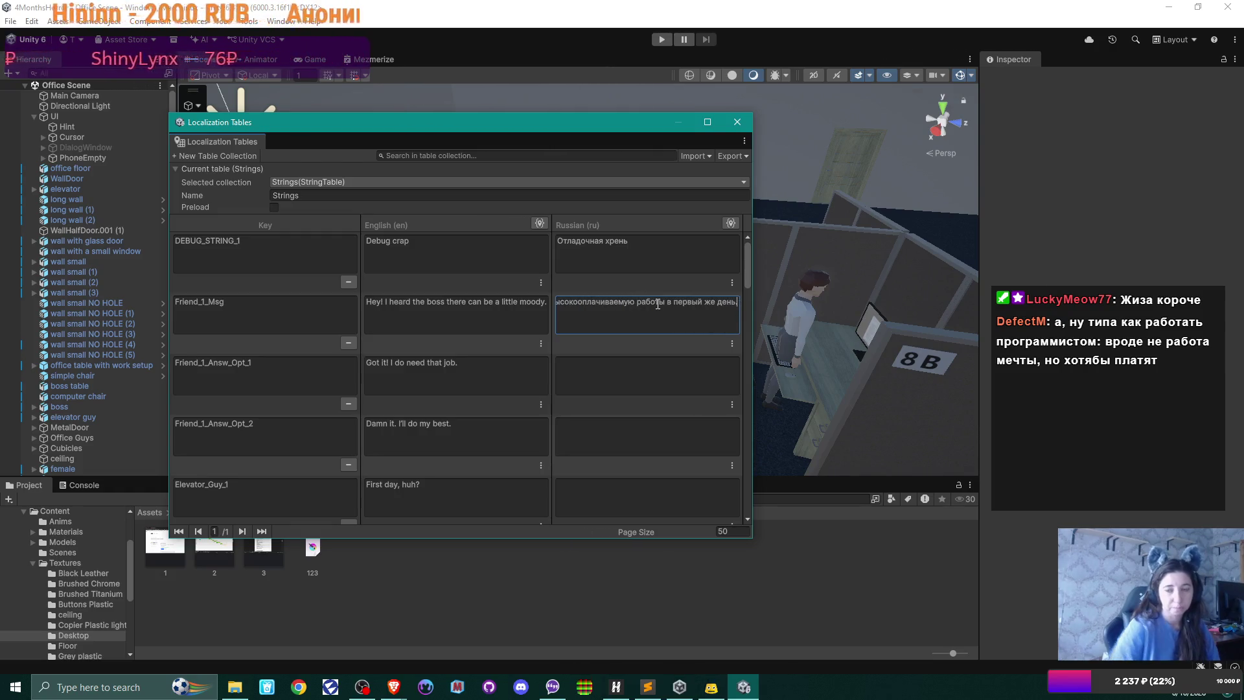
# - Commit the Russian Friend_1_Msg edit and close the Localization Tables window
pyautogui.click(604, 375)
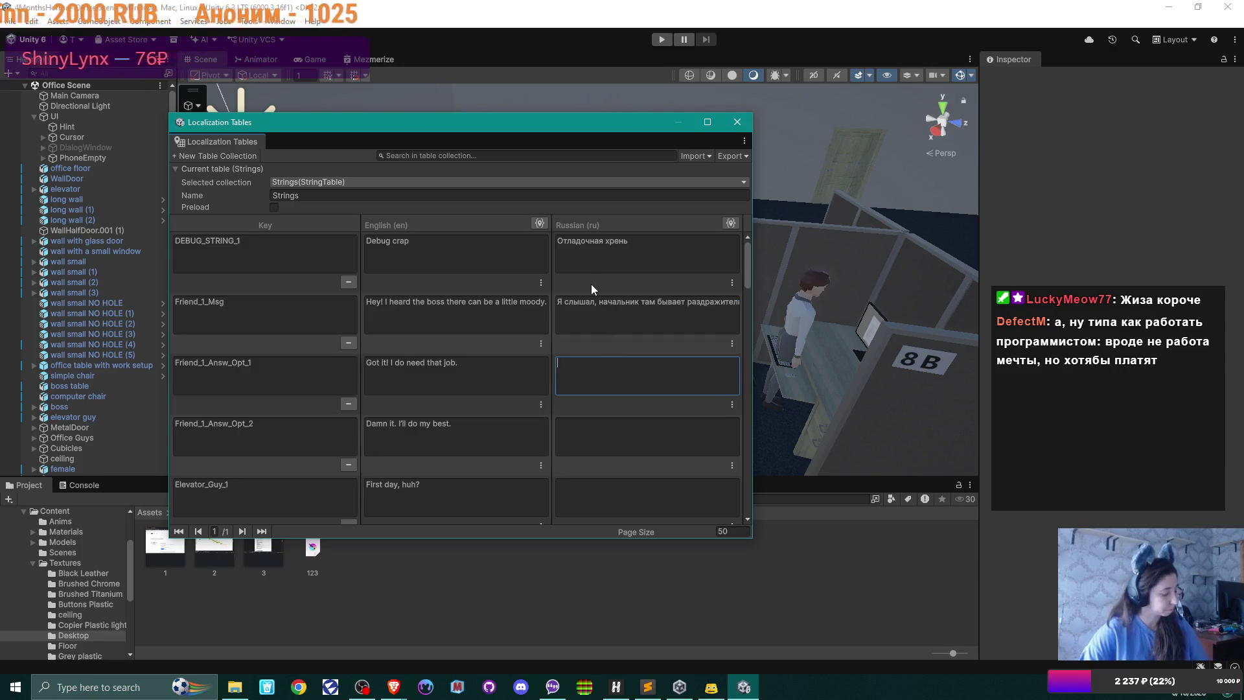
pyautogui.click(737, 121)
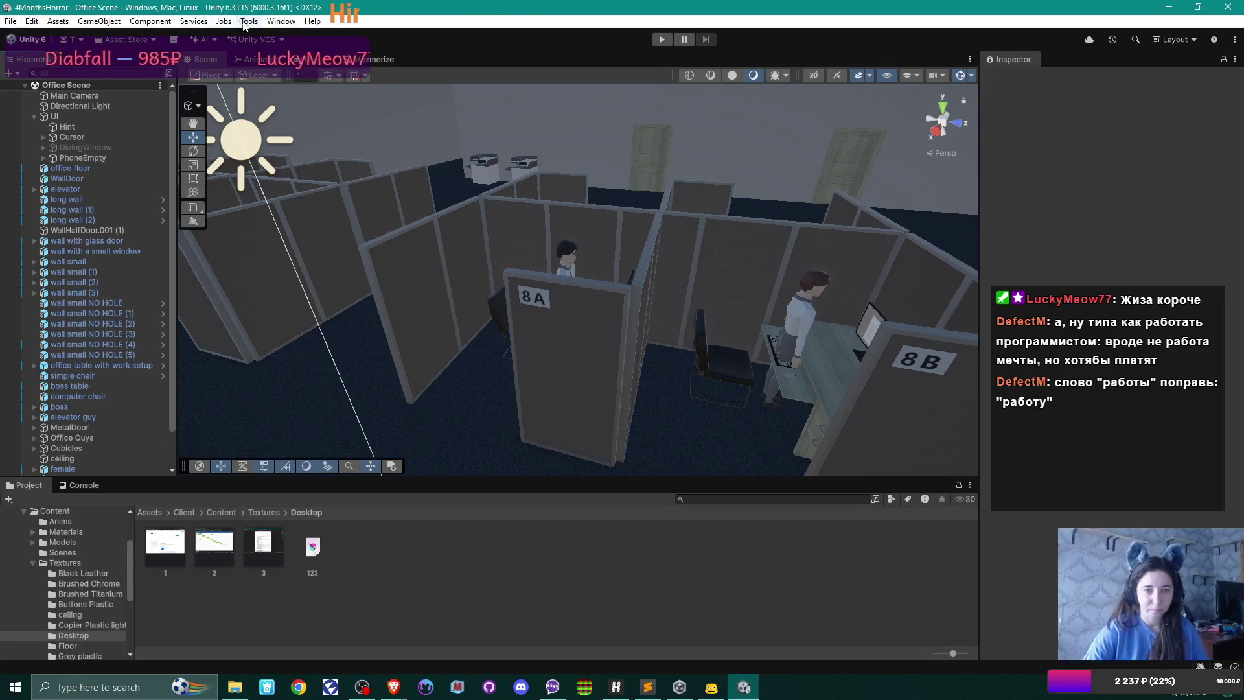
# - Reopen the Localization Tables through Window > Asset Management
pyautogui.click(267, 24)
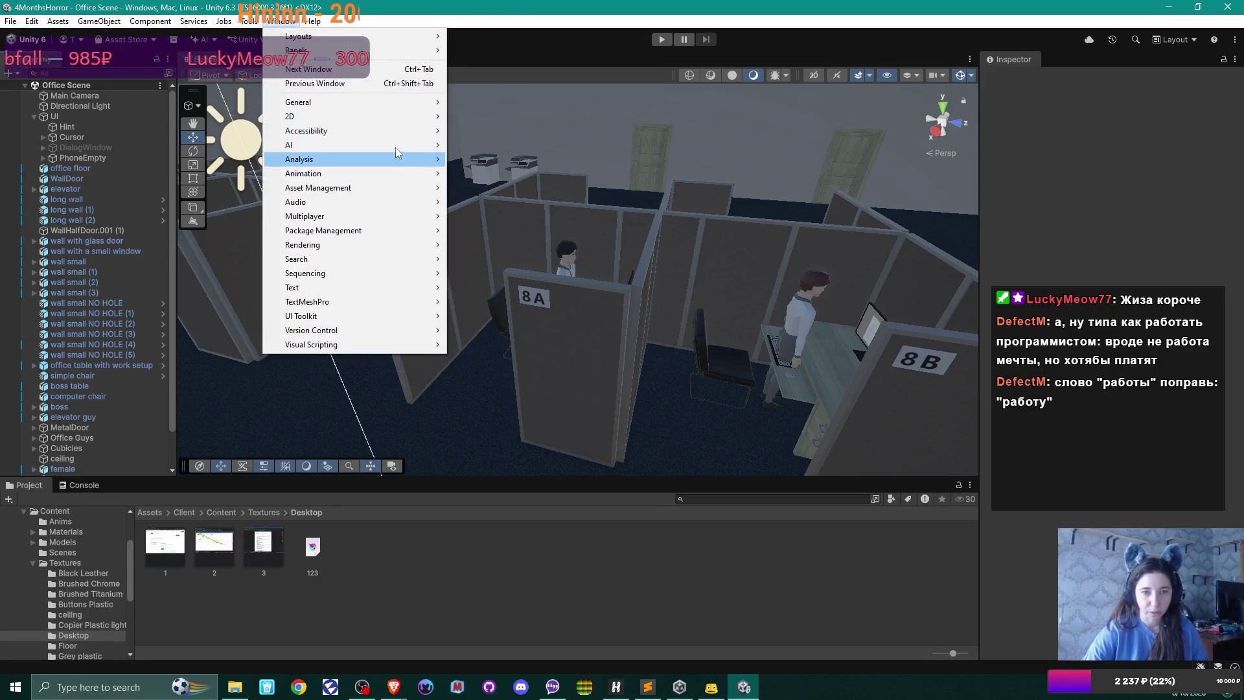
pyautogui.moveTo(408, 130)
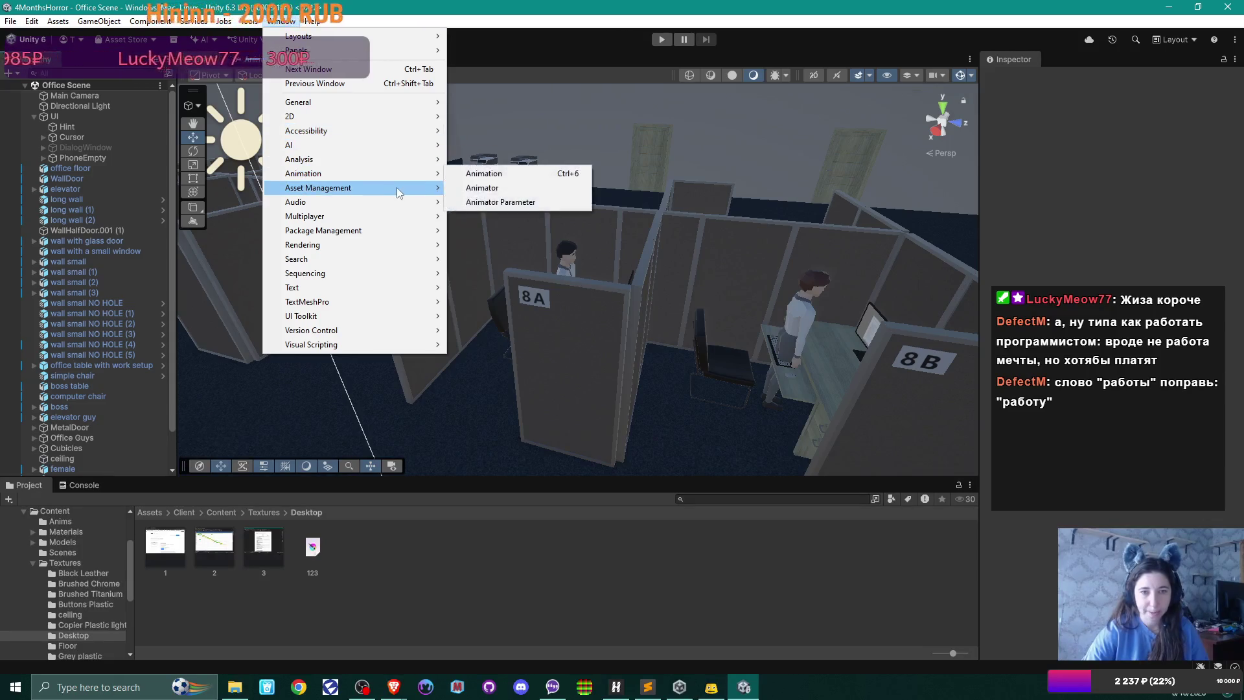
pyautogui.moveTo(427, 188)
pyautogui.click(534, 203)
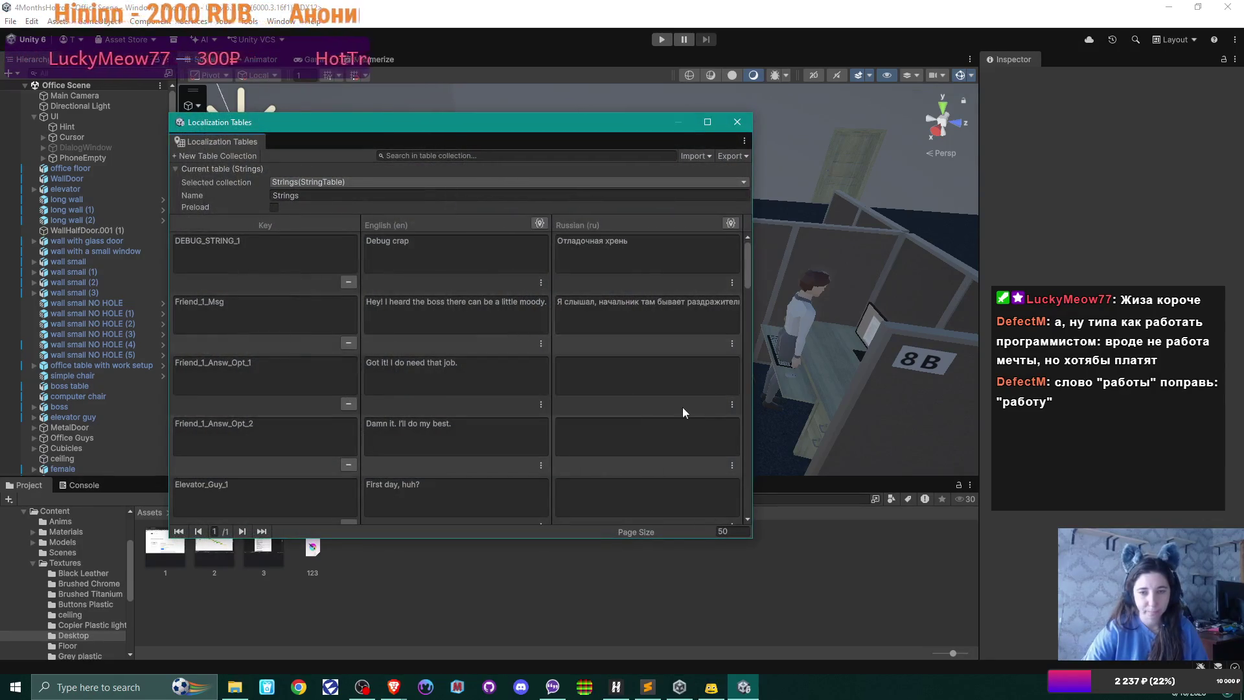
# - Change 'работы' to 'работу' in the Russian Friend_1_Msg line and close the tables
pyautogui.click(705, 302)
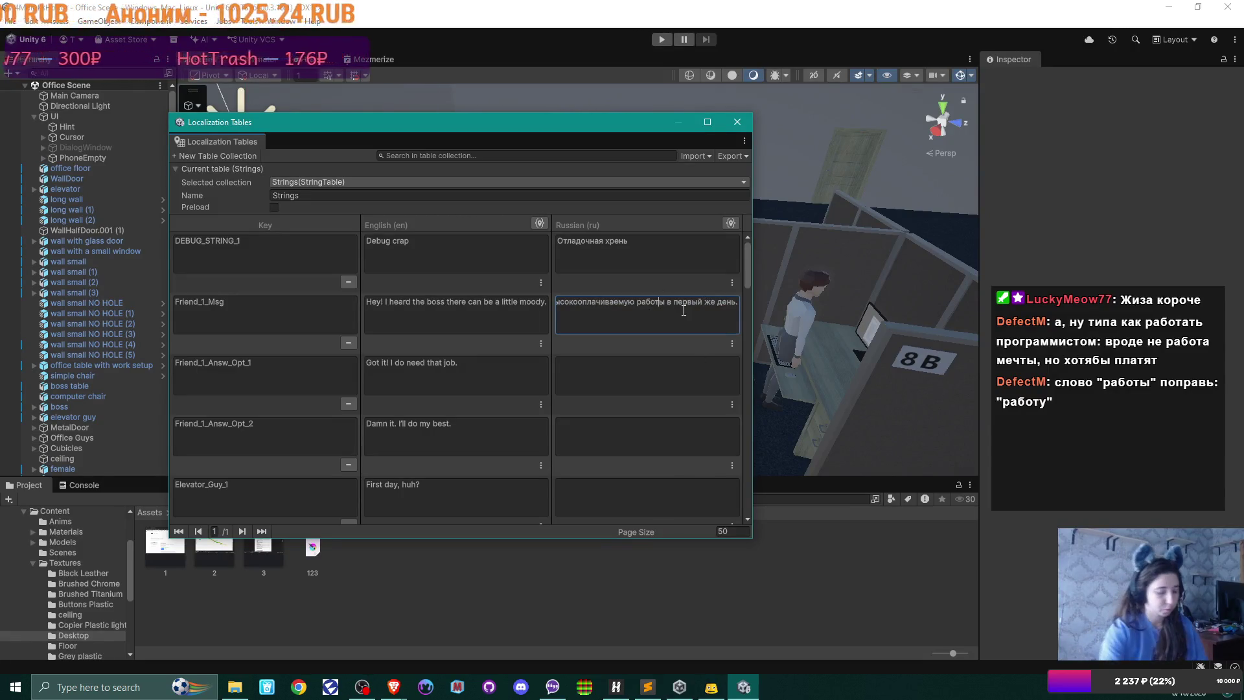
pyautogui.press('Delete')
pyautogui.write('у')
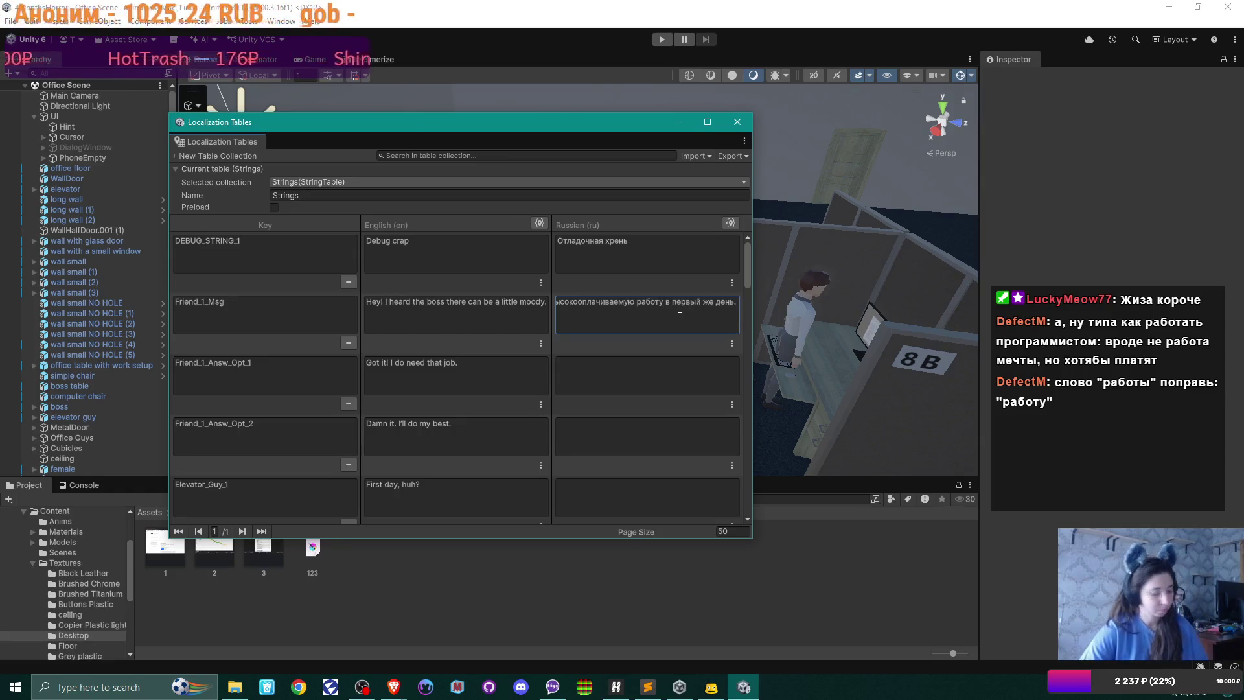
pyautogui.click(737, 122)
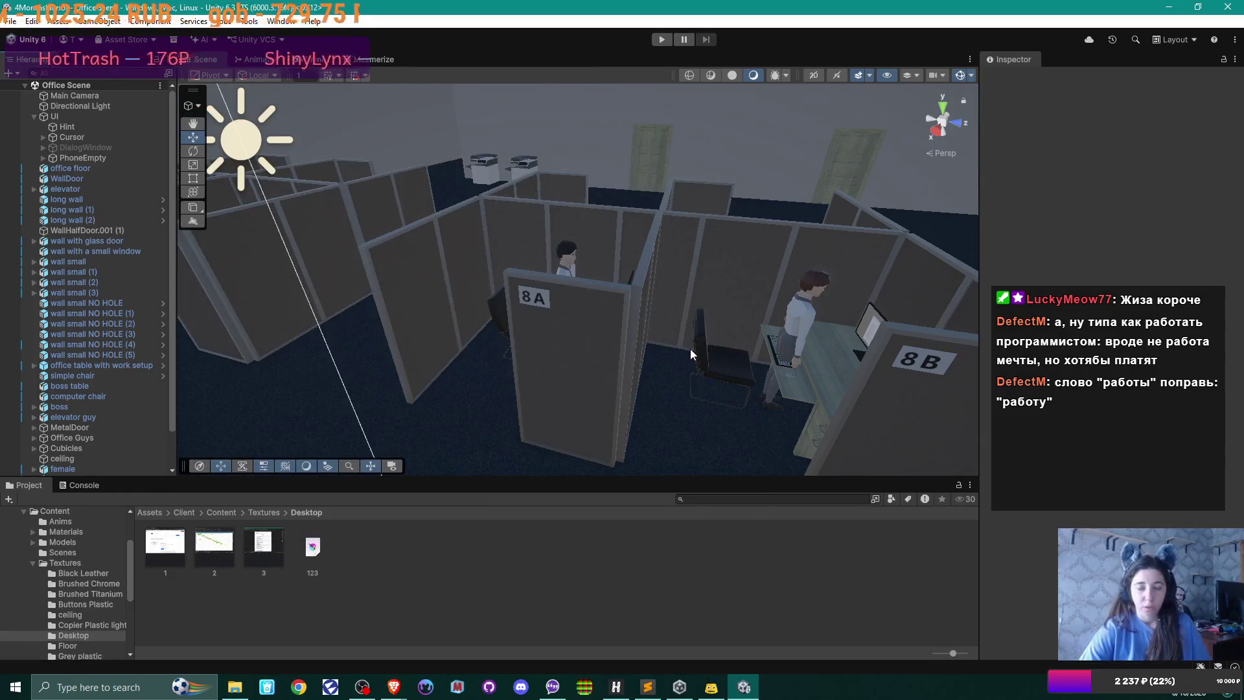
# - Orbit the Scene view over the other office cubicles, then switch to the Brave browser
pyautogui.moveTo(737, 333)
pyautogui.mouseDown()
pyautogui.moveTo(453, 361)
pyautogui.moveTo(449, 305)
pyautogui.mouseUp()
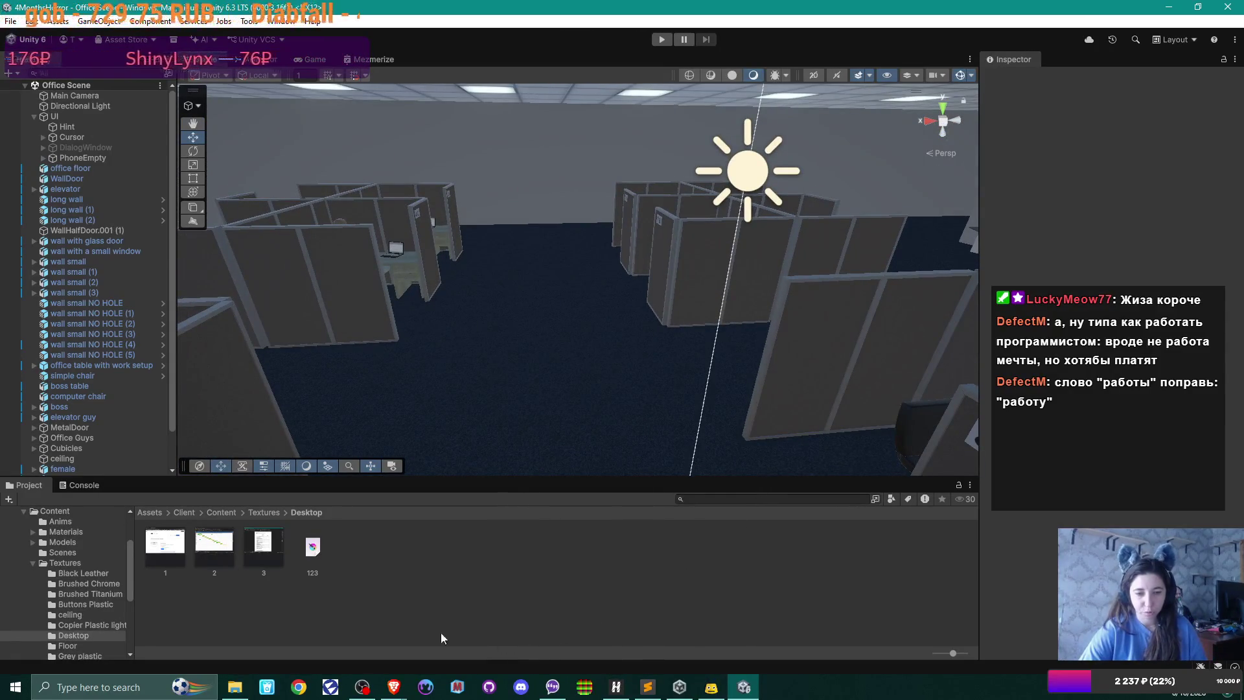
pyautogui.moveTo(394, 686)
pyautogui.click(467, 638)
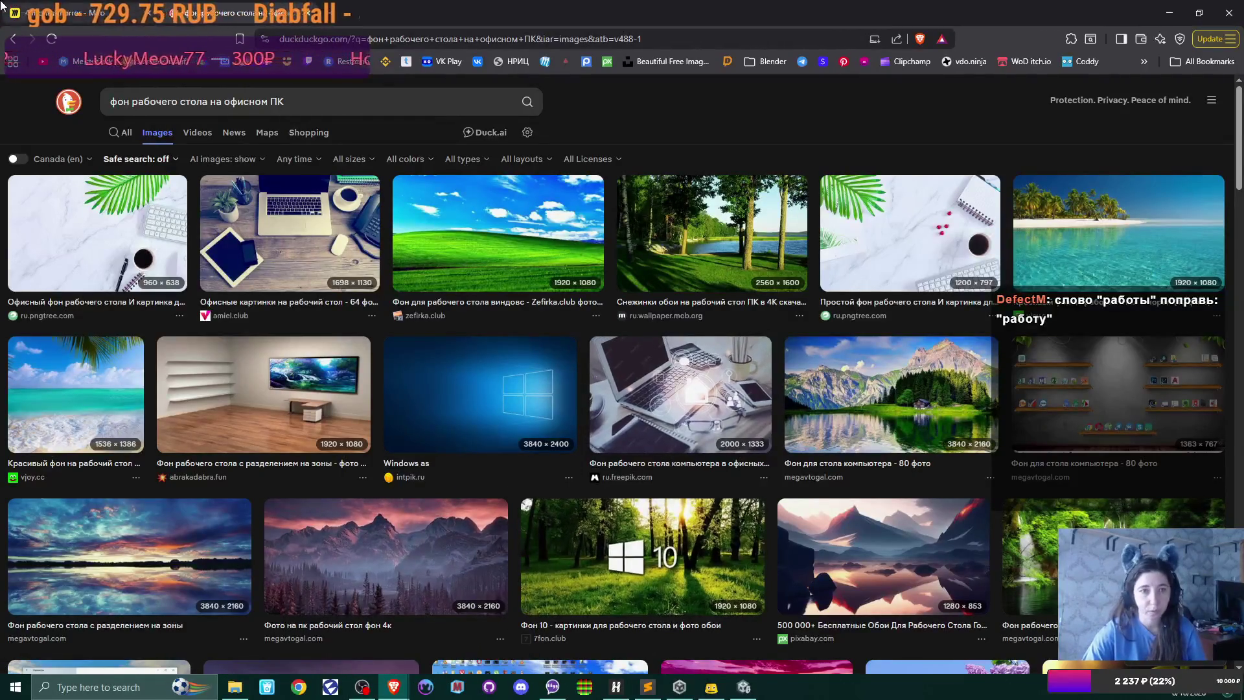
# - Switch to the Miro tab and pan to the work-app desktop and tasks sketches
pyautogui.click(20, 12)
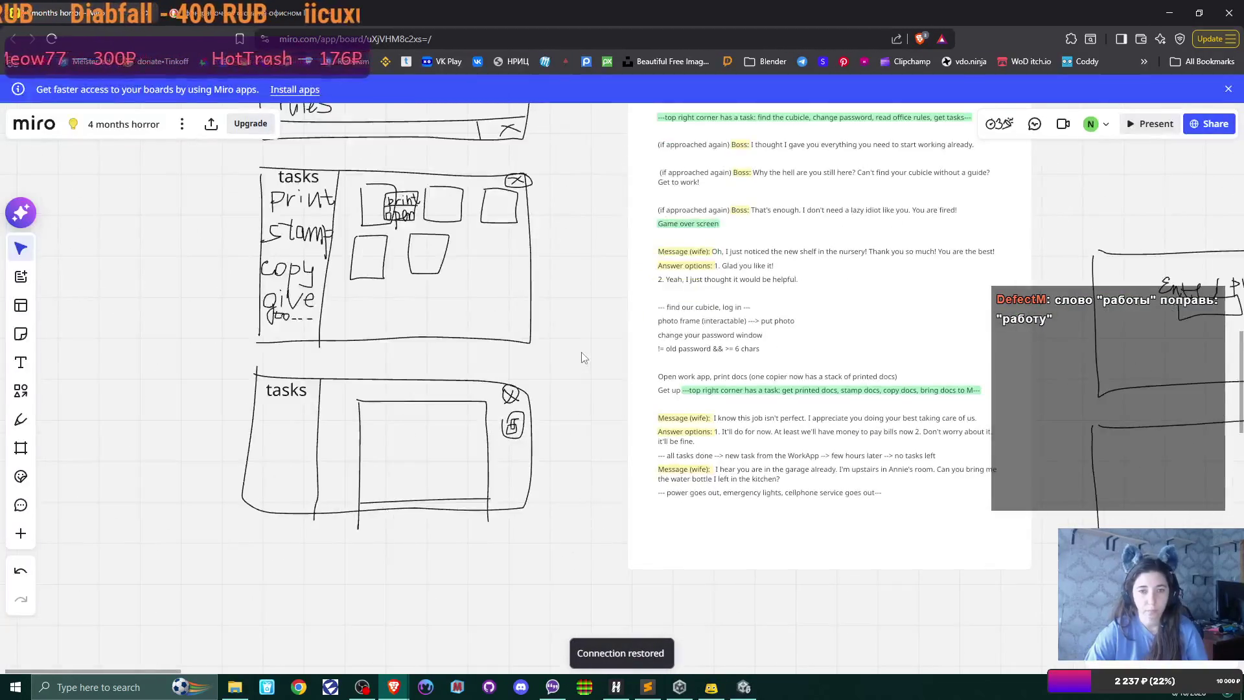
pyautogui.scroll(3, 583, 357)
pyautogui.scroll(-2, 583, 357)
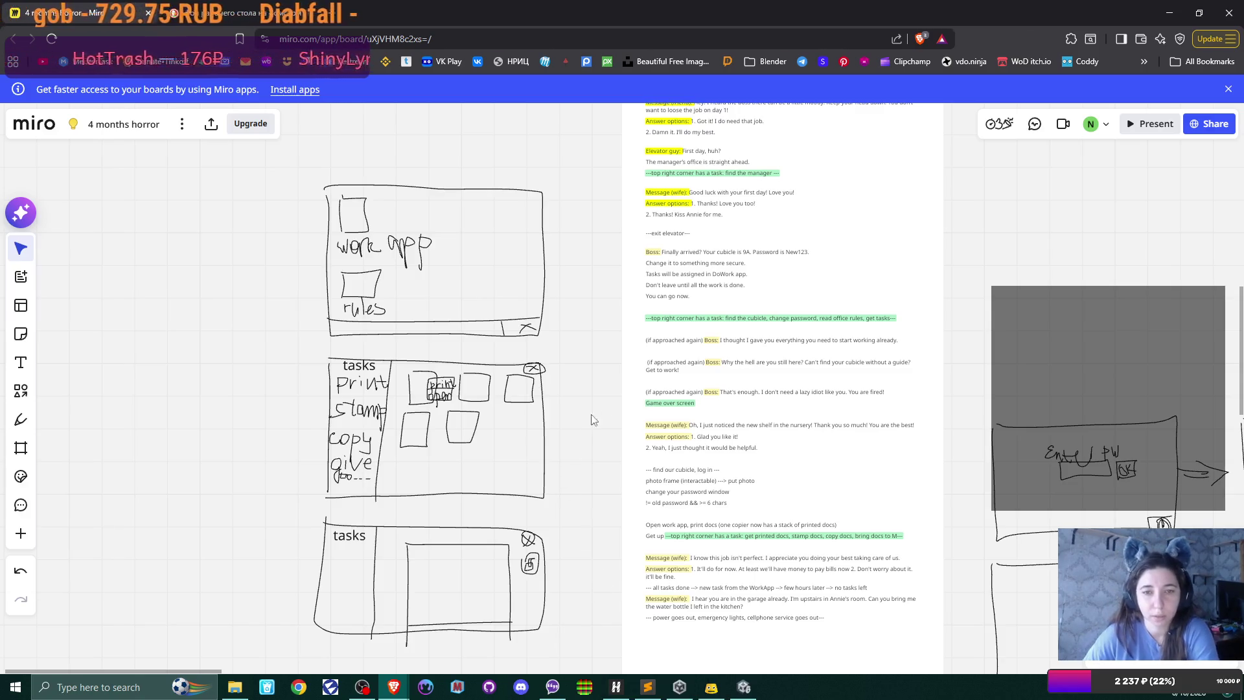
pyautogui.moveTo(617, 439)
pyautogui.mouseDown()
pyautogui.moveTo(455, 418)
pyautogui.moveTo(350, 425)
pyautogui.moveTo(597, 422)
pyautogui.mouseUp()
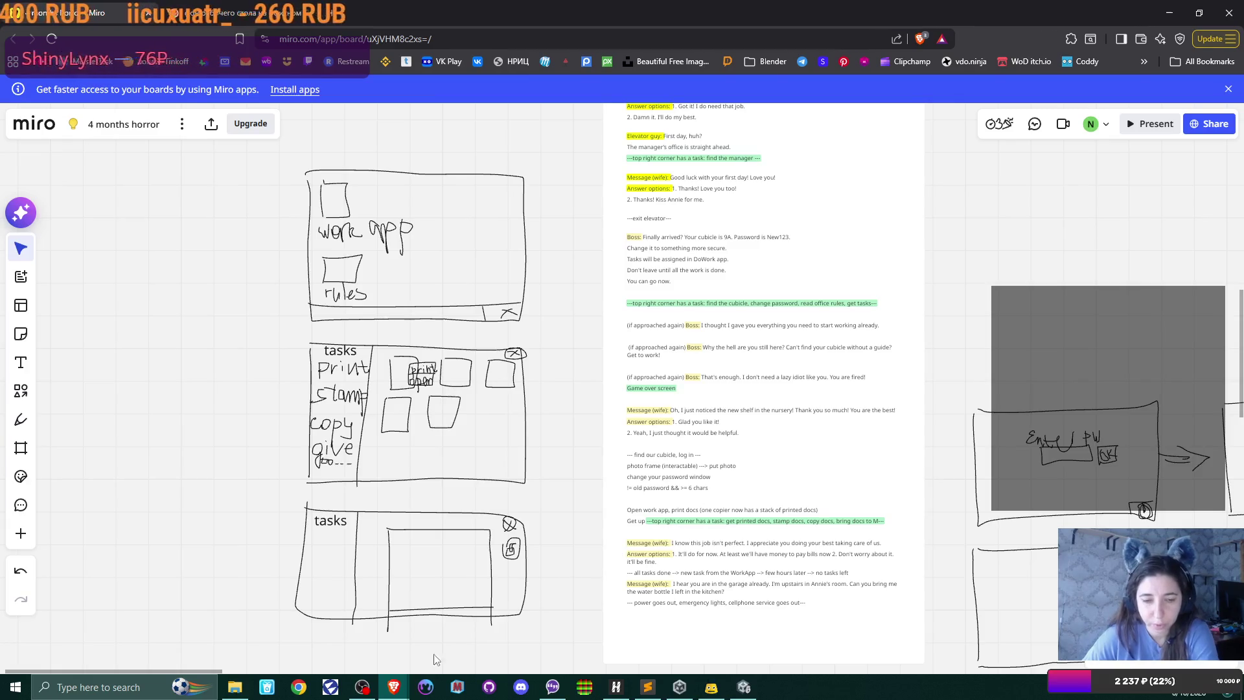
# - Open 'Printed Doc.png' from the Staircase textures folder in FastStone Image Viewer
pyautogui.click(241, 690)
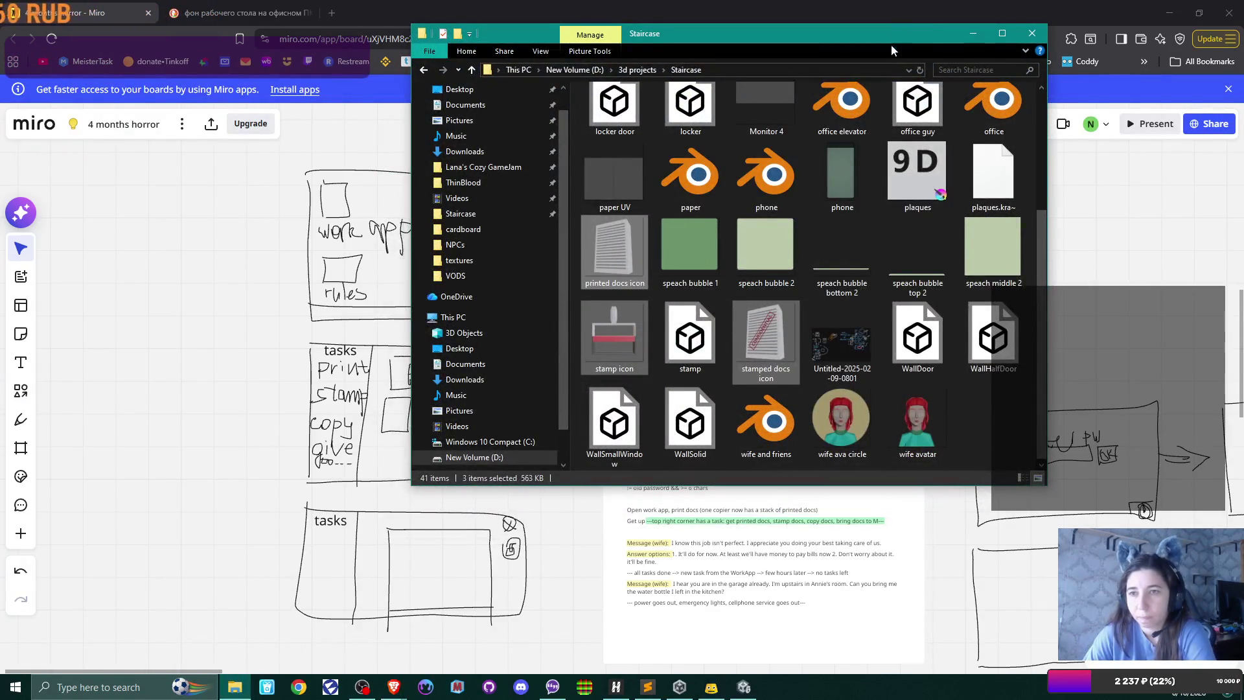
pyautogui.moveTo(894, 36); pyautogui.dragTo(655, 170)
pyautogui.scroll(3, 605, 352)
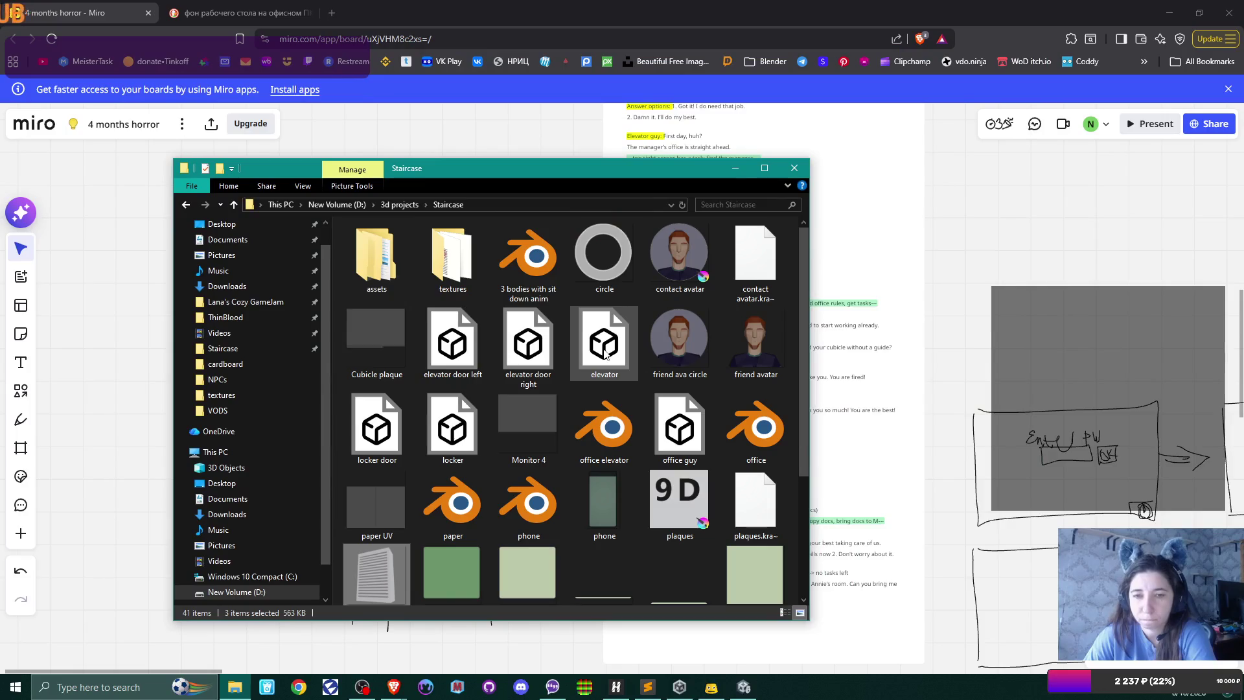
pyautogui.doubleClick(472, 265)
pyautogui.scroll(-1, 564, 324)
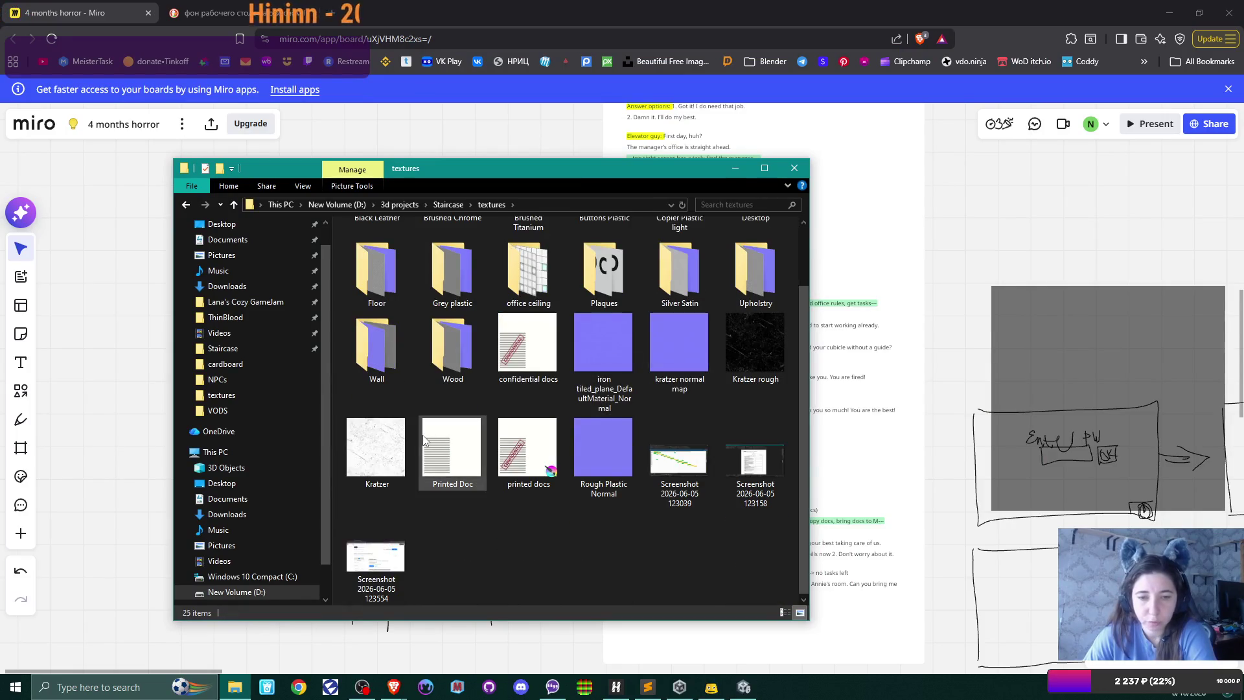
pyautogui.click(447, 461)
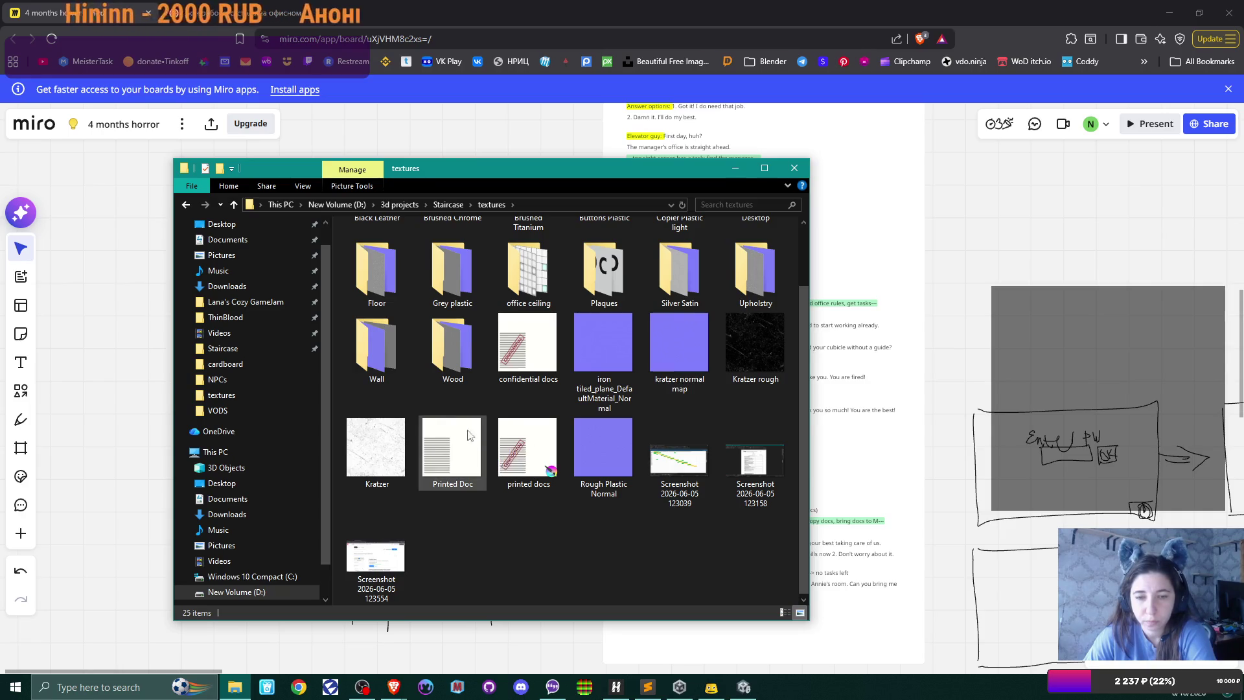
pyautogui.doubleClick(446, 462)
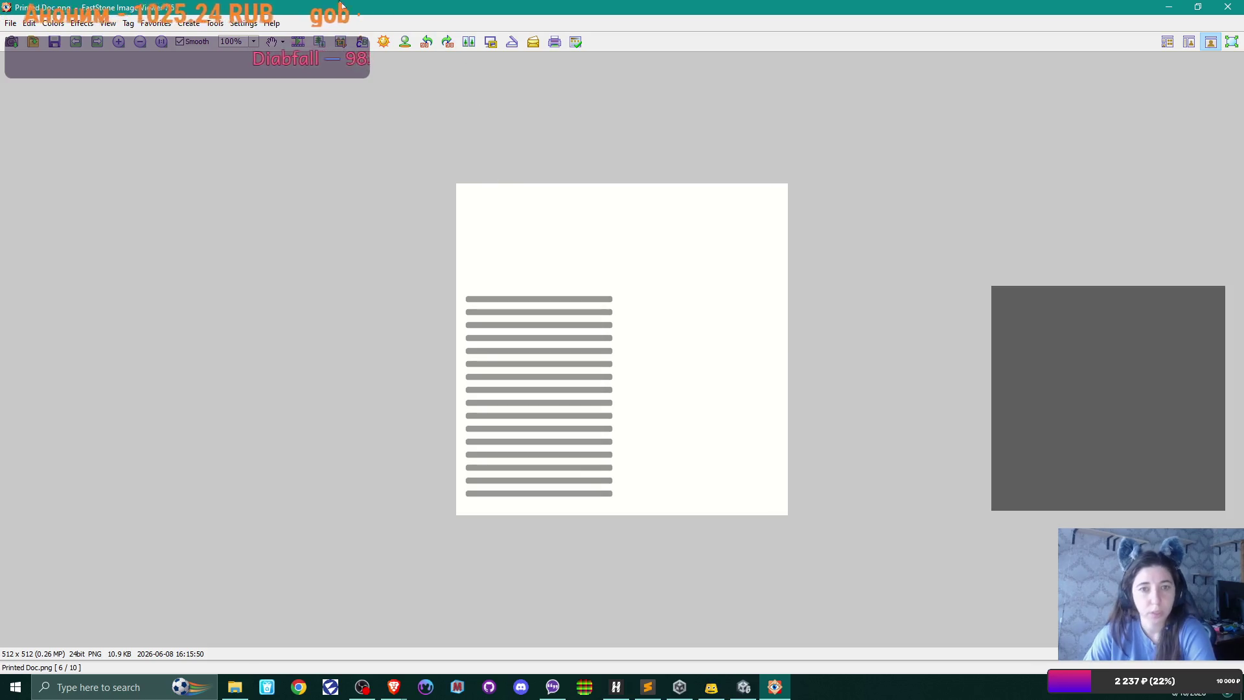
# - Crop Printed Doc down to just the lined page area
pyautogui.click(341, 41)
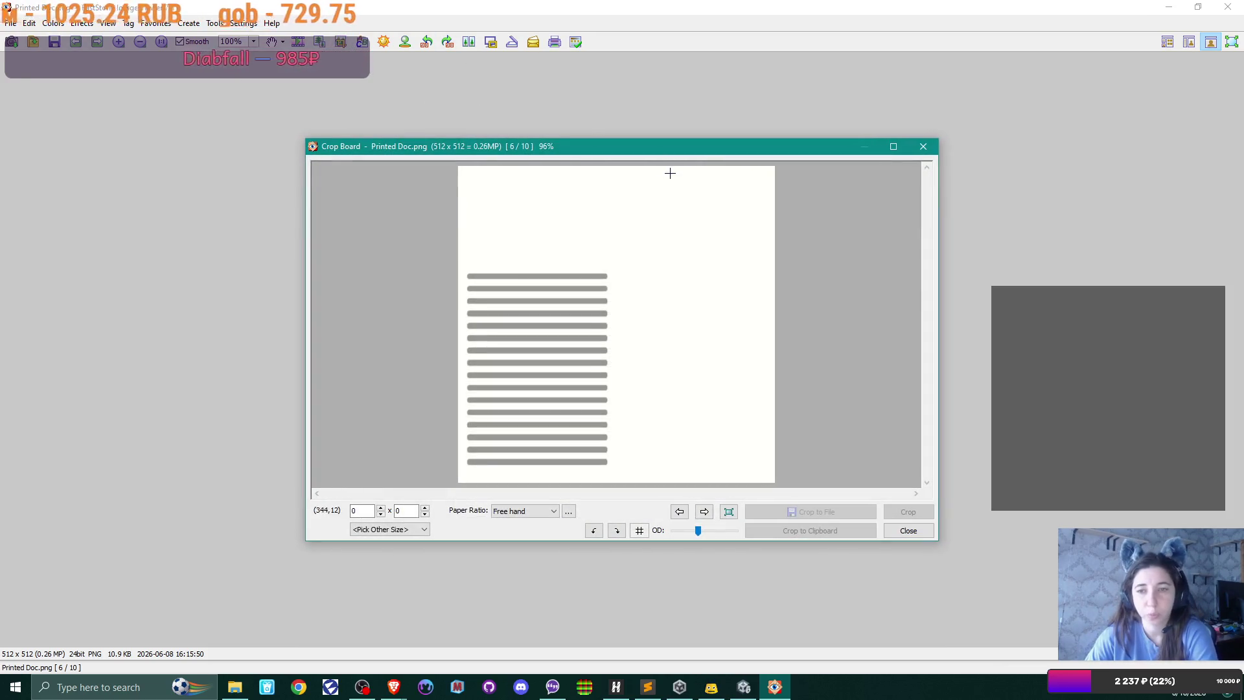
pyautogui.moveTo(459, 250)
pyautogui.mouseDown()
pyautogui.moveTo(638, 356)
pyautogui.moveTo(631, 492)
pyautogui.moveTo(617, 495)
pyautogui.mouseUp()
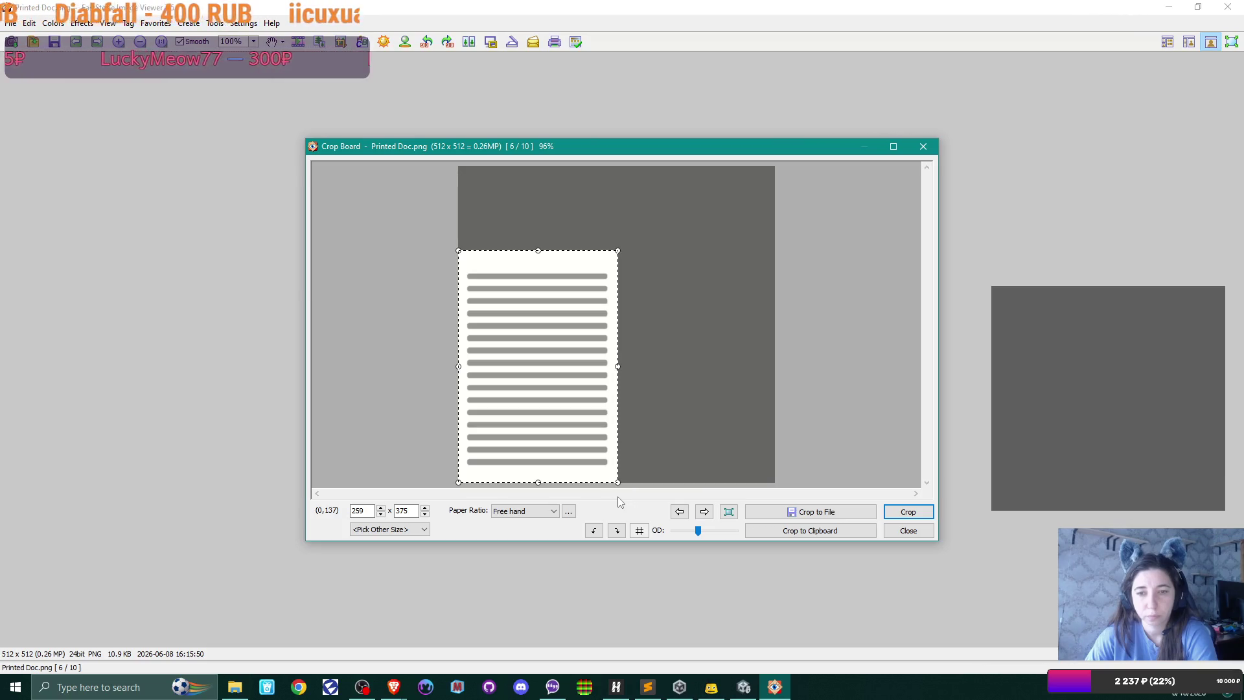
pyautogui.click(908, 512)
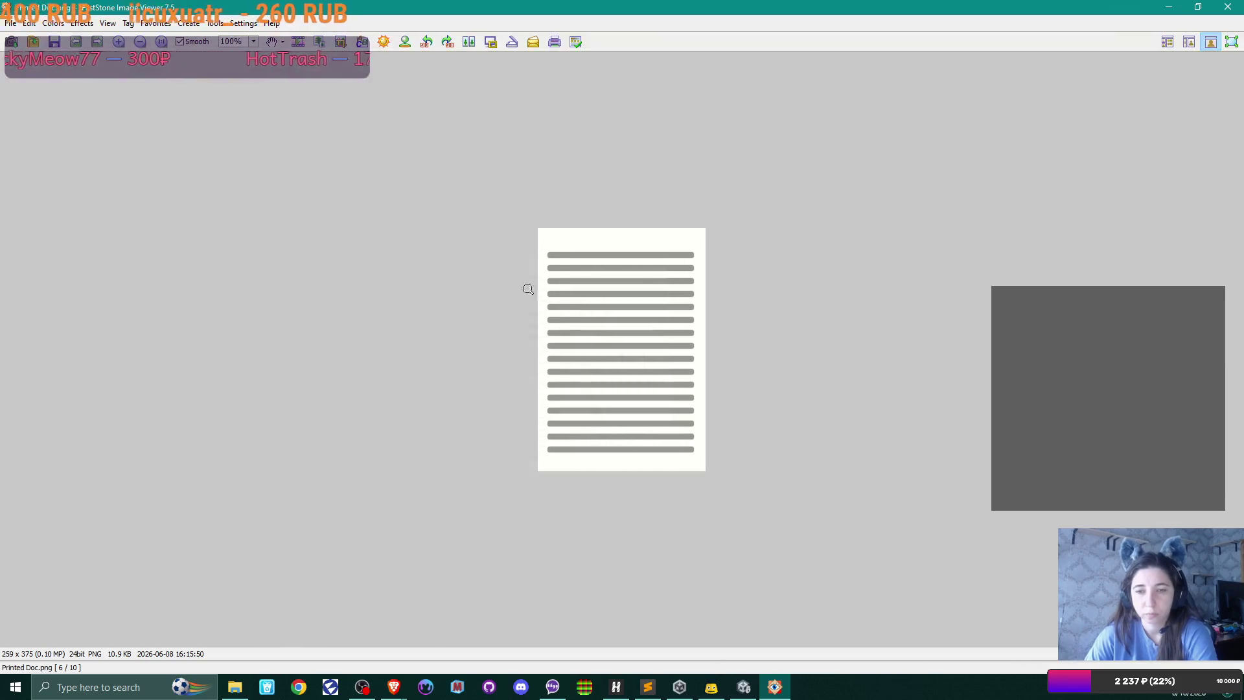
# - Save the cropped image as a new PNG named 'Doc Preview' in textures
pyautogui.scroll(-1, 616, 308)
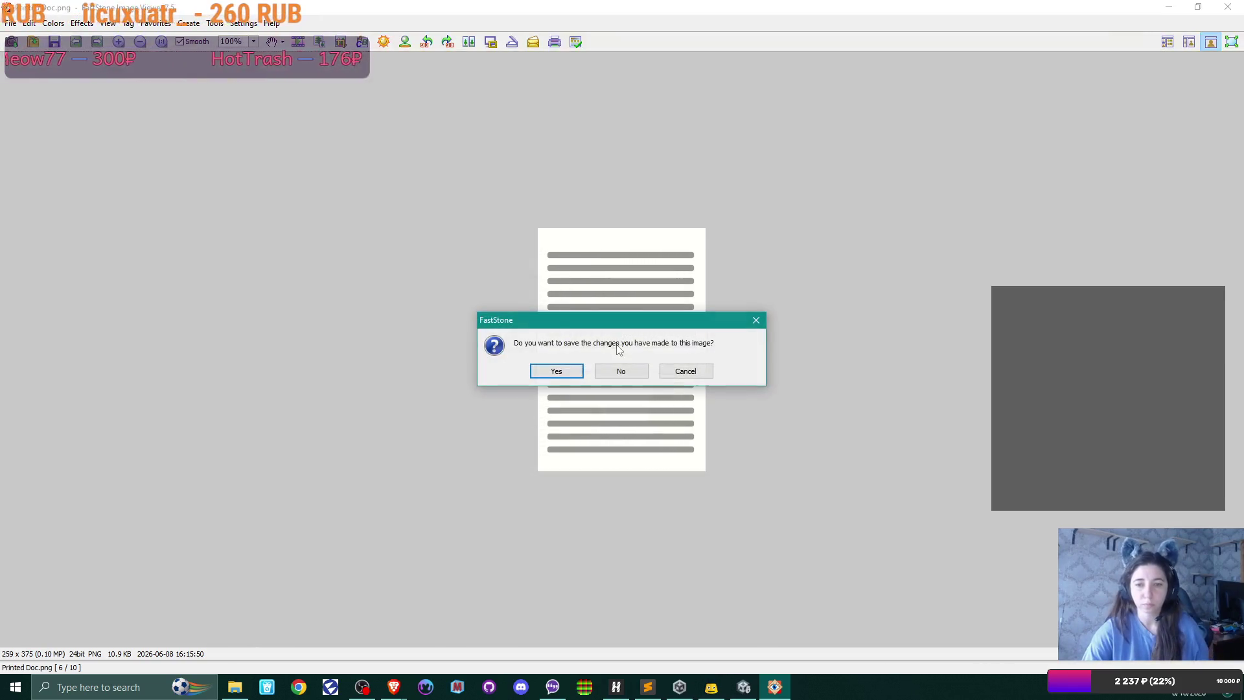
pyautogui.click(566, 371)
pyautogui.click(615, 443)
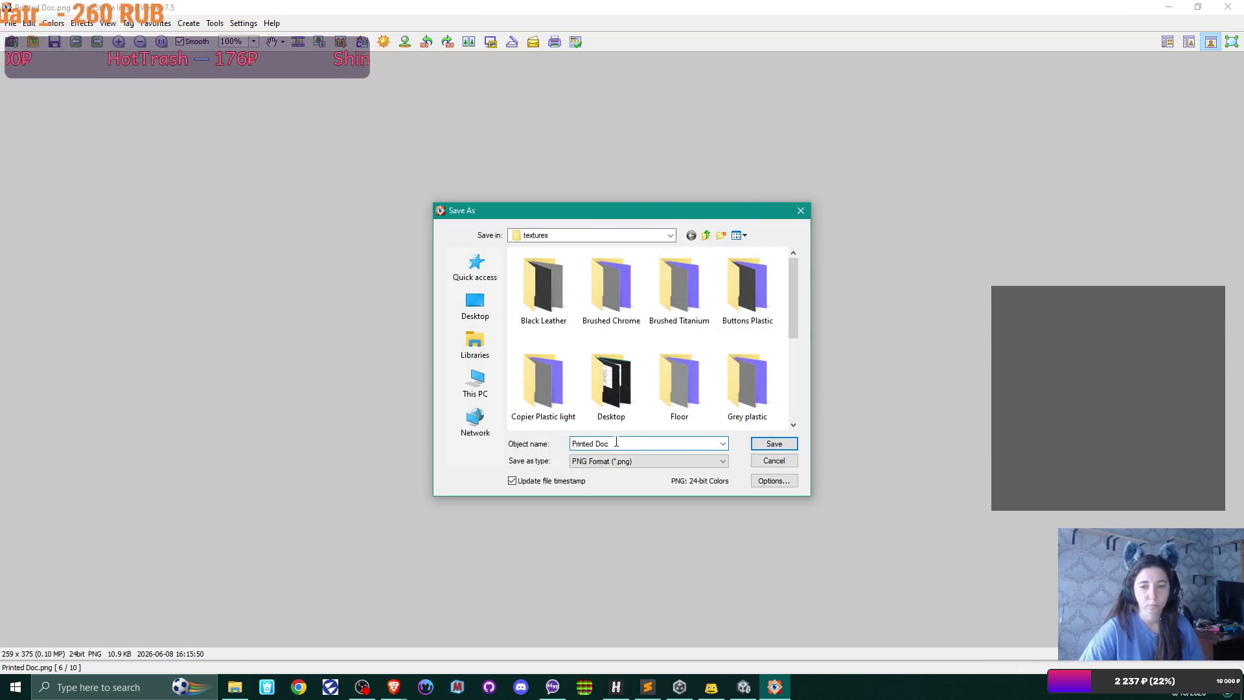
pyautogui.moveTo(595, 443); pyautogui.dragTo(422, 437)
pyautogui.press('BackSpace')
pyautogui.write('Doc Preview')
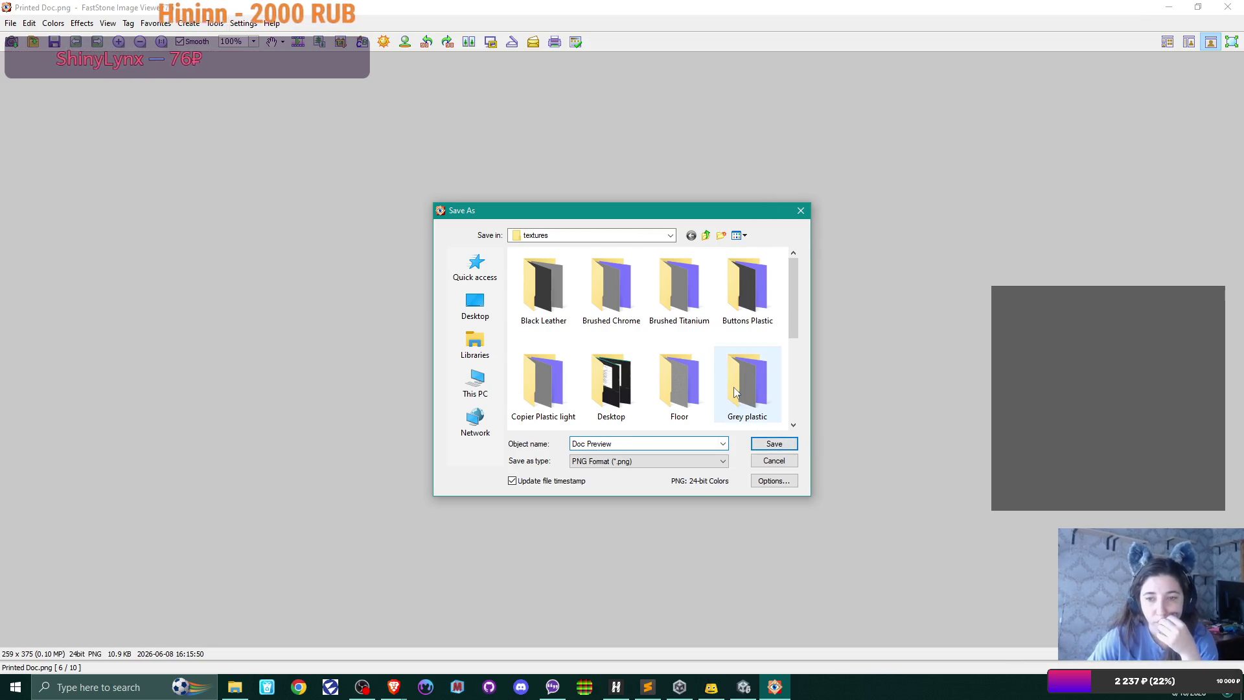
pyautogui.moveTo(795, 319); pyautogui.dragTo(804, 447)
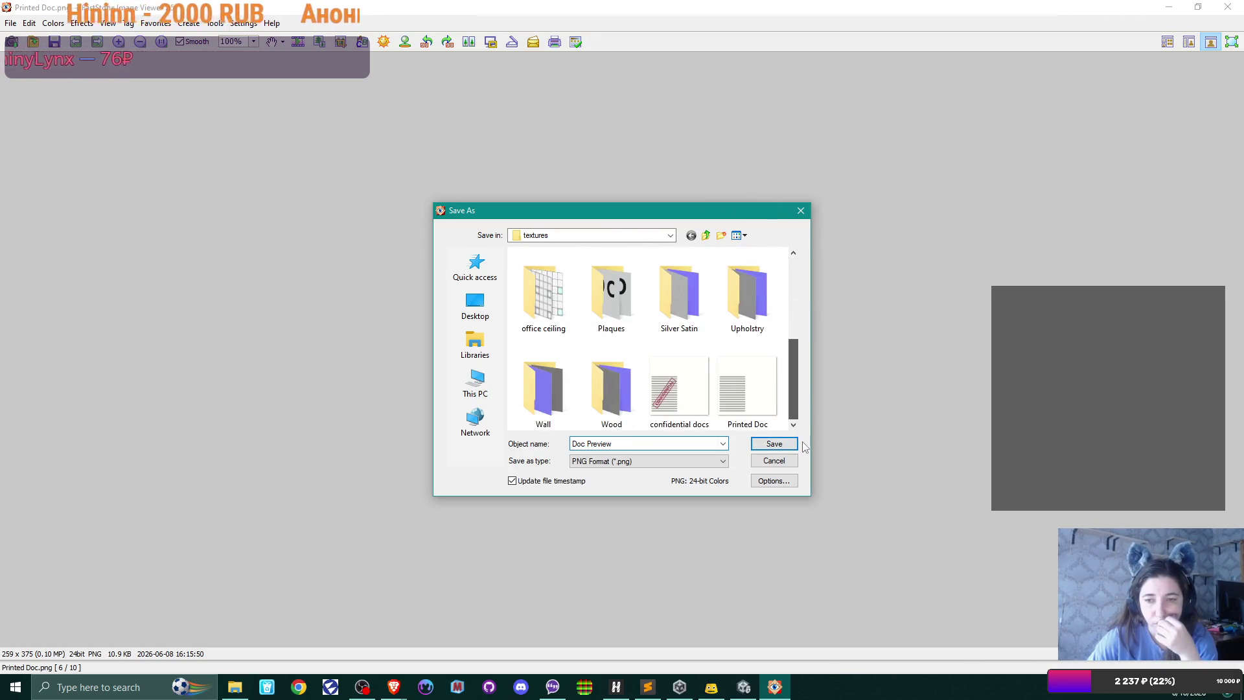
pyautogui.click(774, 443)
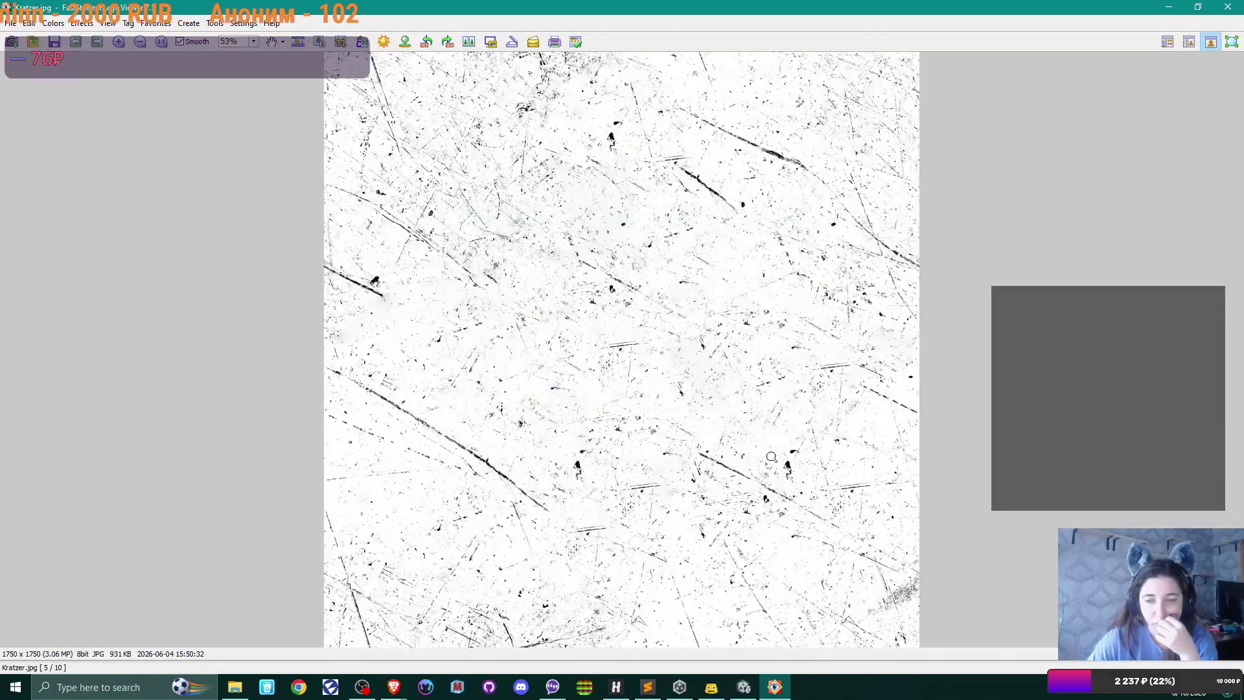
# - Close FastStone and deselect the file in the textures folder, which now lists Doc Preview
pyautogui.click(1239, 5)
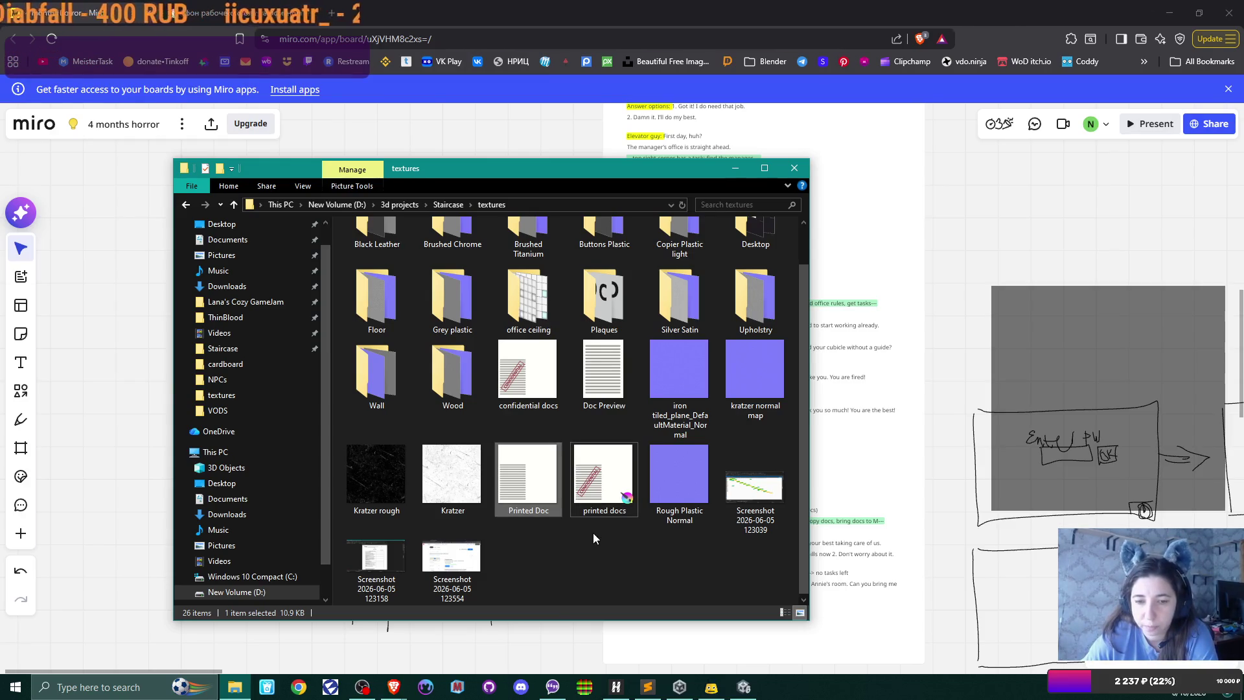
pyautogui.click(565, 564)
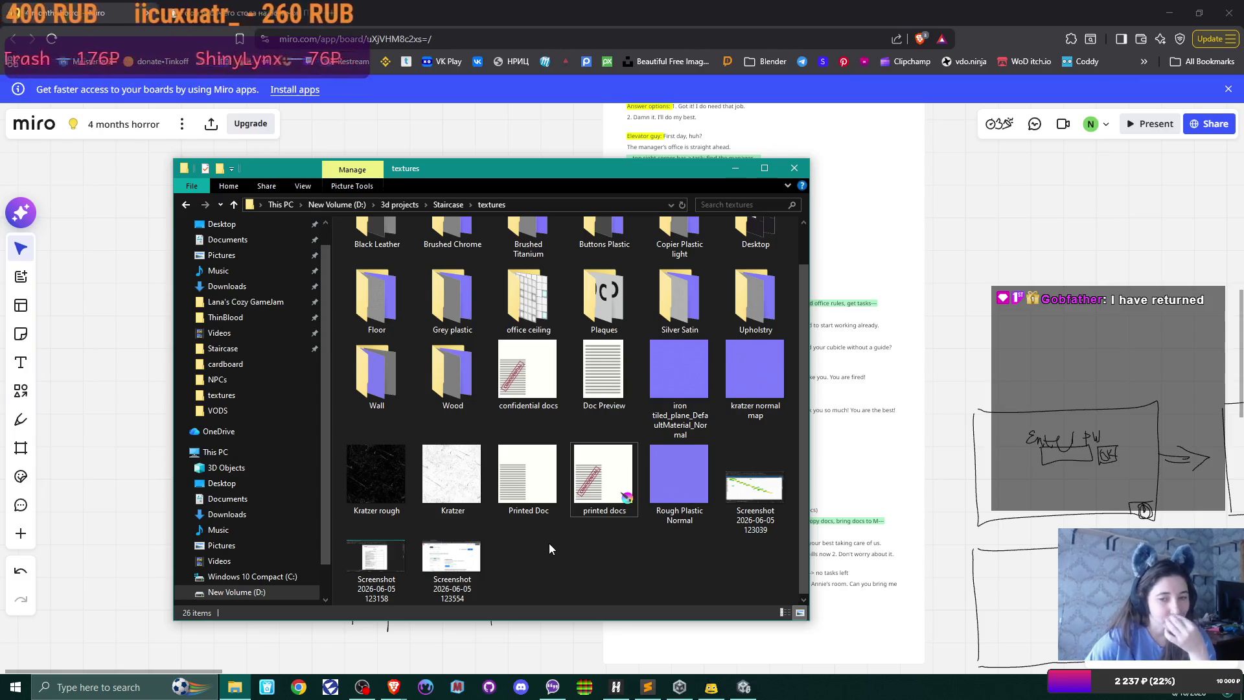
# - Show Unity's Textures project folder with Doc Preview, then move aside and minimize Explorer
pyautogui.click(746, 685)
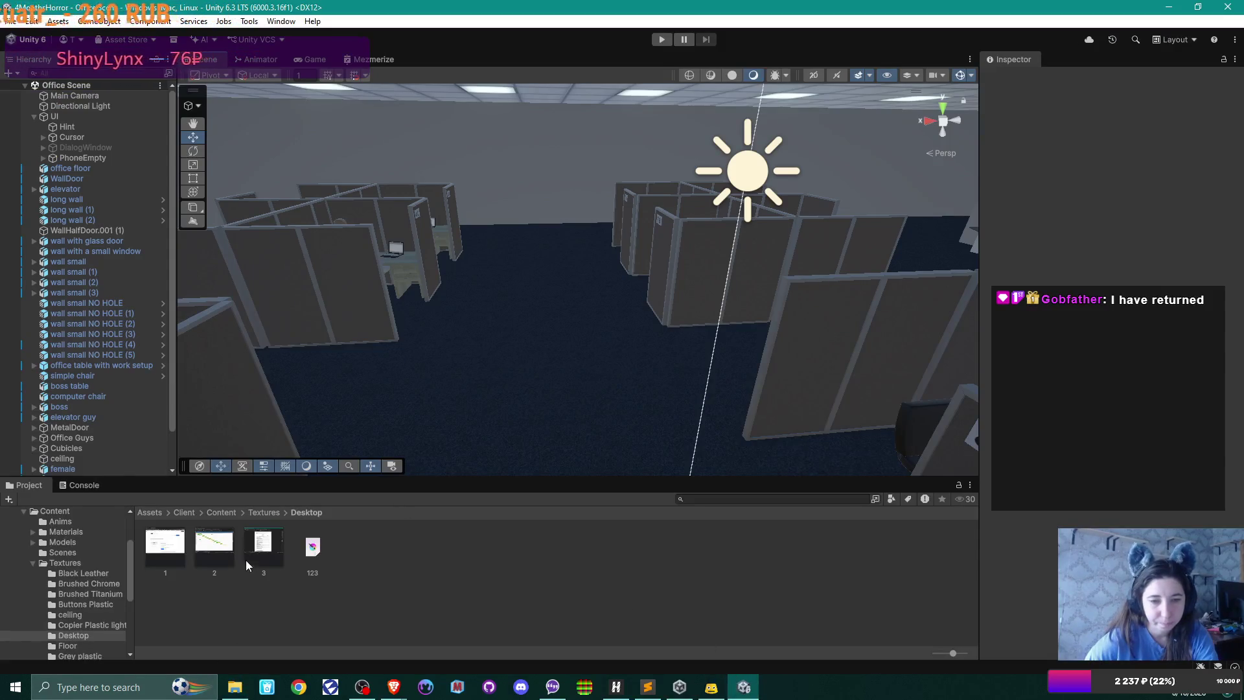
pyautogui.click(262, 512)
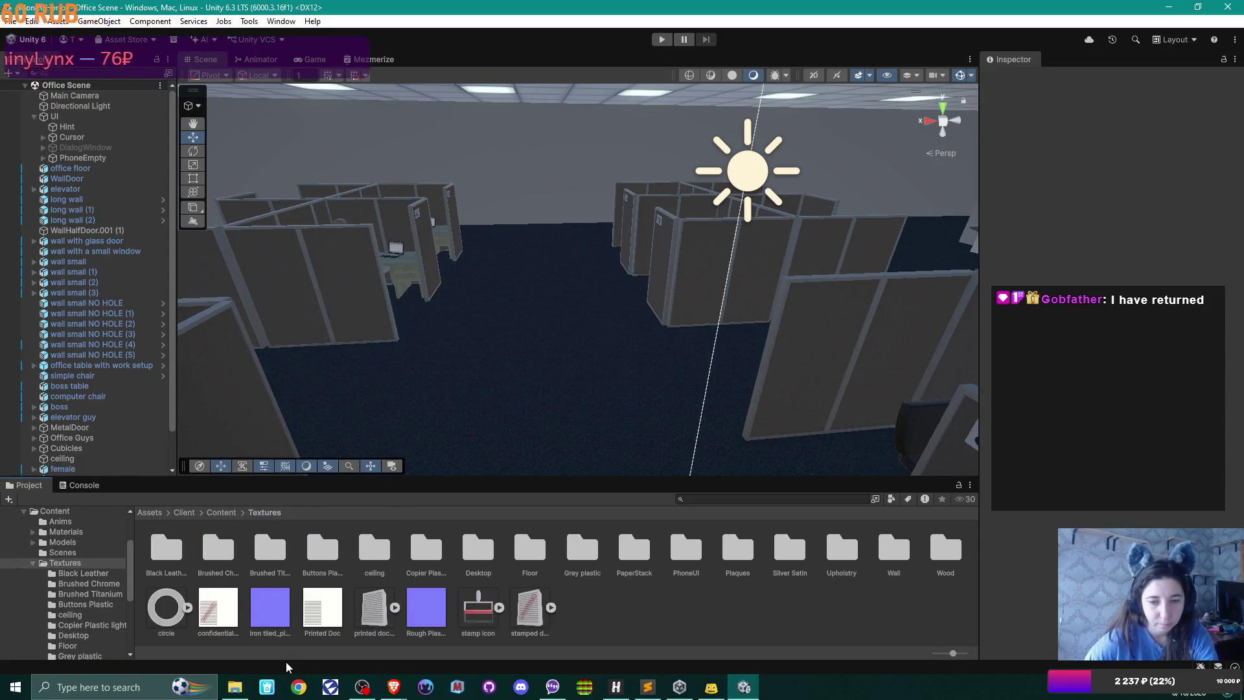
pyautogui.click(235, 687)
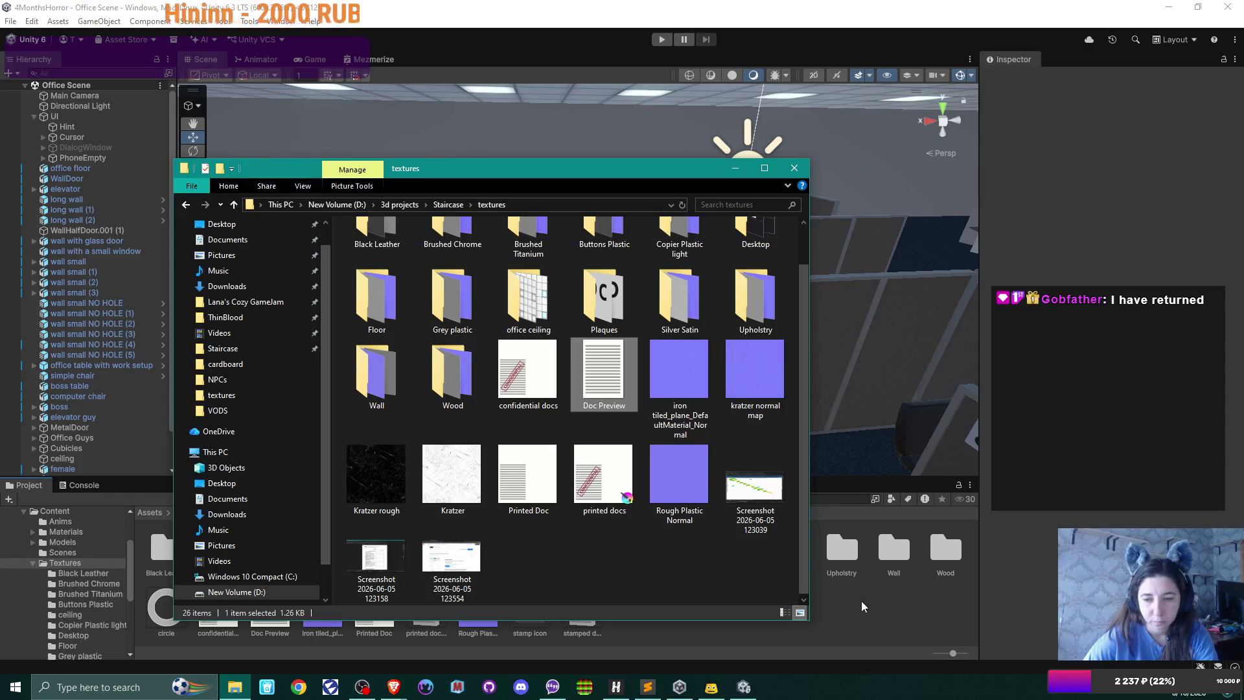
pyautogui.moveTo(716, 122); pyautogui.dragTo(824, 70)
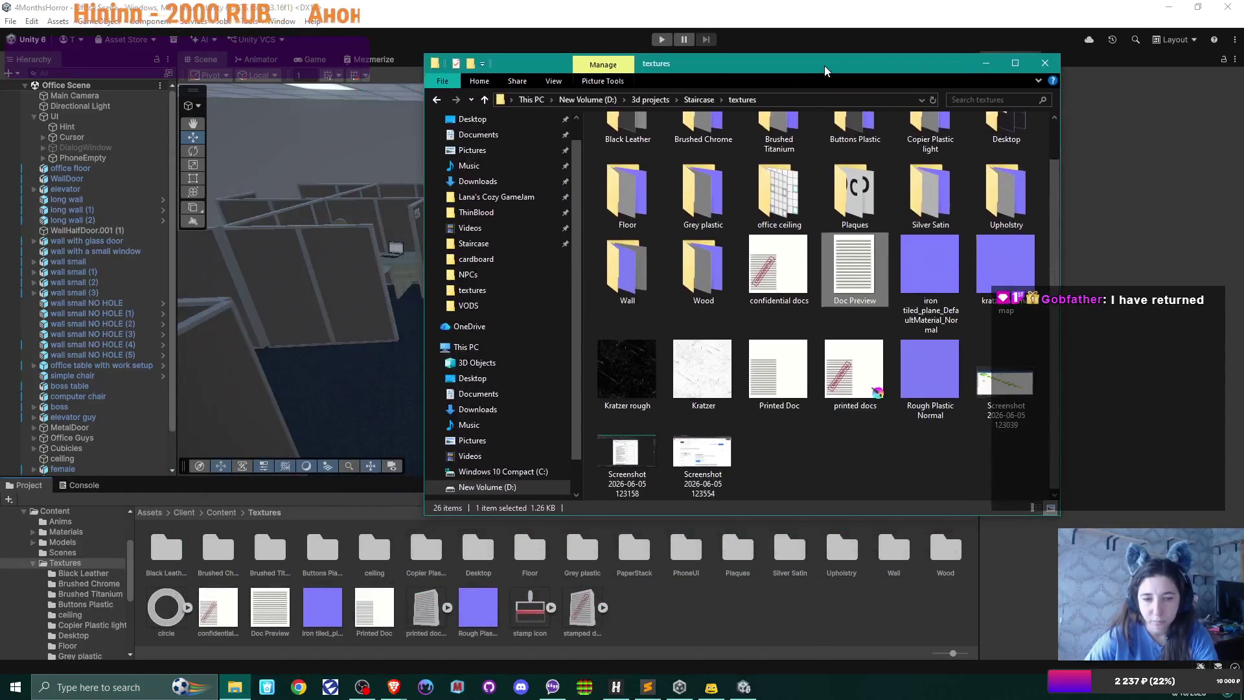
pyautogui.click(986, 63)
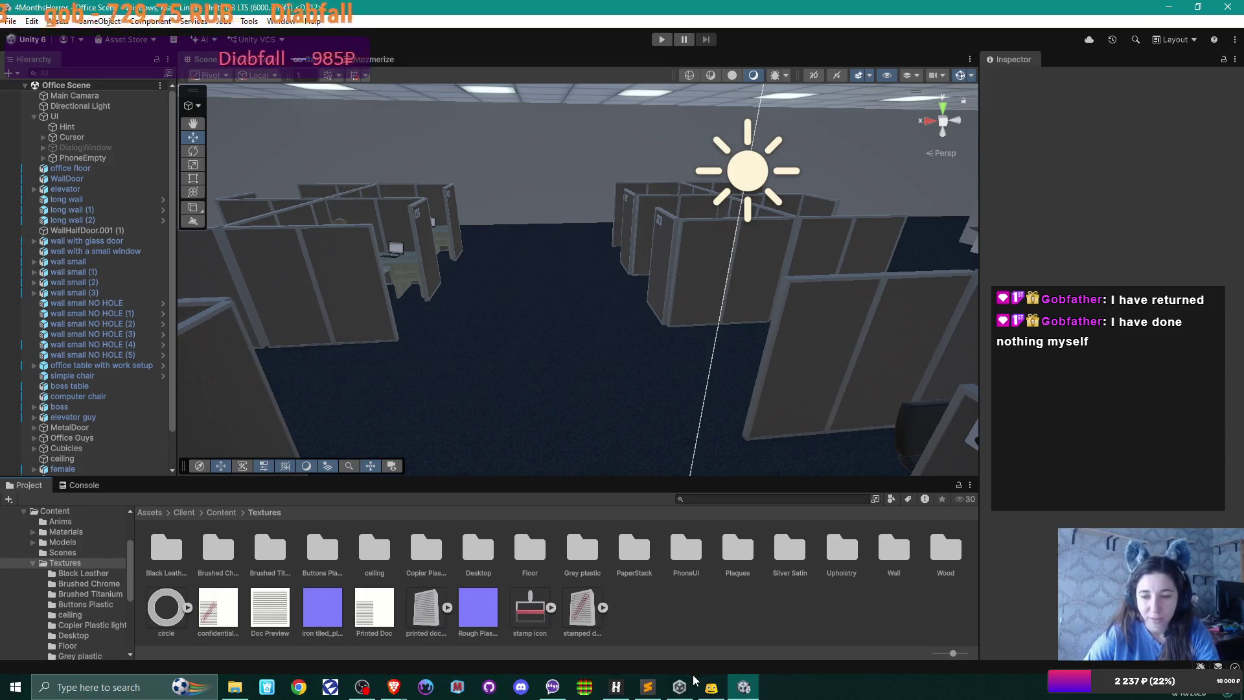
# - Return to the '4 months horror' Miro board and scroll over its task-screen sketches
pyautogui.moveTo(680, 686)
pyautogui.moveTo(394, 687)
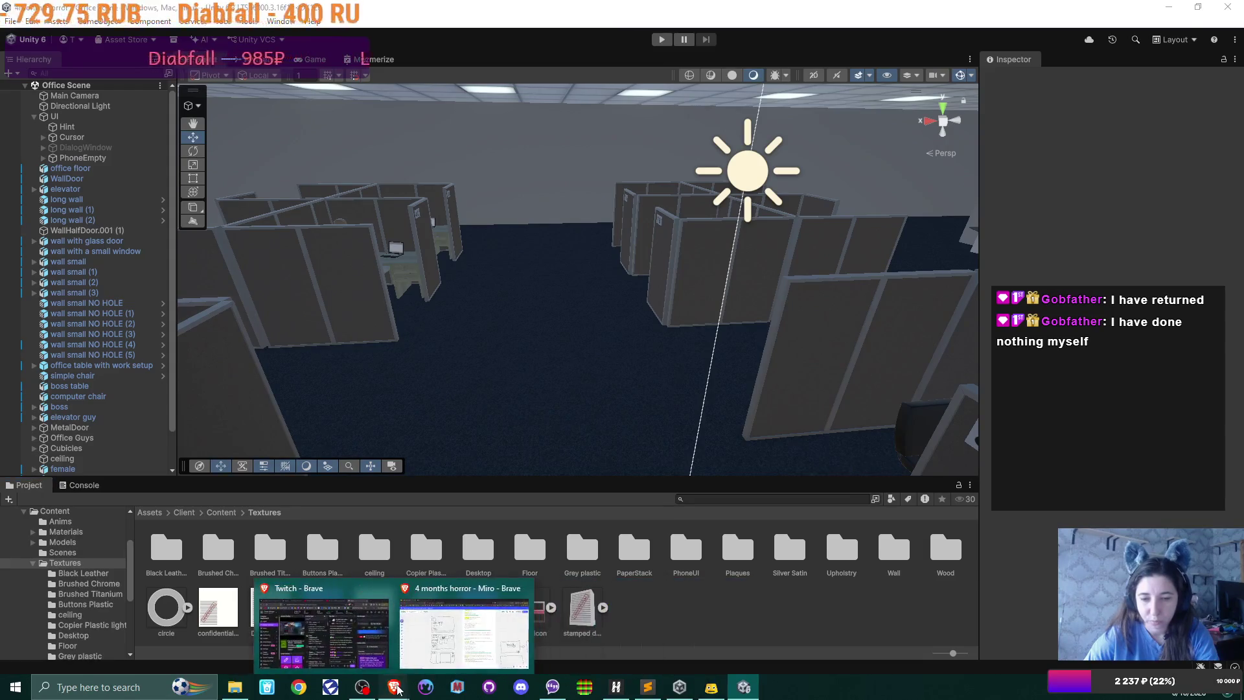
pyautogui.click(327, 622)
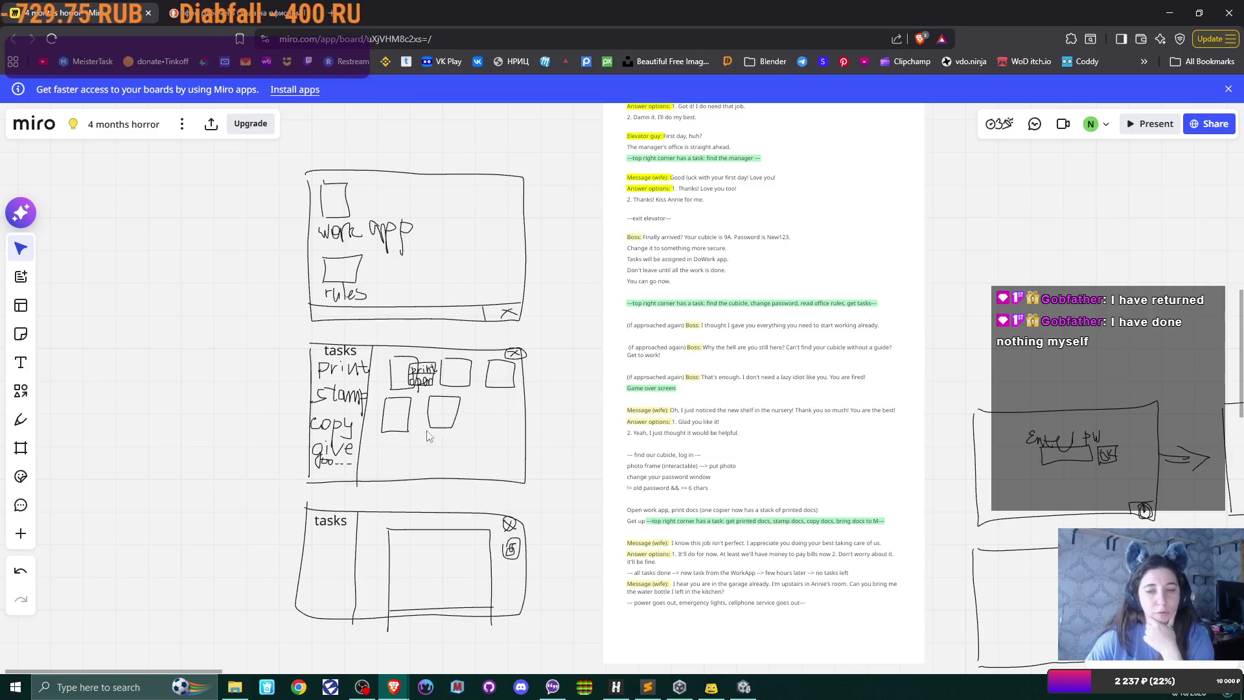
pyautogui.scroll(-1, 562, 482)
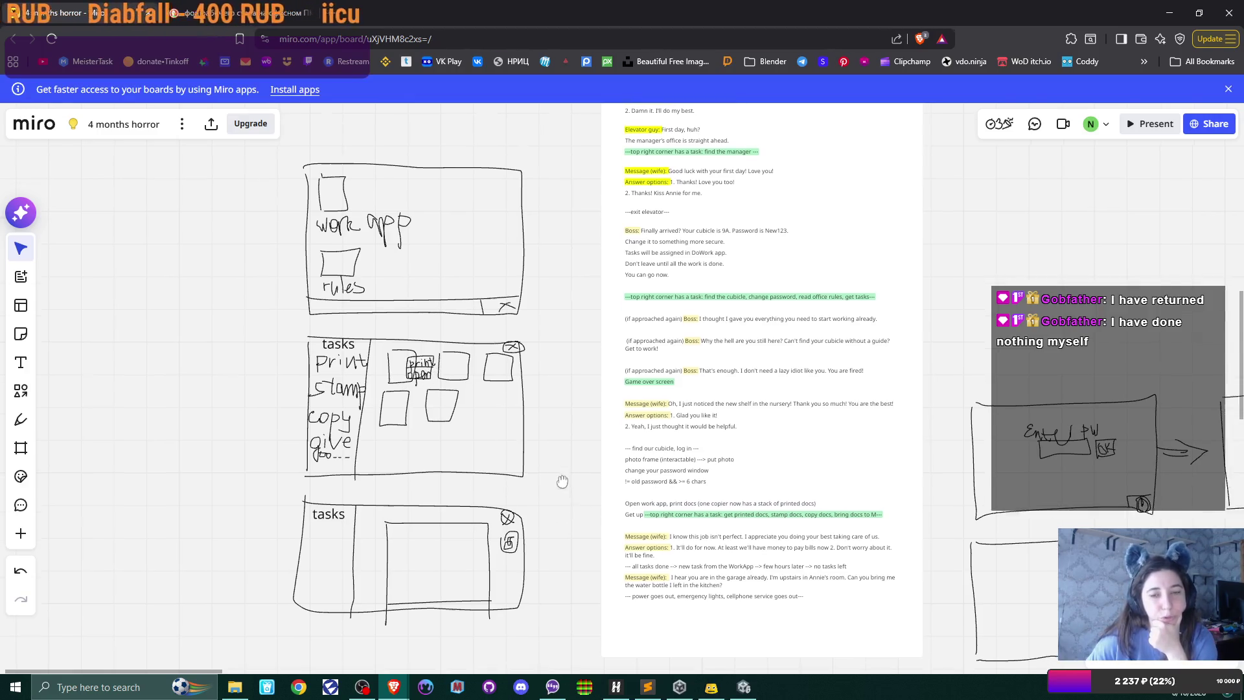
pyautogui.scroll(-3, 562, 482)
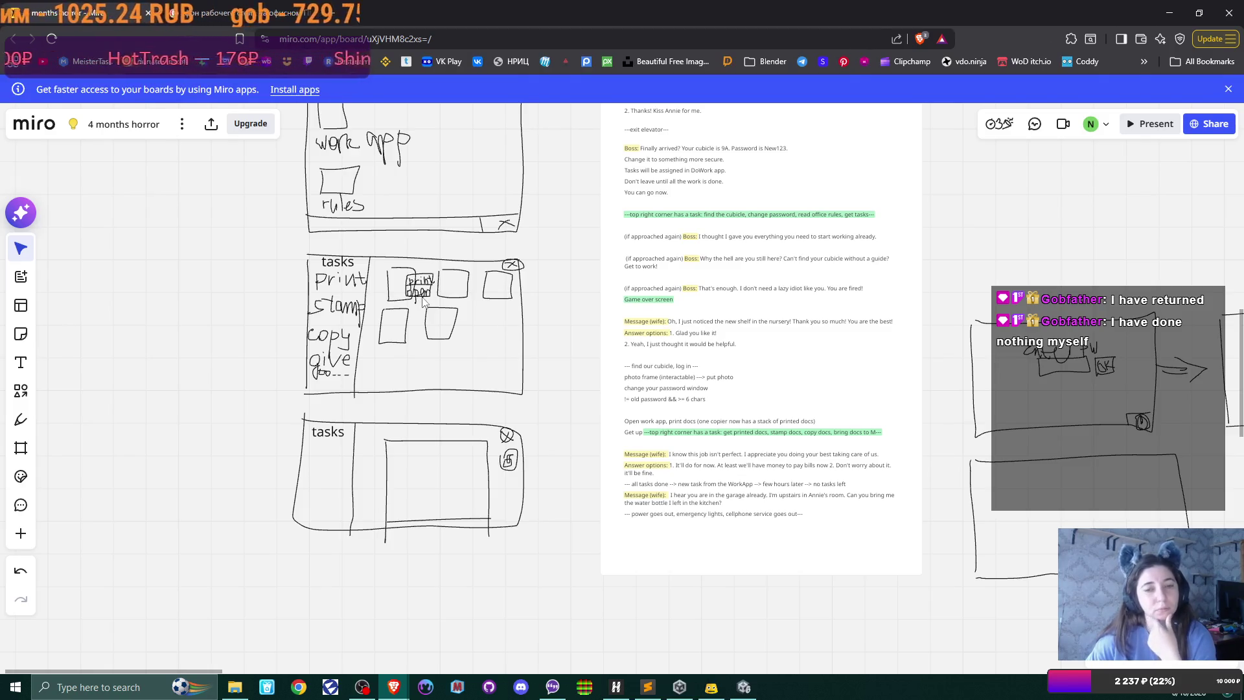
pyautogui.click(20, 418)
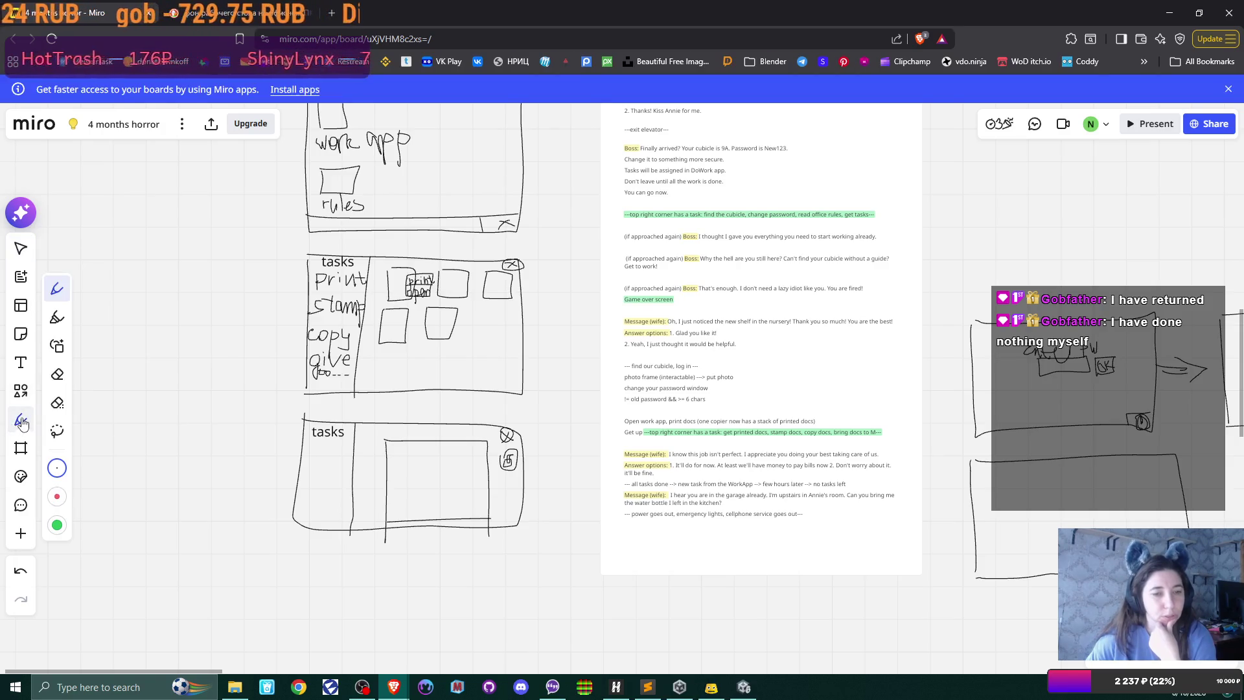
pyautogui.click(58, 376)
pyautogui.moveTo(412, 290); pyautogui.dragTo(464, 285)
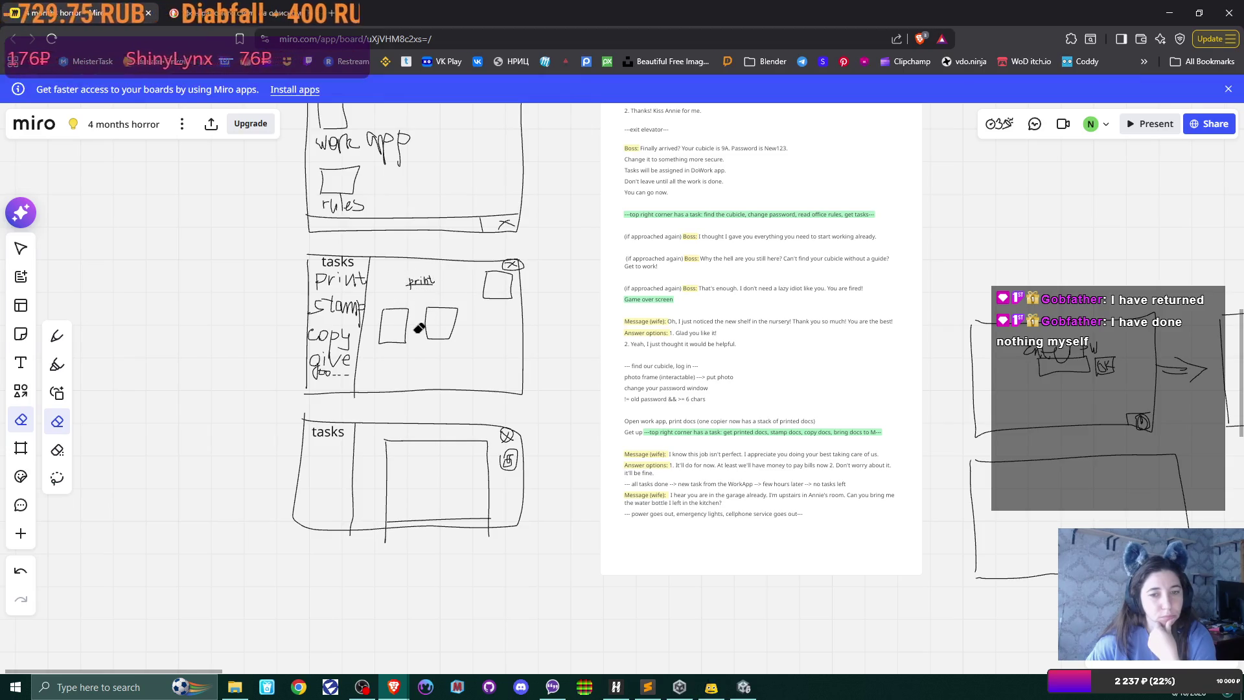
pyautogui.click(57, 335)
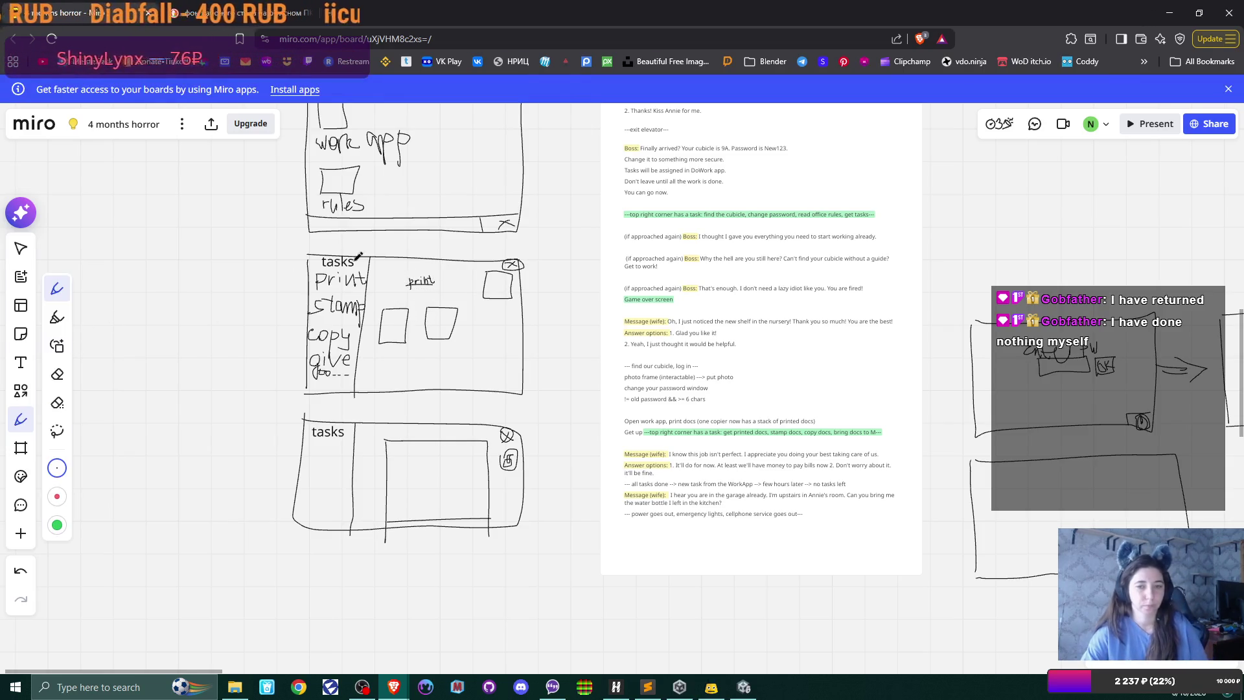
pyautogui.moveTo(392, 261)
pyautogui.mouseDown()
pyautogui.moveTo(383, 298)
pyautogui.moveTo(412, 272)
pyautogui.moveTo(391, 262)
pyautogui.moveTo(433, 293)
pyautogui.moveTo(468, 275)
pyautogui.moveTo(431, 257)
pyautogui.moveTo(407, 287)
pyautogui.moveTo(438, 277)
pyautogui.mouseUp()
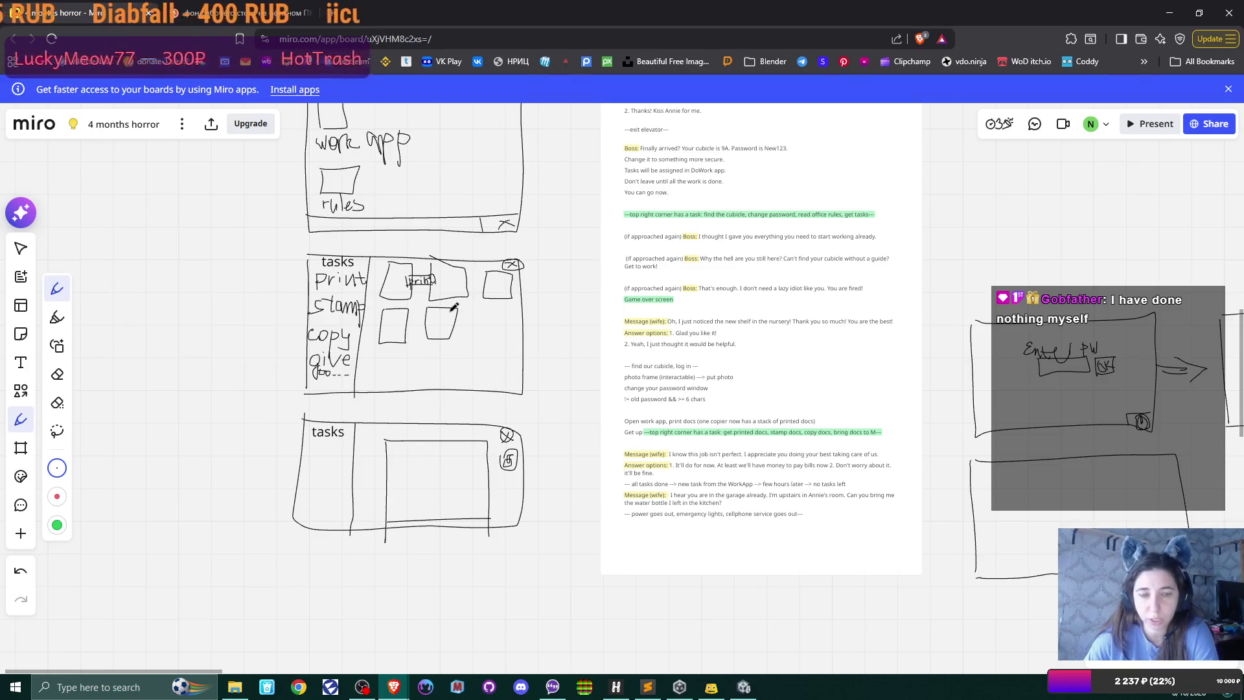
pyautogui.moveTo(570, 280)
pyautogui.mouseDown()
pyautogui.moveTo(418, 318)
pyautogui.moveTo(565, 321)
pyautogui.mouseUp()
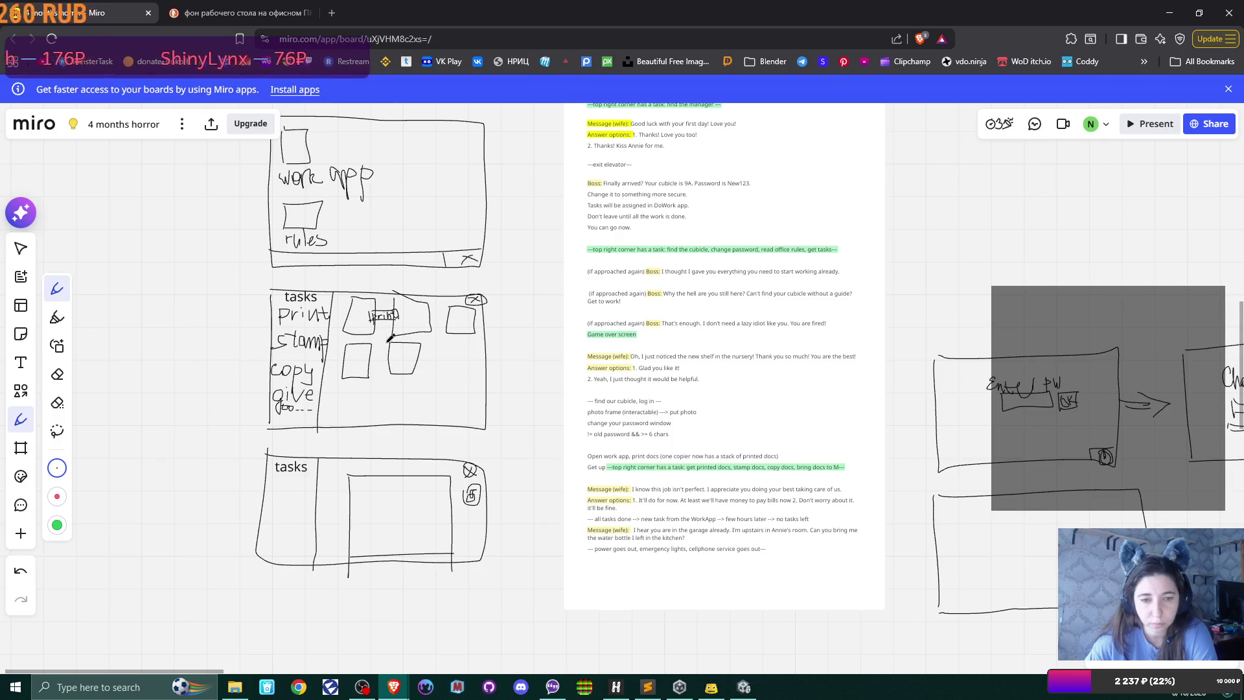
pyautogui.hscroll(5, 505, 407)
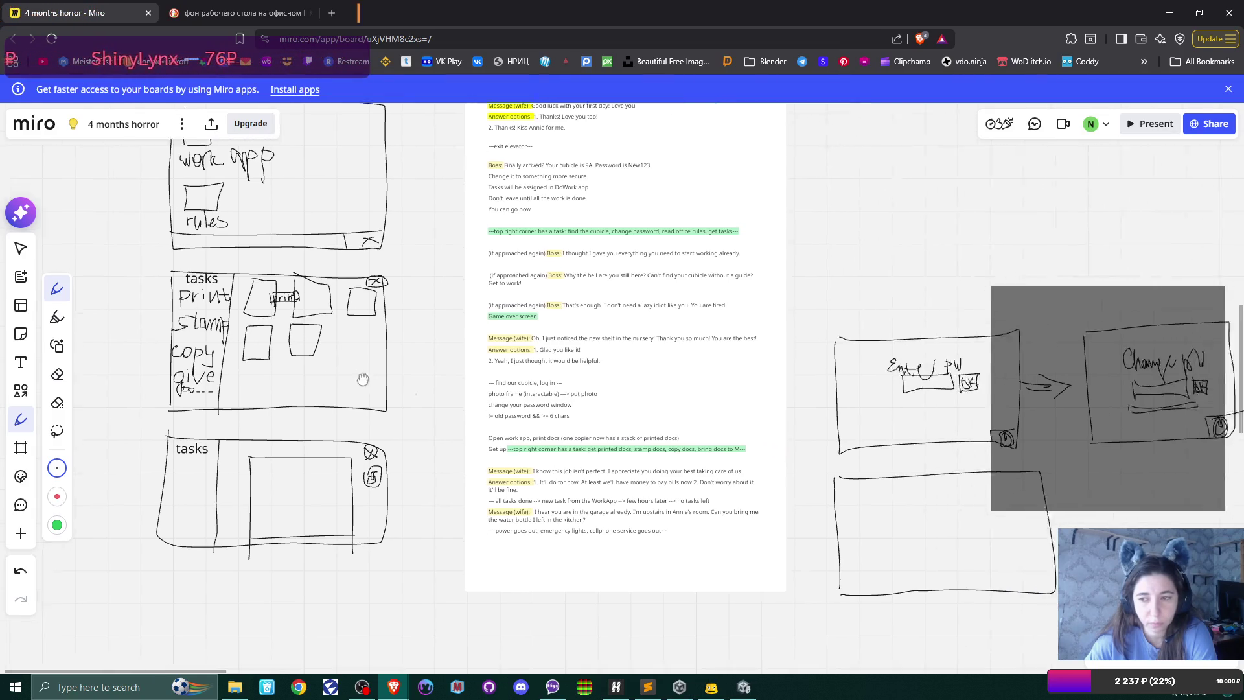
pyautogui.scroll(-3, 648, 414)
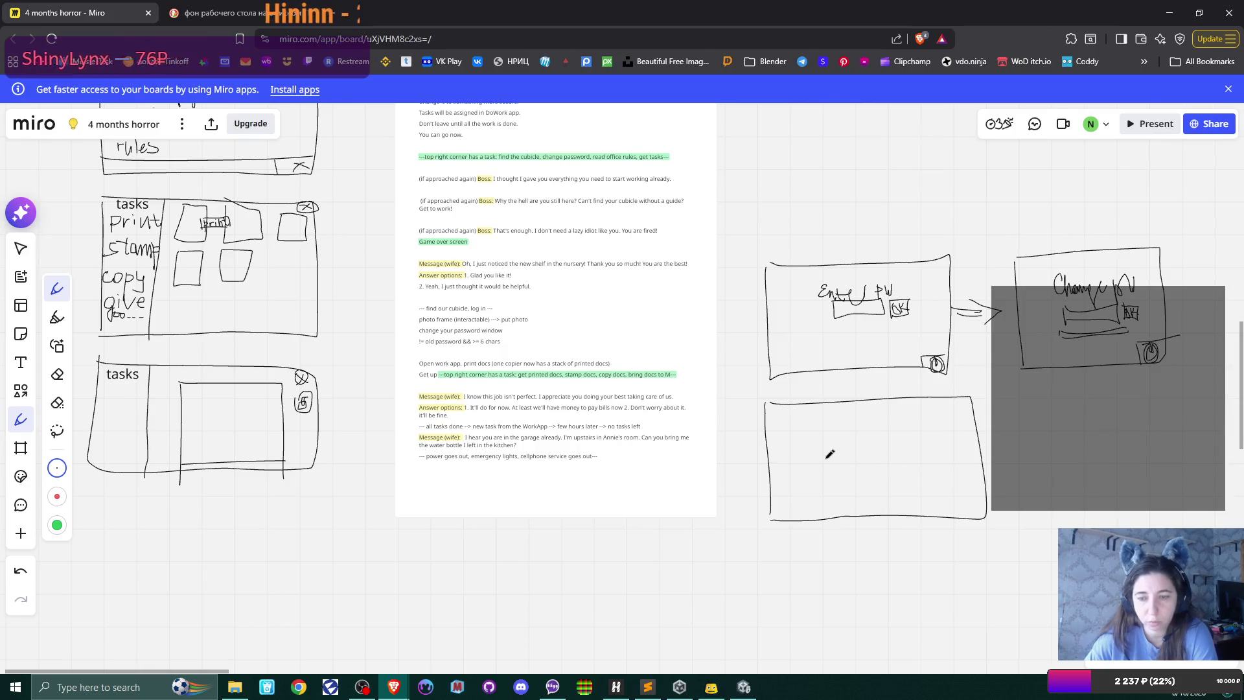
pyautogui.moveTo(826, 458)
pyautogui.mouseDown()
pyautogui.moveTo(208, 555)
pyautogui.moveTo(216, 311)
pyautogui.moveTo(232, 148)
pyautogui.moveTo(242, 153)
pyautogui.moveTo(219, 158)
pyautogui.mouseUp()
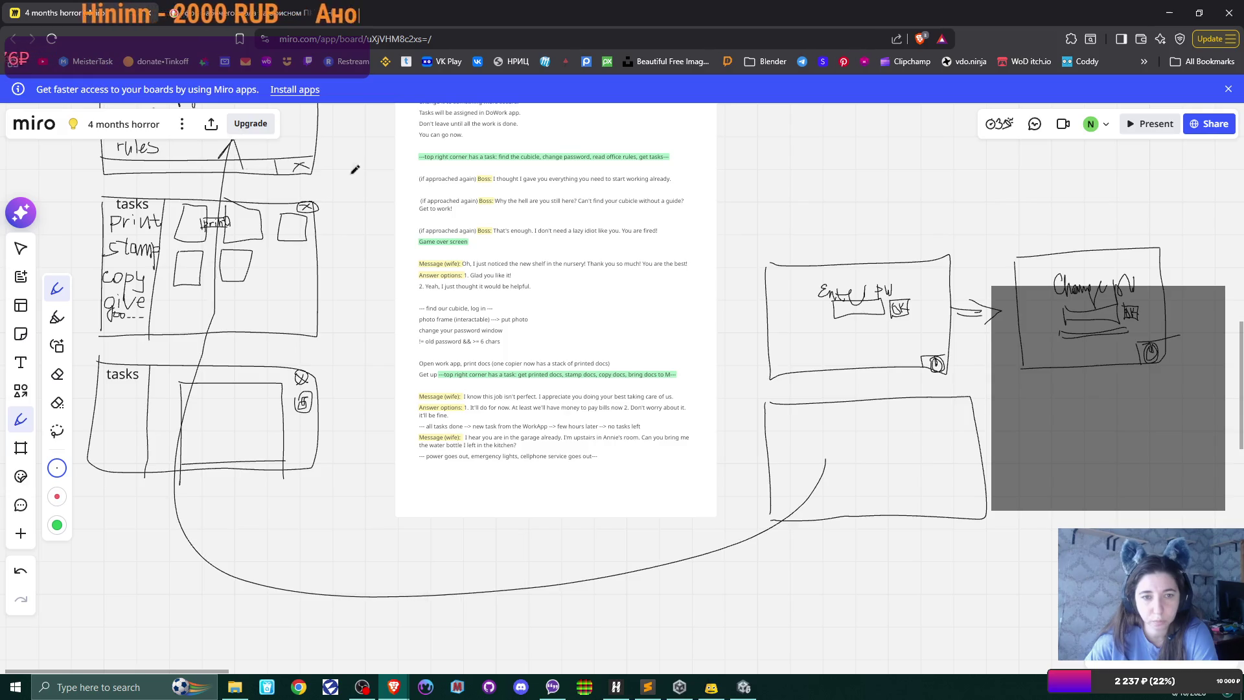
pyautogui.scroll(5, 355, 169)
pyautogui.hscroll(-2, 355, 169)
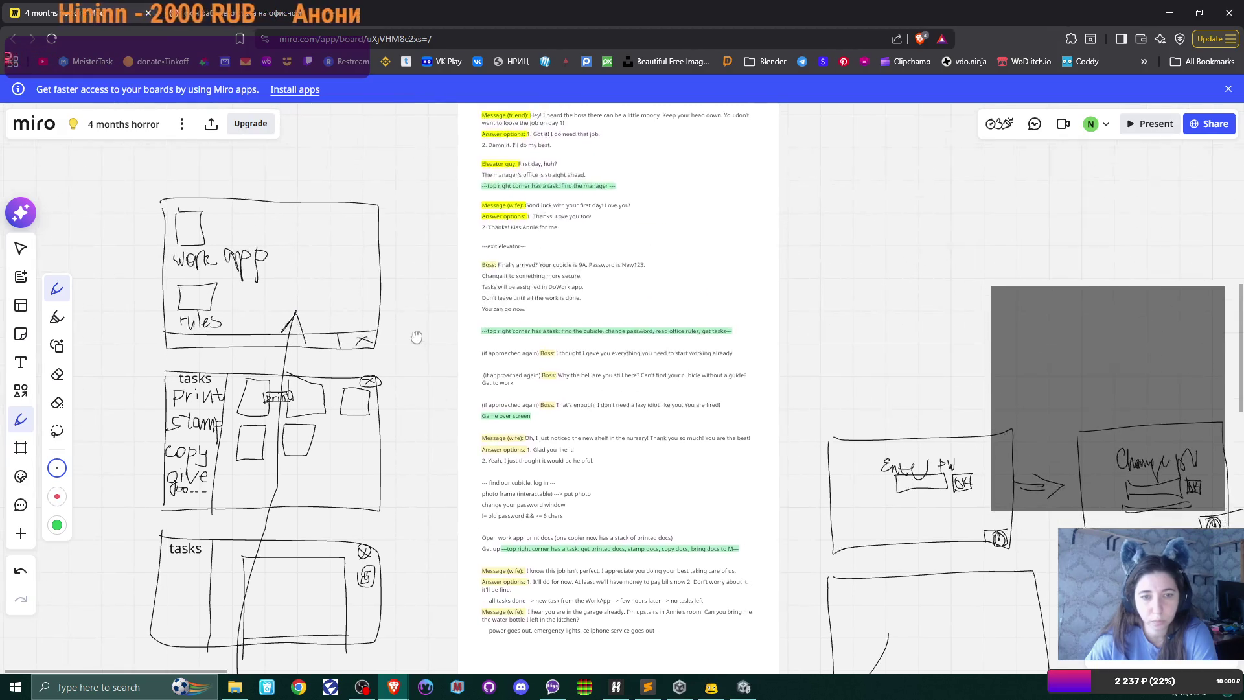
pyautogui.click(57, 374)
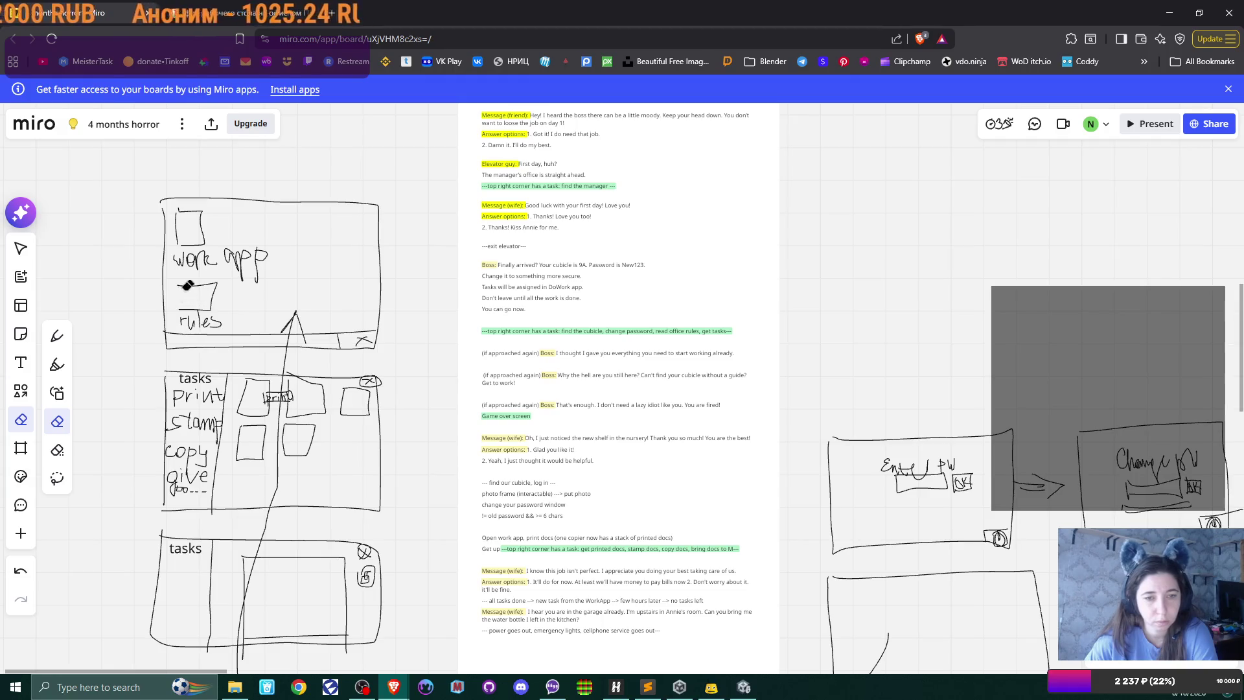
pyautogui.moveTo(187, 285)
pyautogui.mouseDown()
pyautogui.moveTo(217, 304)
pyautogui.moveTo(178, 324)
pyautogui.moveTo(194, 318)
pyautogui.moveTo(175, 303)
pyautogui.mouseUp()
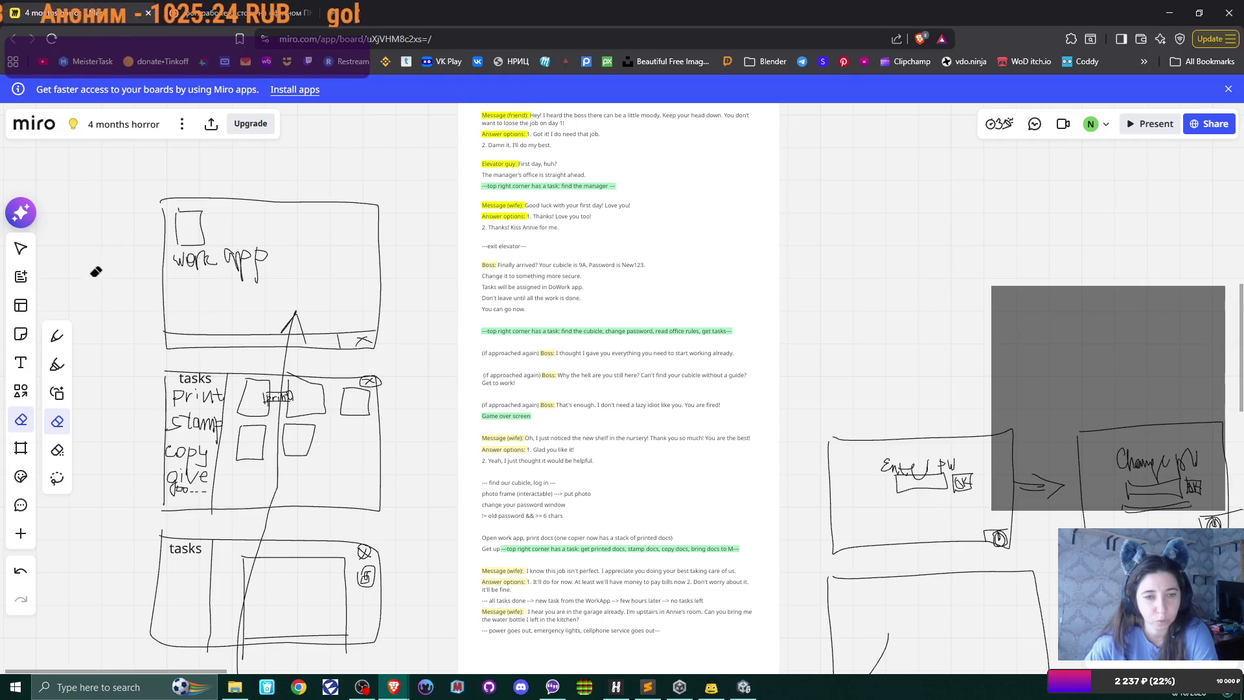
pyautogui.click(21, 422)
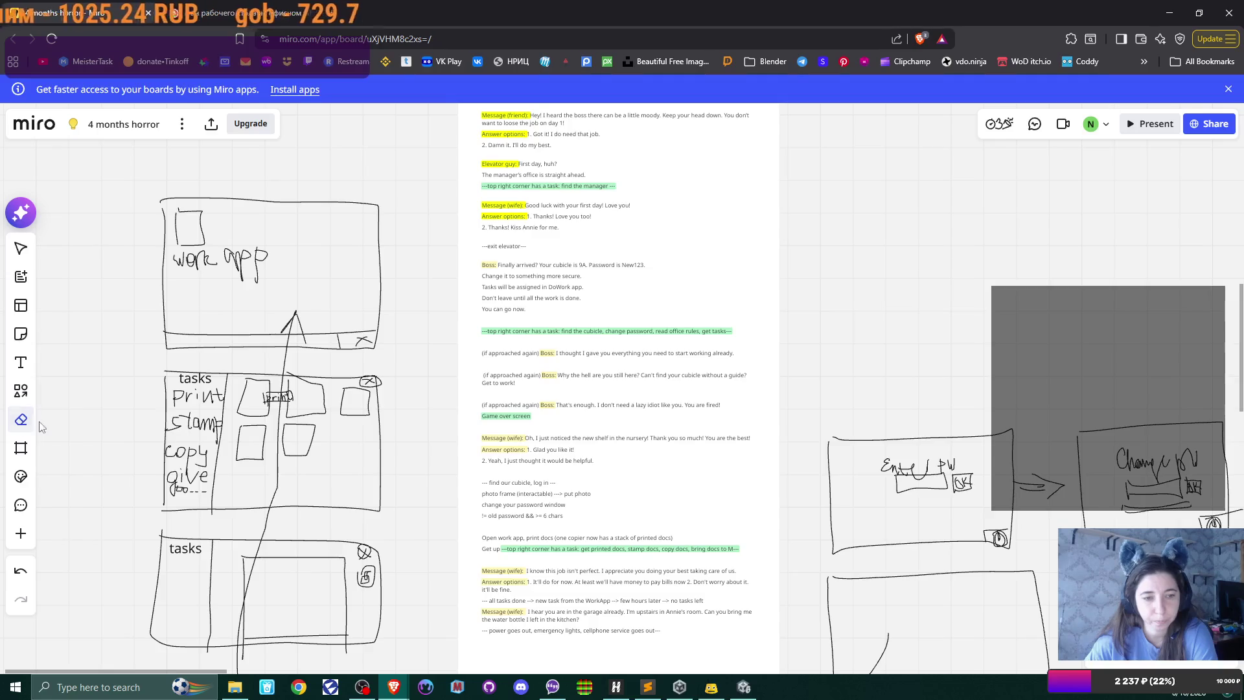
pyautogui.hscroll(10, 655, 403)
# - Pan and scroll around the Miro board to review the screen sketches
pyautogui.scroll(-2, 566, 310)
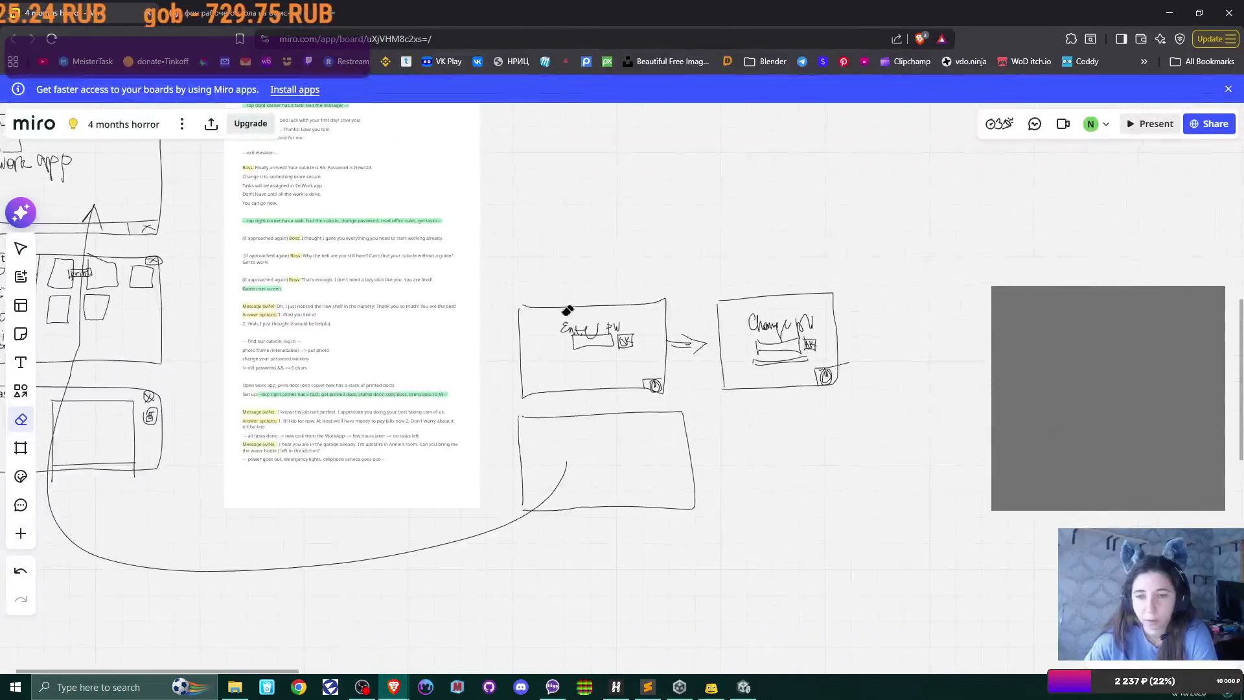
pyautogui.scroll(-2, 567, 310)
pyautogui.moveTo(563, 311); pyautogui.dragTo(638, 385)
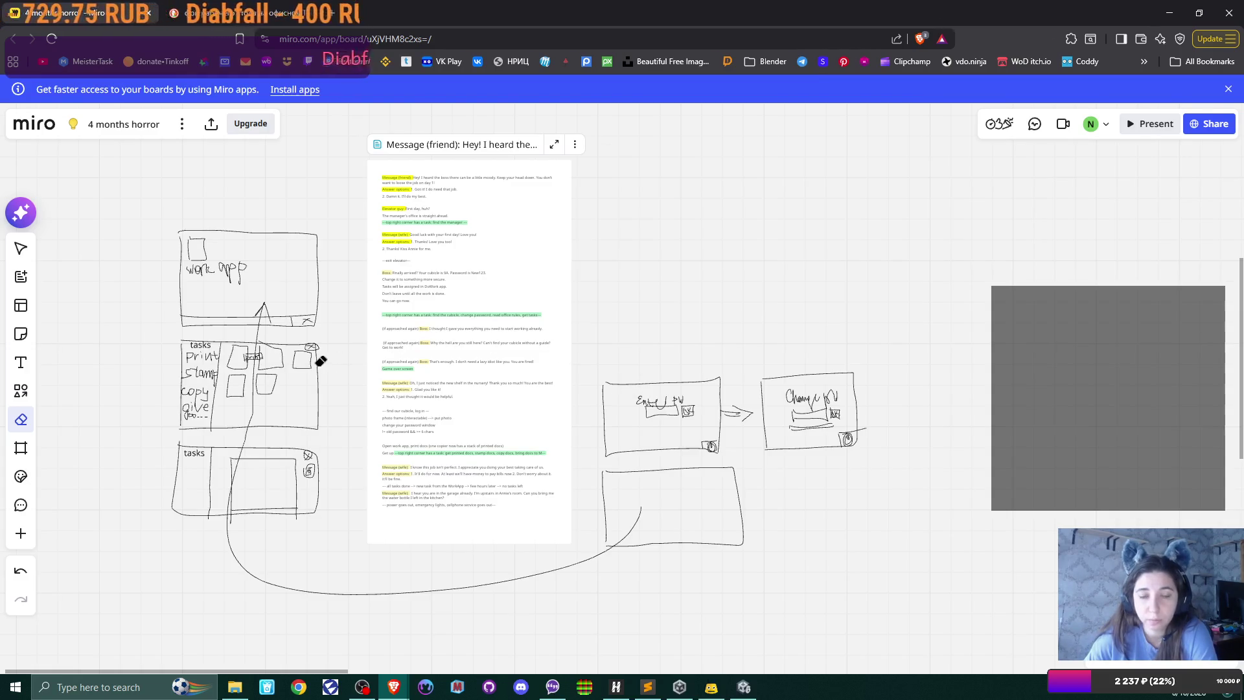
pyautogui.scroll(2, 331, 371)
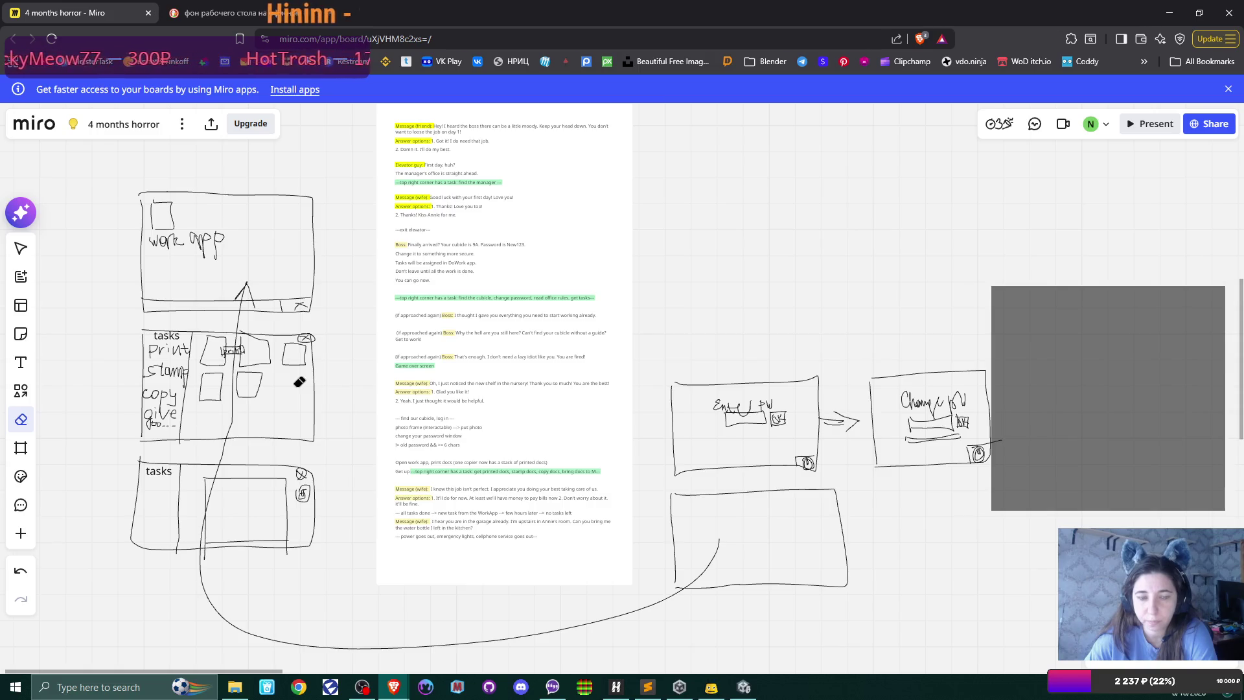
pyautogui.scroll(-2, 299, 382)
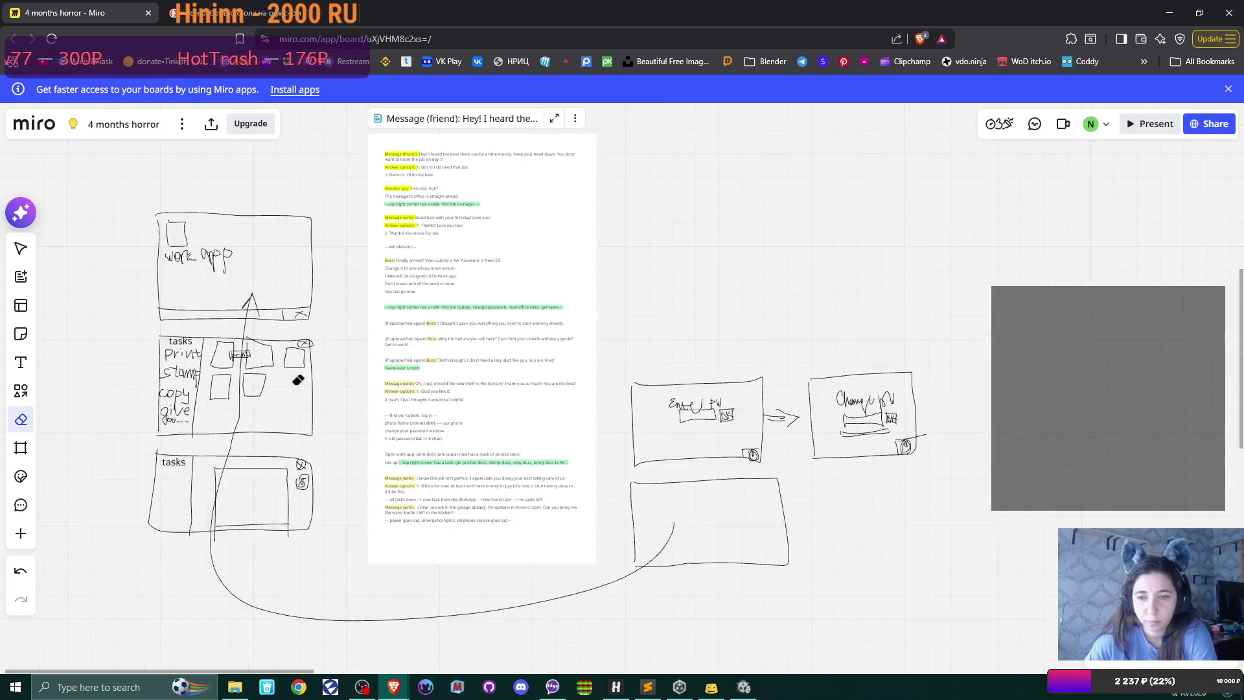
pyautogui.scroll(2, 298, 380)
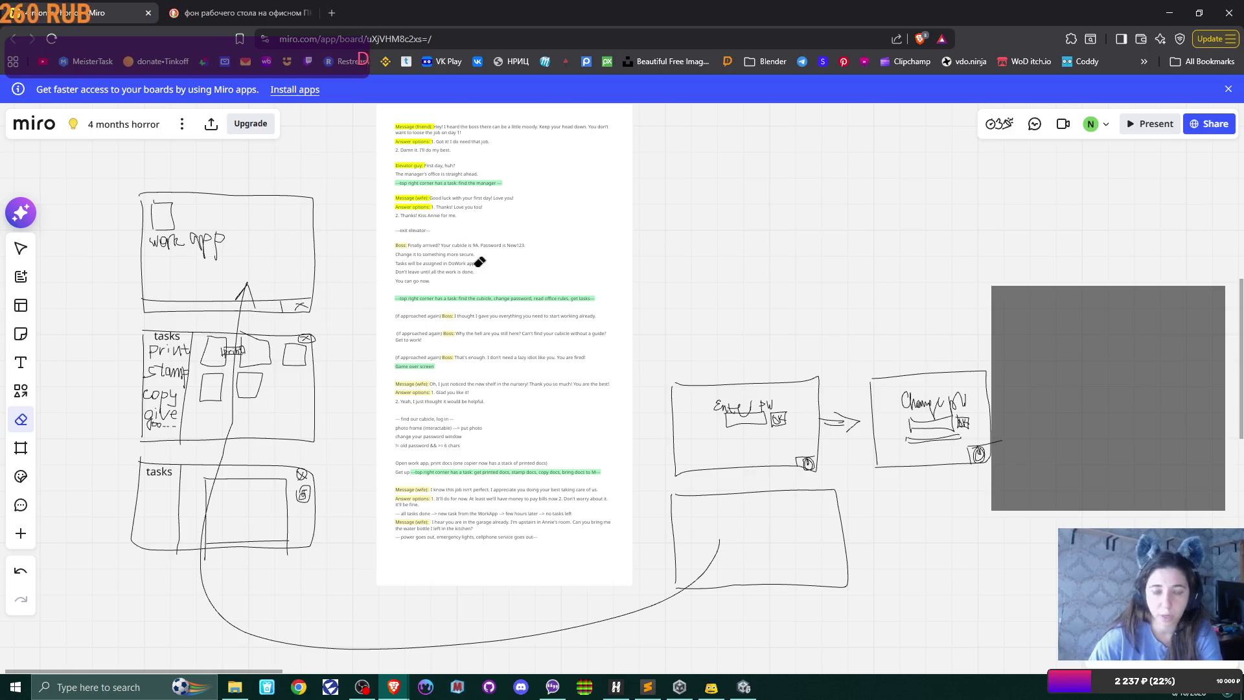
# - Fly Unity's Scene camera through the office cubicles to the two copiers
pyautogui.click(743, 687)
pyautogui.moveTo(613, 375); pyautogui.dragTo(522, 295)
pyautogui.moveTo(493, 316)
pyautogui.mouseDown()
pyautogui.moveTo(480, 341)
pyautogui.moveTo(617, 280)
pyautogui.mouseUp()
pyautogui.press('w')
pyautogui.click(614, 279)
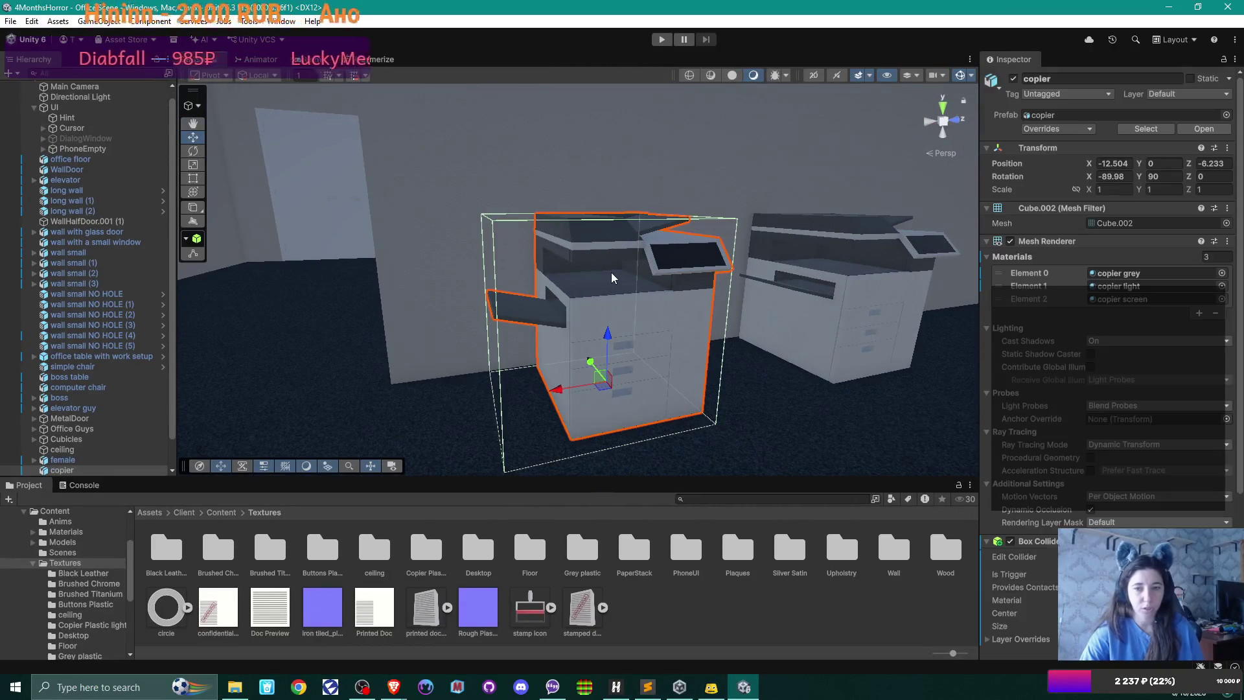
pyautogui.scroll(-2, 91, 357)
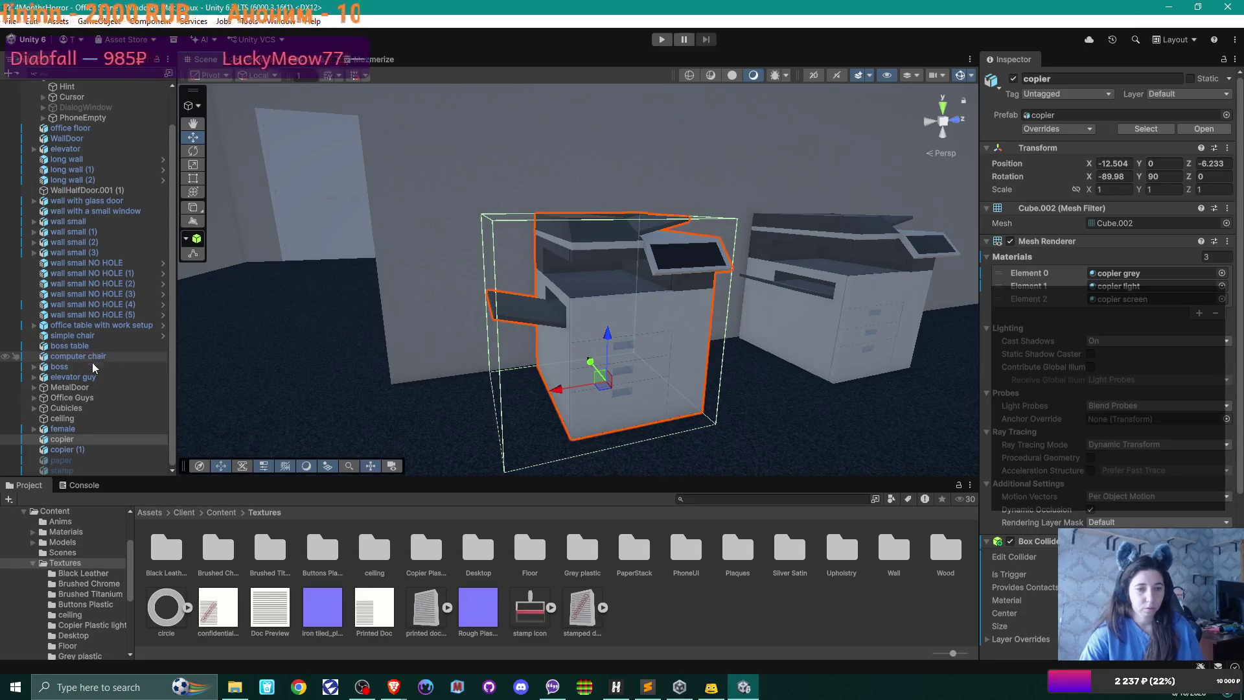
pyautogui.click(77, 462)
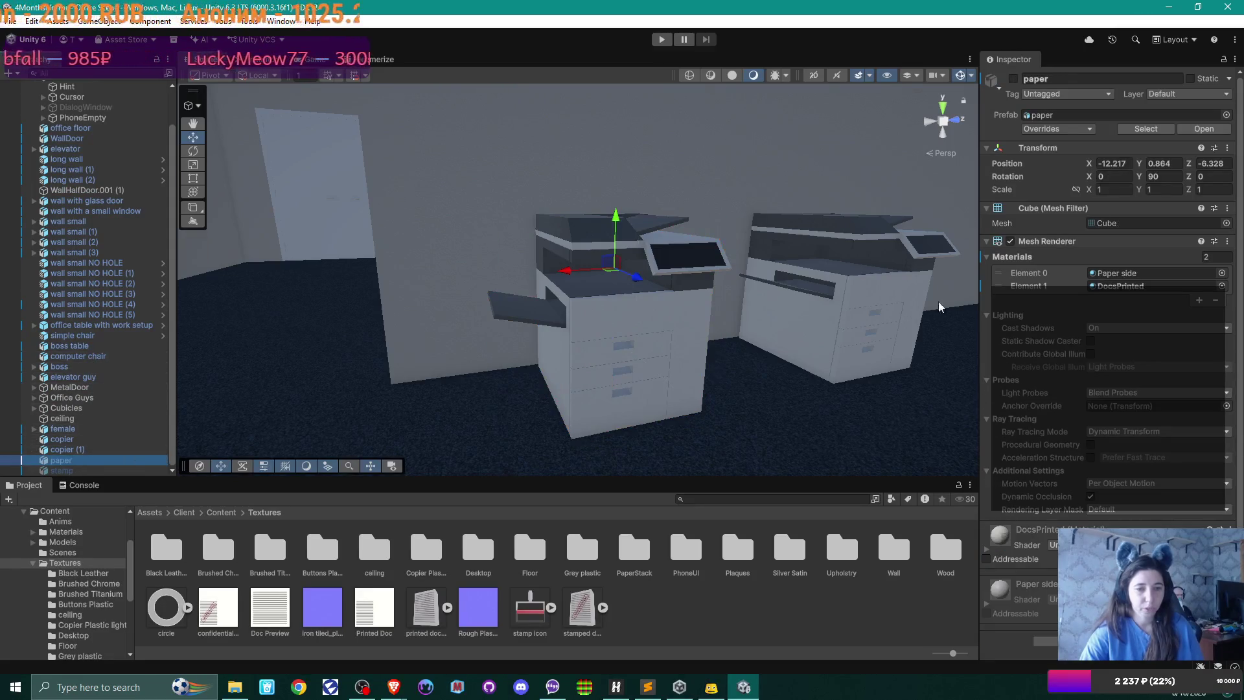
pyautogui.click(1014, 78)
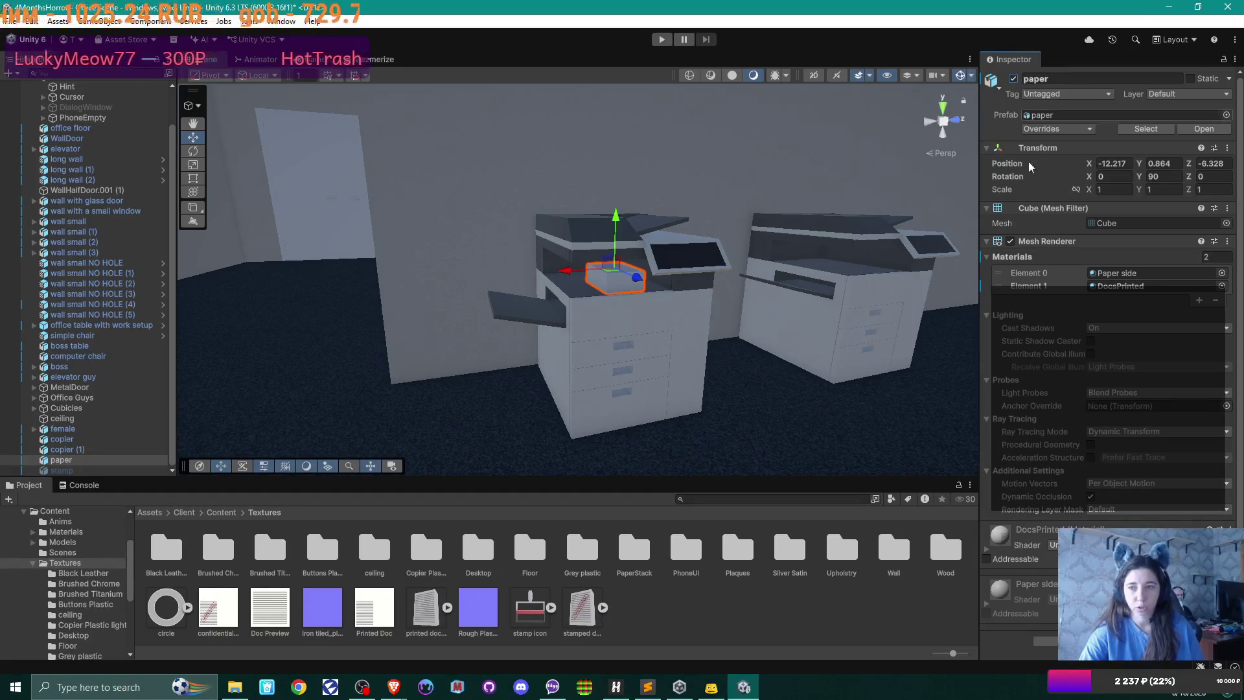
pyautogui.scroll(-1, 1061, 499)
pyautogui.moveTo(603, 337)
pyautogui.mouseDown()
pyautogui.moveTo(589, 372)
pyautogui.moveTo(615, 415)
pyautogui.moveTo(700, 400)
pyautogui.moveTo(491, 395)
pyautogui.moveTo(586, 353)
pyautogui.mouseUp()
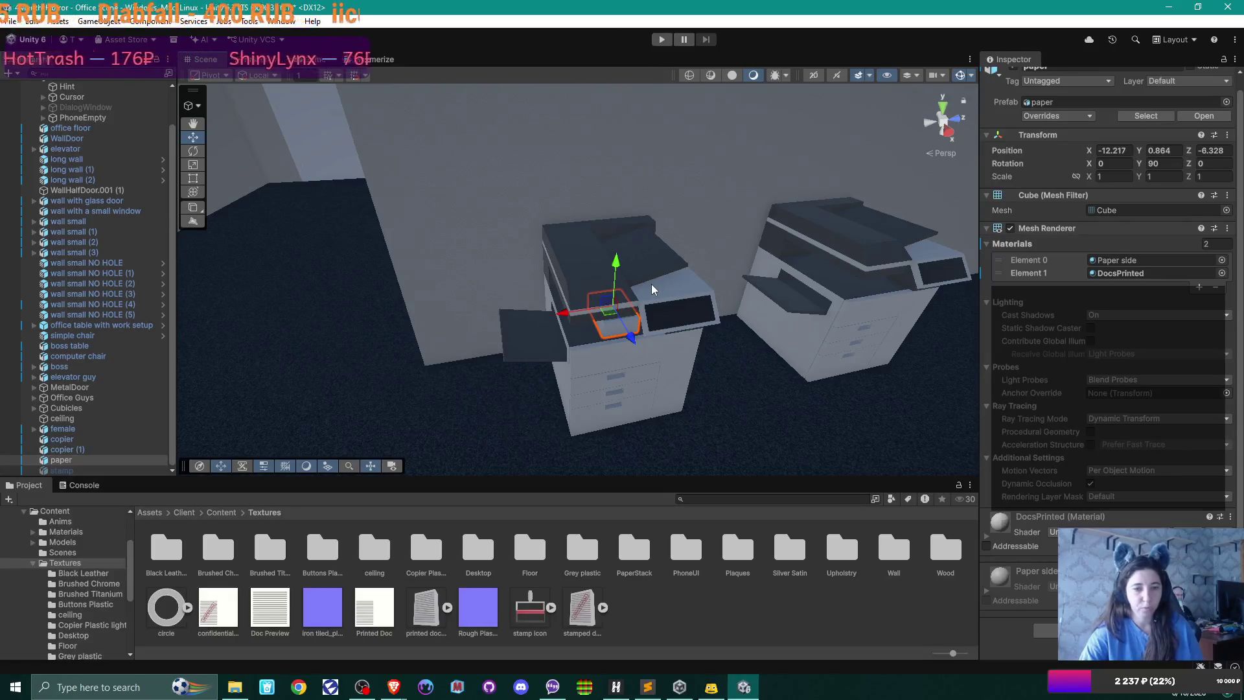
pyautogui.scroll(1, 1030, 109)
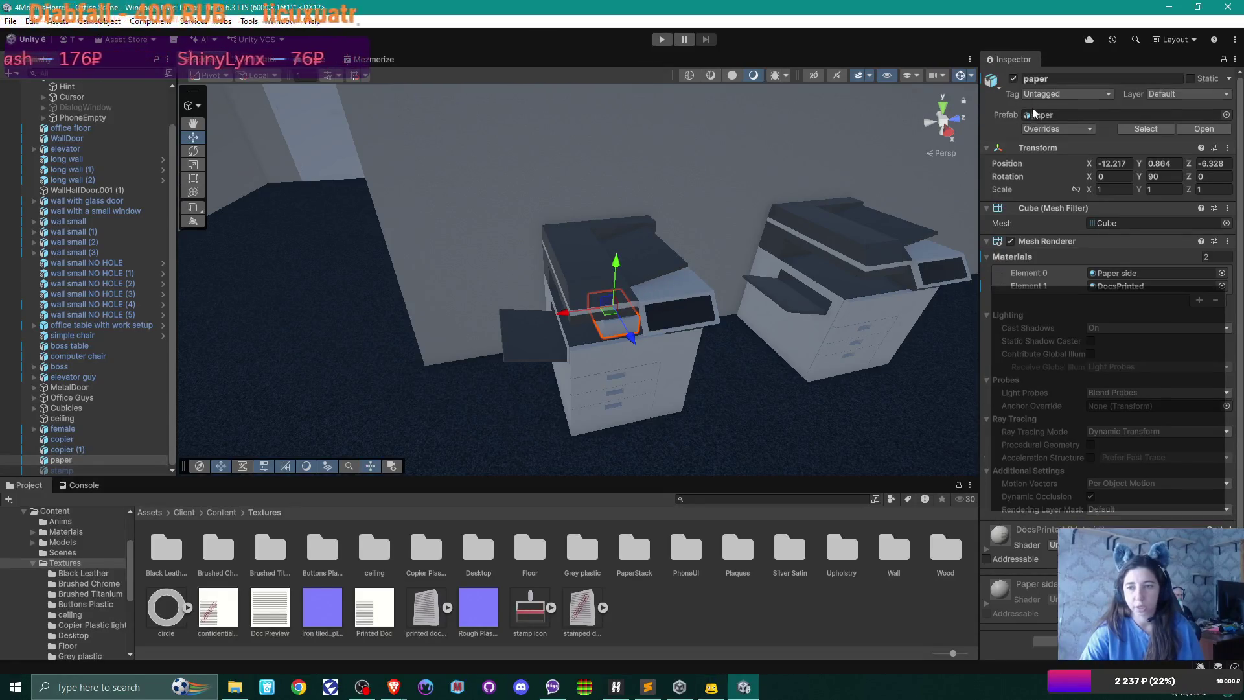
pyautogui.click(1011, 79)
pyautogui.moveTo(770, 269)
pyautogui.mouseDown()
pyautogui.moveTo(789, 291)
pyautogui.moveTo(771, 286)
pyautogui.moveTo(765, 310)
pyautogui.moveTo(675, 336)
pyautogui.moveTo(847, 513)
pyautogui.mouseUp()
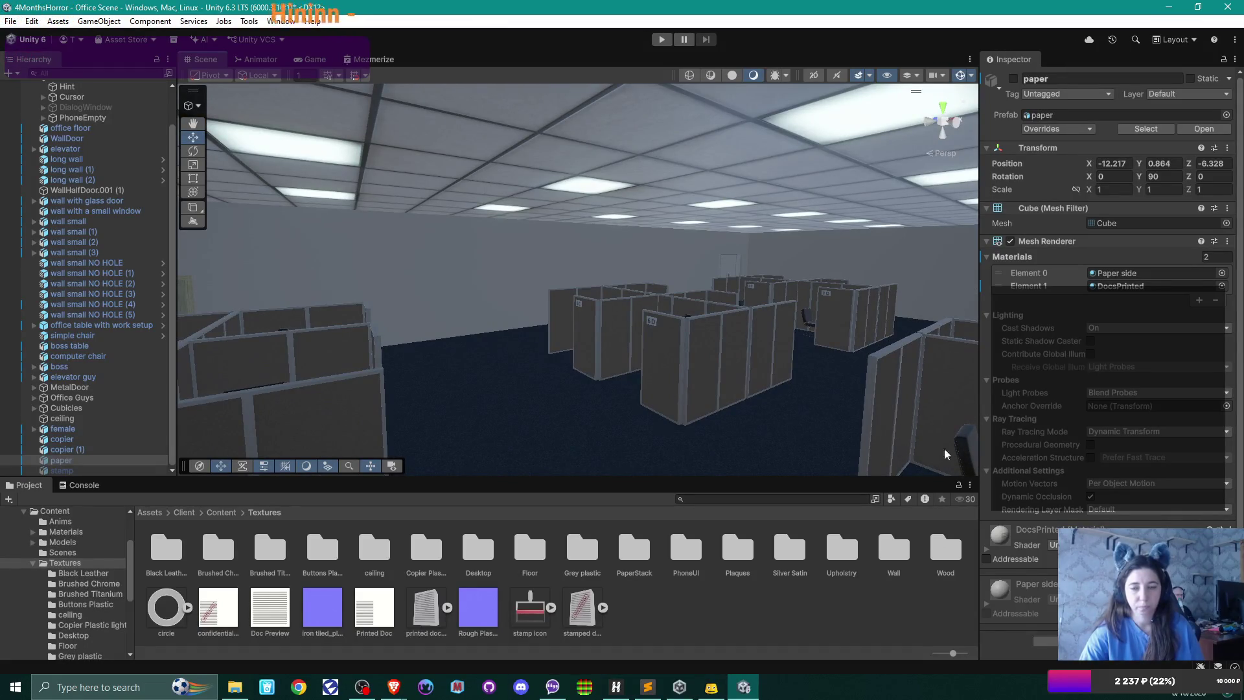
pyautogui.moveTo(801, 362)
pyautogui.mouseDown()
pyautogui.moveTo(744, 350)
pyautogui.moveTo(790, 382)
pyautogui.moveTo(843, 374)
pyautogui.moveTo(767, 375)
pyautogui.moveTo(655, 422)
pyautogui.moveTo(663, 432)
pyautogui.mouseUp()
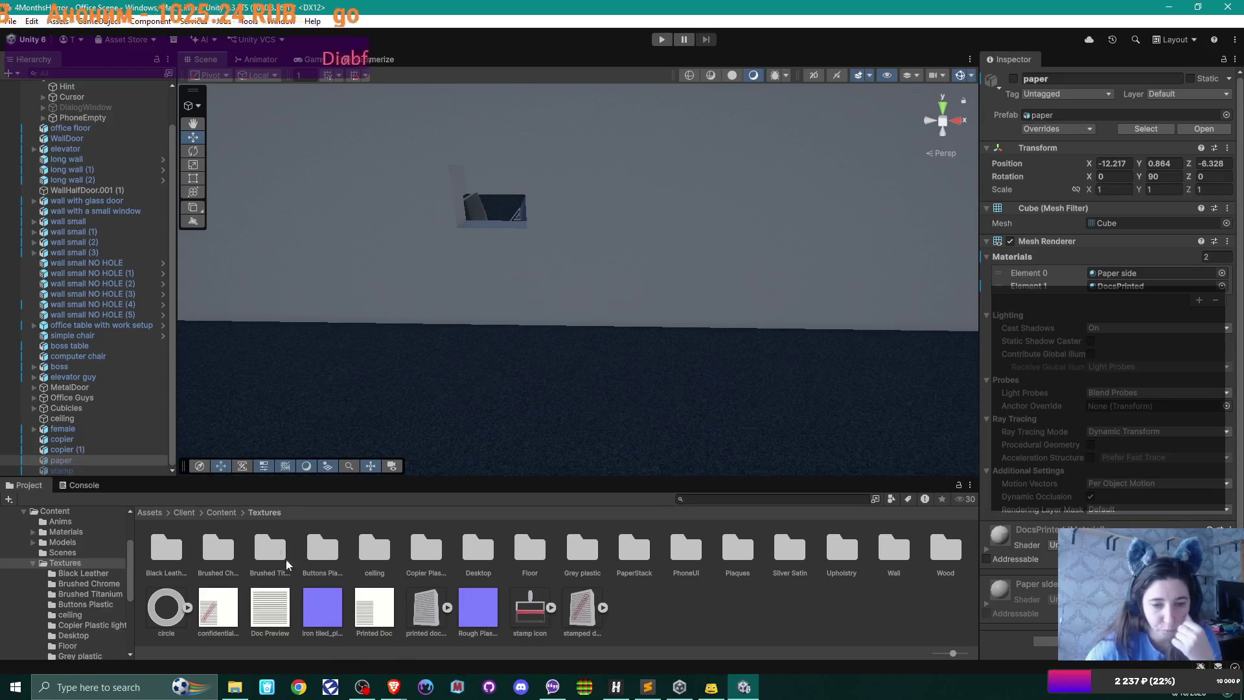
# - Drag the 'office table with work setup' prefab from Content > Models into the Office Scene
pyautogui.click(221, 513)
pyautogui.doubleClick(263, 549)
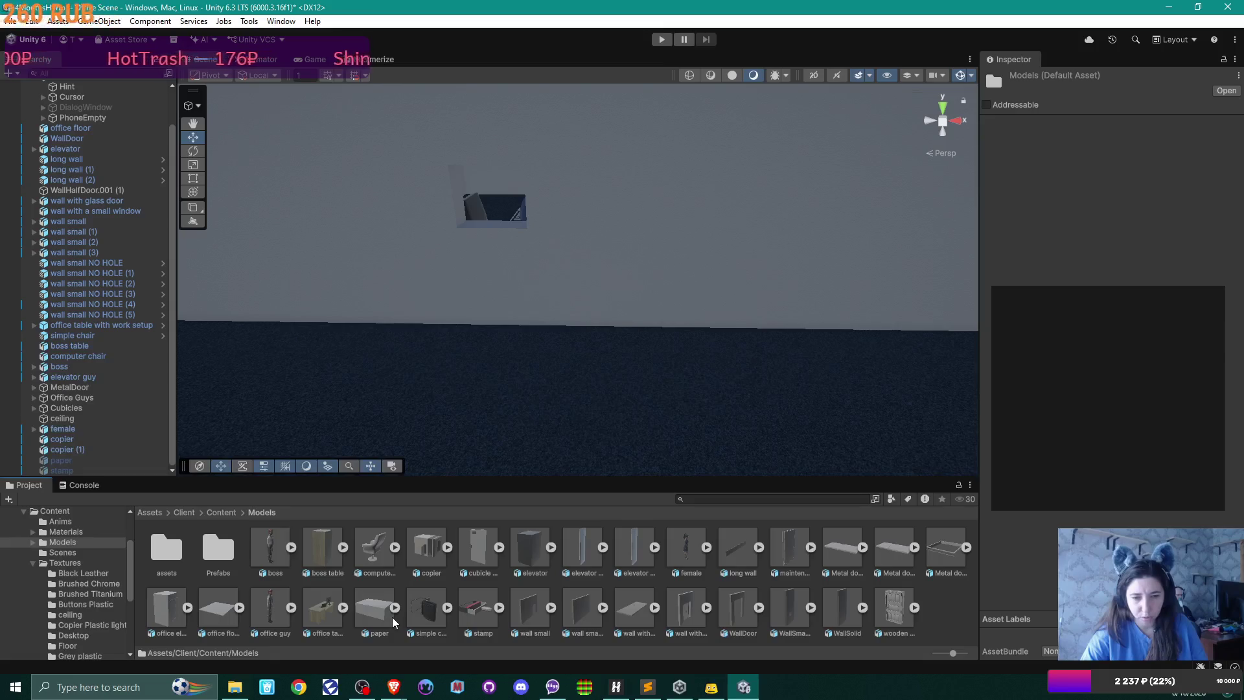
pyautogui.moveTo(316, 608)
pyautogui.mouseDown()
pyautogui.moveTo(483, 428)
pyautogui.moveTo(640, 355)
pyautogui.moveTo(634, 344)
pyautogui.moveTo(635, 364)
pyautogui.moveTo(658, 360)
pyautogui.moveTo(650, 371)
pyautogui.mouseUp()
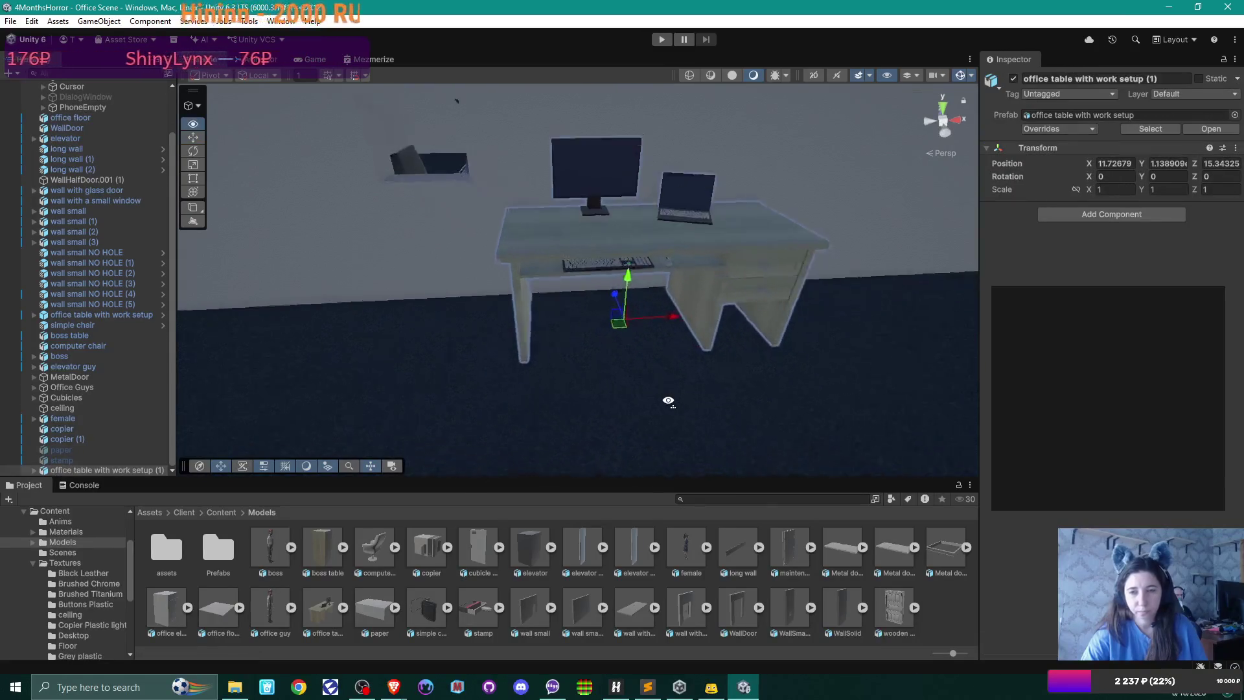
# - Slide the new office table slightly along the Z axis
pyautogui.scroll(5, 694, 419)
pyautogui.moveTo(711, 428)
pyautogui.mouseDown()
pyautogui.moveTo(780, 388)
pyautogui.moveTo(749, 383)
pyautogui.moveTo(804, 374)
pyautogui.moveTo(661, 372)
pyautogui.mouseUp()
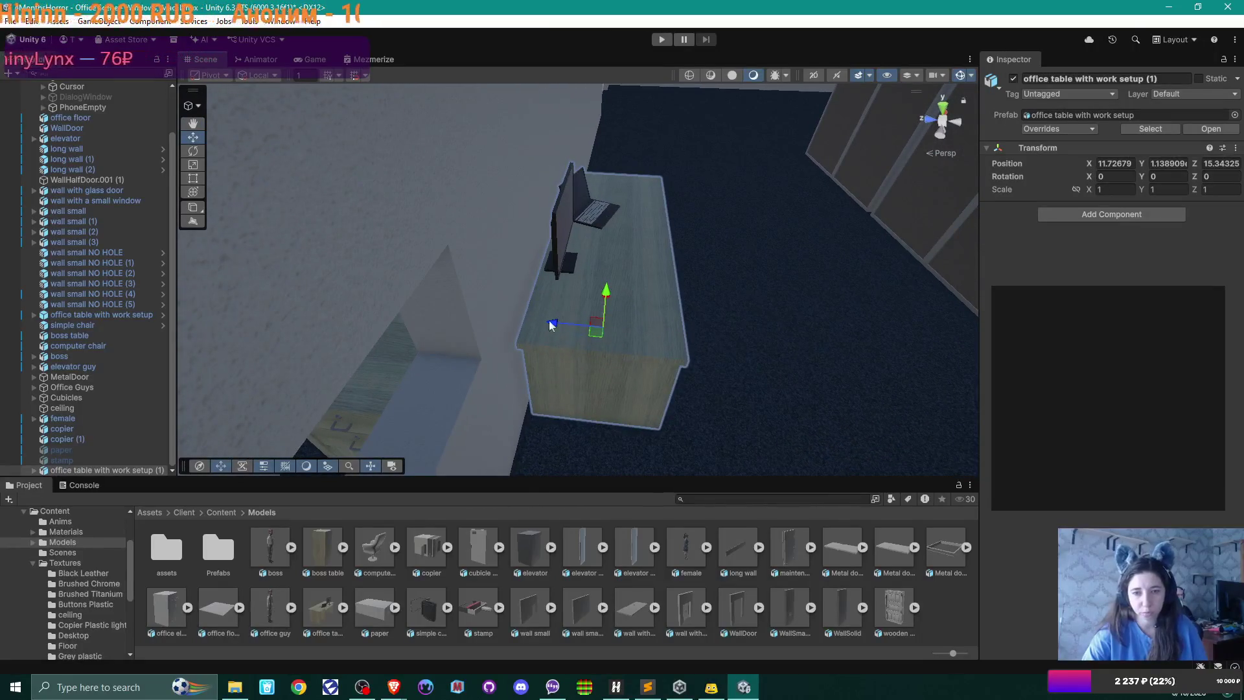
pyautogui.moveTo(556, 325)
pyautogui.mouseDown()
pyautogui.moveTo(375, 309)
pyautogui.moveTo(550, 325)
pyautogui.moveTo(586, 205)
pyautogui.mouseUp()
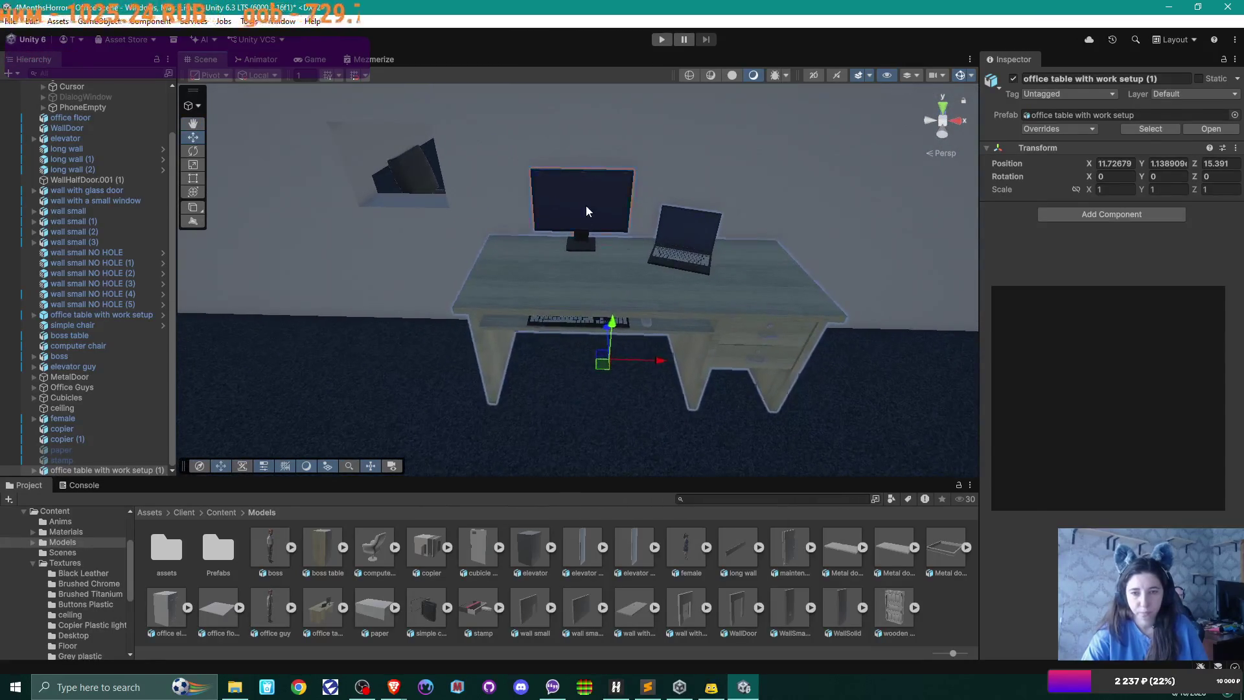
# - Deactivate the desk's keyboard shelf, keyboard, laptop and monitor, leaving a bare desk
pyautogui.click(586, 206)
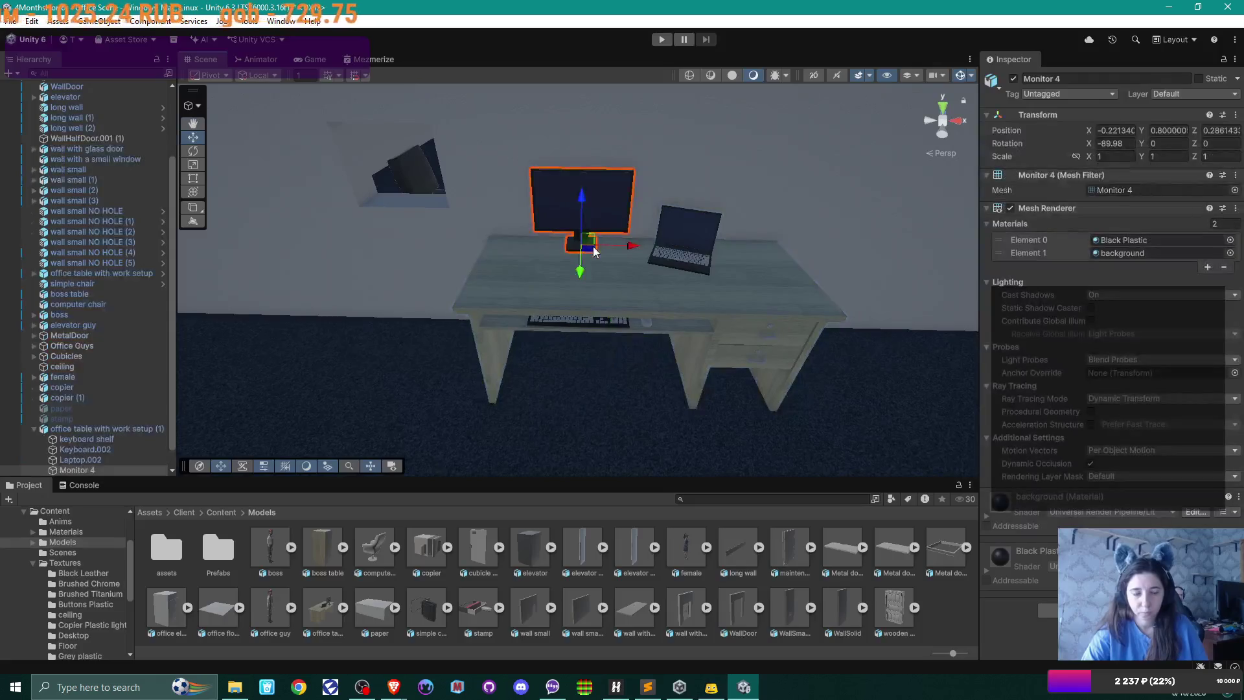
pyautogui.keyDown('shift'); pyautogui.click(73, 439); pyautogui.keyUp('shift')
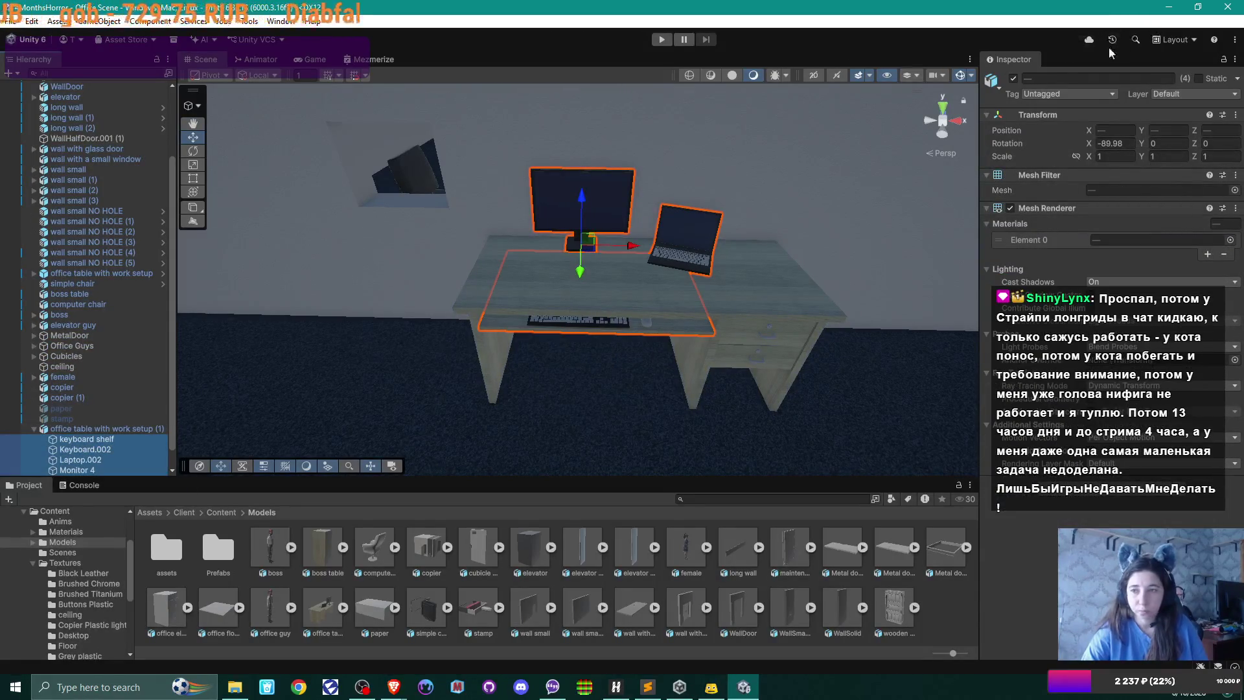
pyautogui.click(1012, 77)
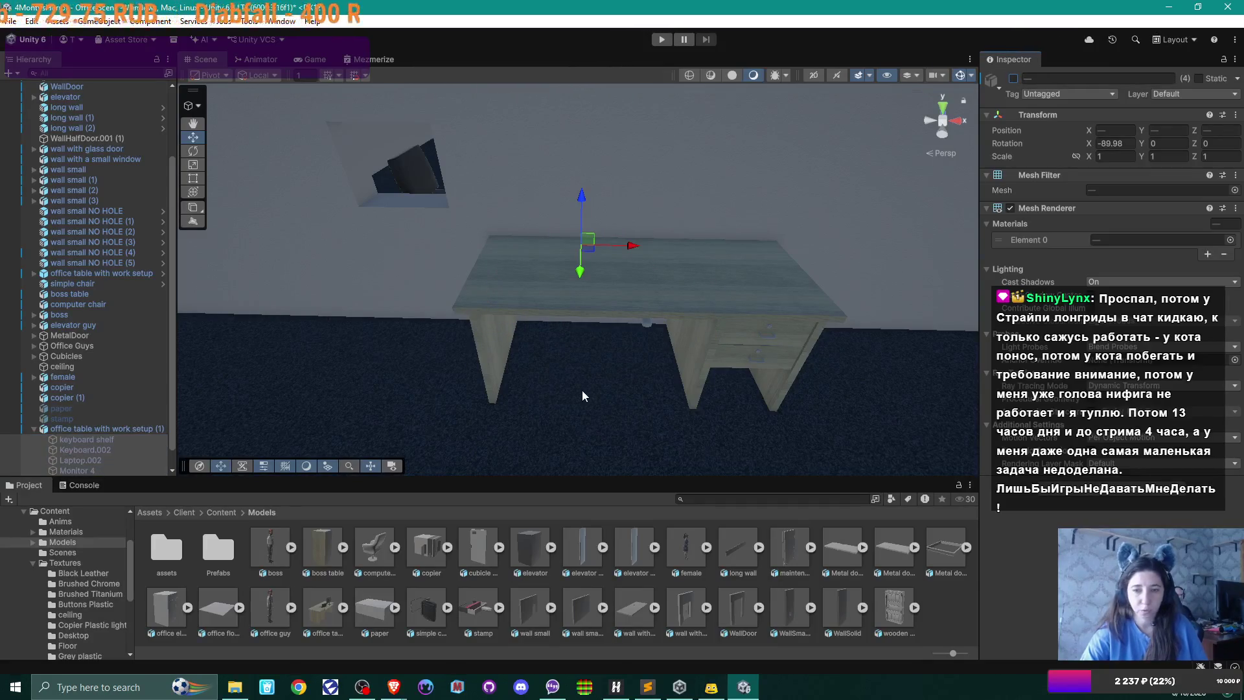
pyautogui.scroll(-1, 130, 440)
pyautogui.click(84, 459)
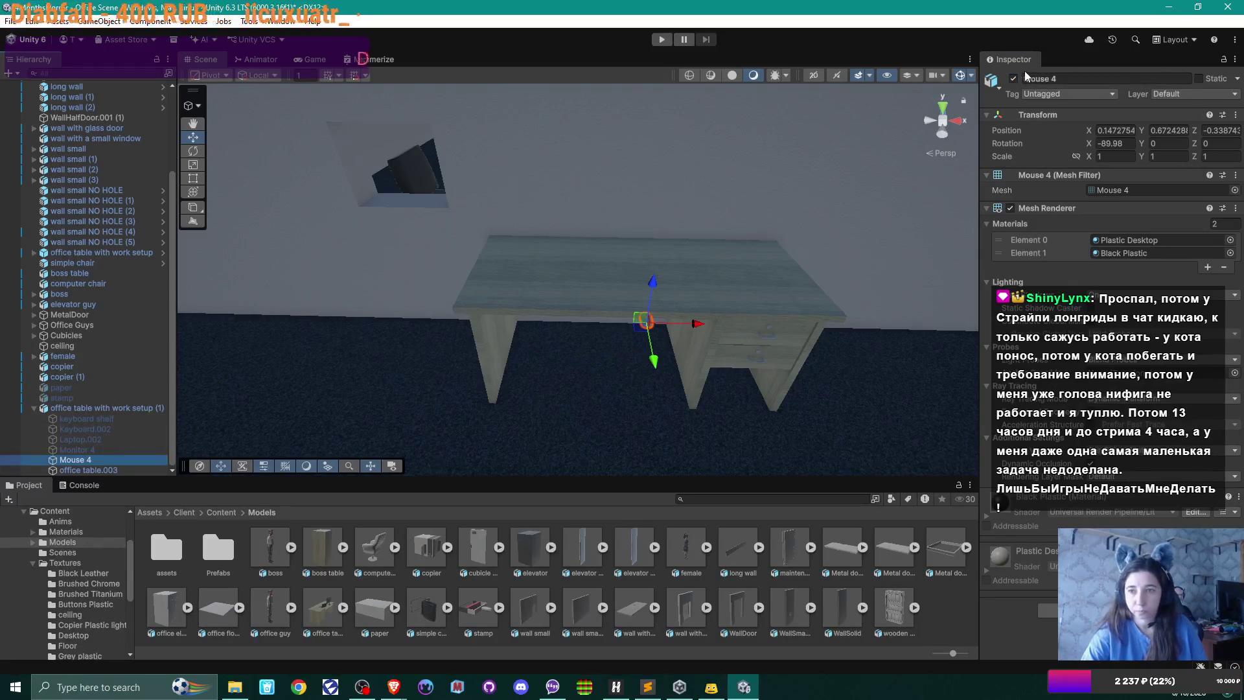
pyautogui.click(114, 470)
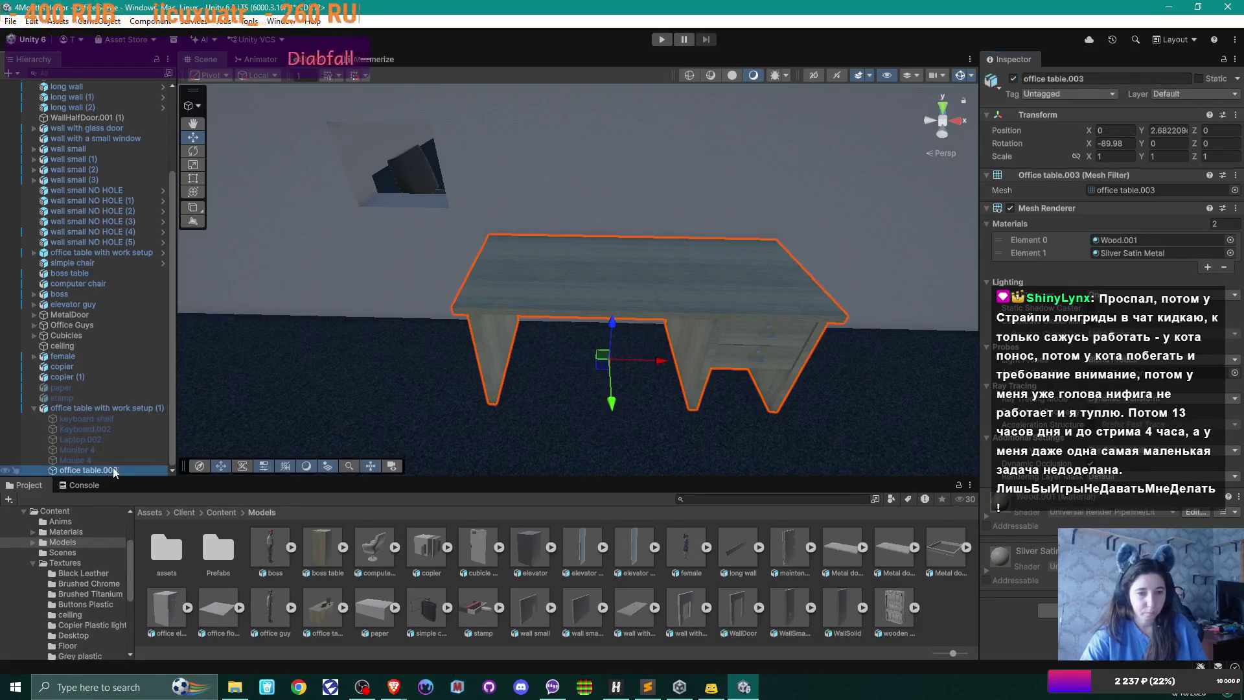
pyautogui.click(545, 426)
pyautogui.moveTo(527, 378)
pyautogui.mouseDown()
pyautogui.moveTo(550, 365)
pyautogui.moveTo(536, 359)
pyautogui.moveTo(550, 303)
pyautogui.moveTo(547, 389)
pyautogui.moveTo(556, 337)
pyautogui.moveTo(566, 344)
pyautogui.moveTo(492, 380)
pyautogui.moveTo(535, 413)
pyautogui.mouseUp()
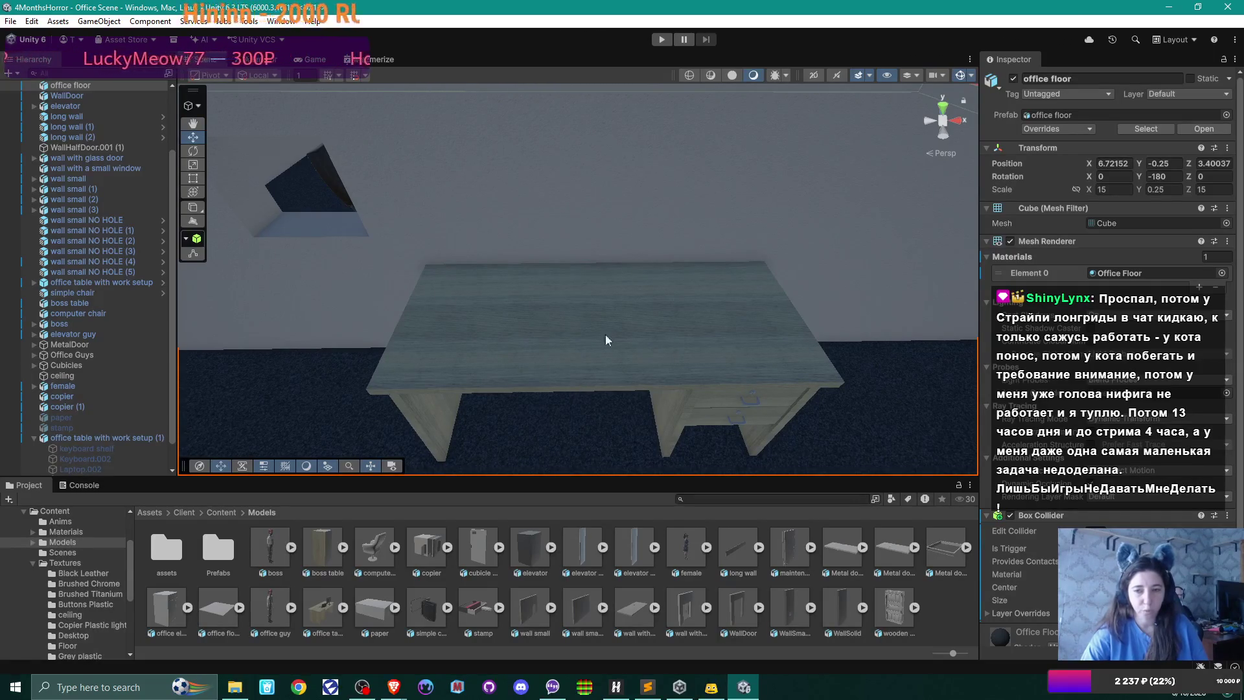
pyautogui.moveTo(660, 355)
pyautogui.mouseDown()
pyautogui.moveTo(583, 295)
pyautogui.moveTo(672, 280)
pyautogui.moveTo(570, 253)
pyautogui.moveTo(623, 335)
pyautogui.moveTo(596, 420)
pyautogui.moveTo(605, 427)
pyautogui.moveTo(615, 374)
pyautogui.mouseUp()
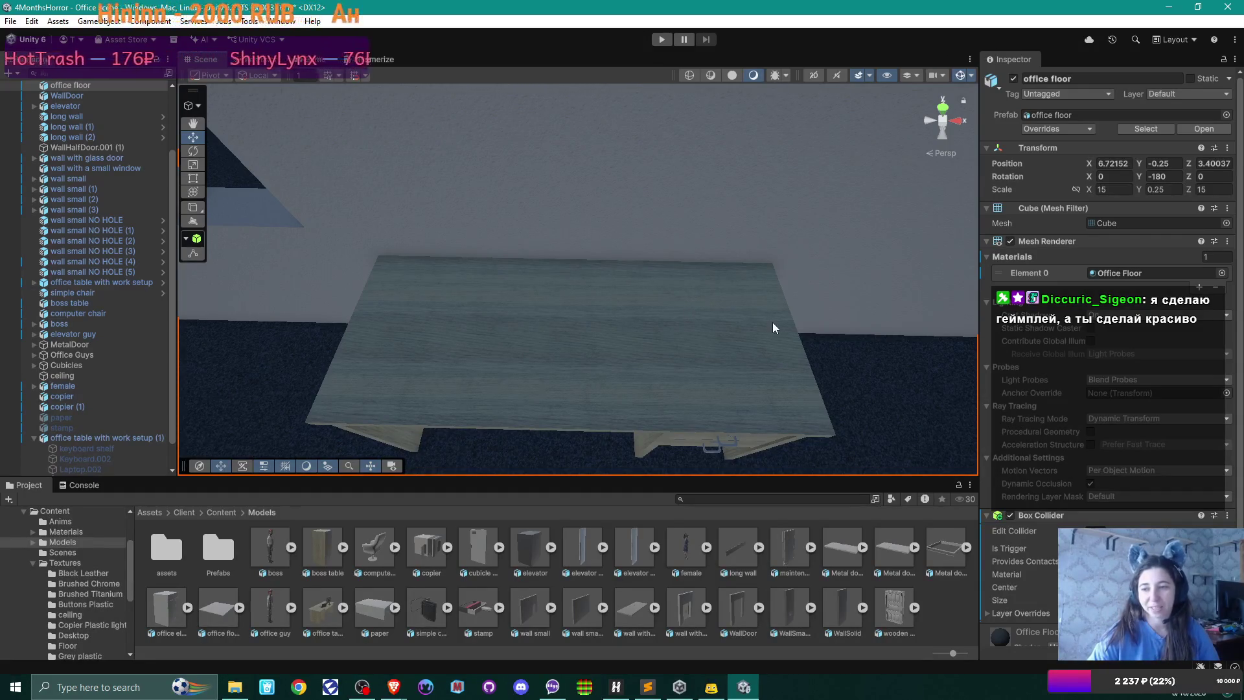
pyautogui.moveTo(773, 328)
pyautogui.mouseDown()
pyautogui.moveTo(592, 259)
pyautogui.moveTo(408, 261)
pyautogui.moveTo(624, 285)
pyautogui.moveTo(724, 248)
pyautogui.moveTo(628, 360)
pyautogui.moveTo(894, 350)
pyautogui.moveTo(813, 325)
pyautogui.moveTo(542, 291)
pyautogui.moveTo(445, 208)
pyautogui.moveTo(408, 286)
pyautogui.moveTo(622, 308)
pyautogui.mouseUp()
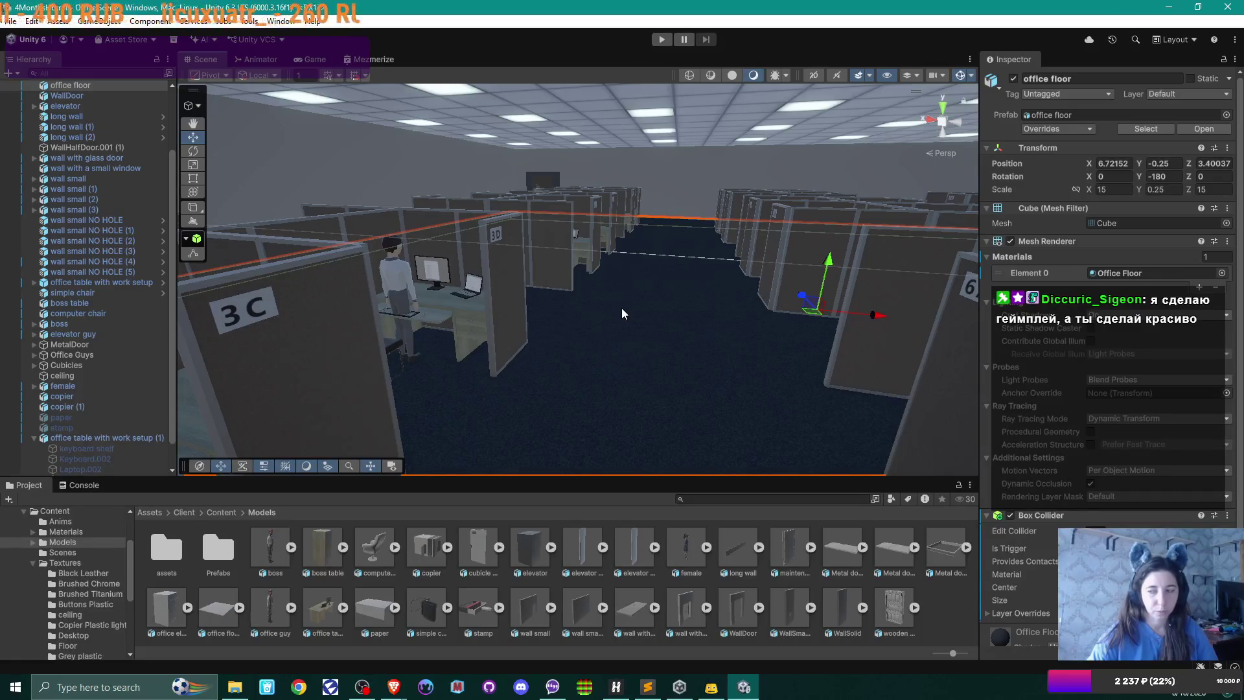
pyautogui.moveTo(738, 341)
pyautogui.mouseDown()
pyautogui.moveTo(447, 352)
pyautogui.moveTo(739, 347)
pyautogui.moveTo(472, 344)
pyautogui.moveTo(442, 355)
pyautogui.moveTo(759, 296)
pyautogui.moveTo(611, 275)
pyautogui.moveTo(627, 266)
pyautogui.moveTo(613, 289)
pyautogui.moveTo(542, 232)
pyautogui.moveTo(745, 244)
pyautogui.moveTo(758, 231)
pyautogui.moveTo(818, 263)
pyautogui.moveTo(623, 271)
pyautogui.mouseUp()
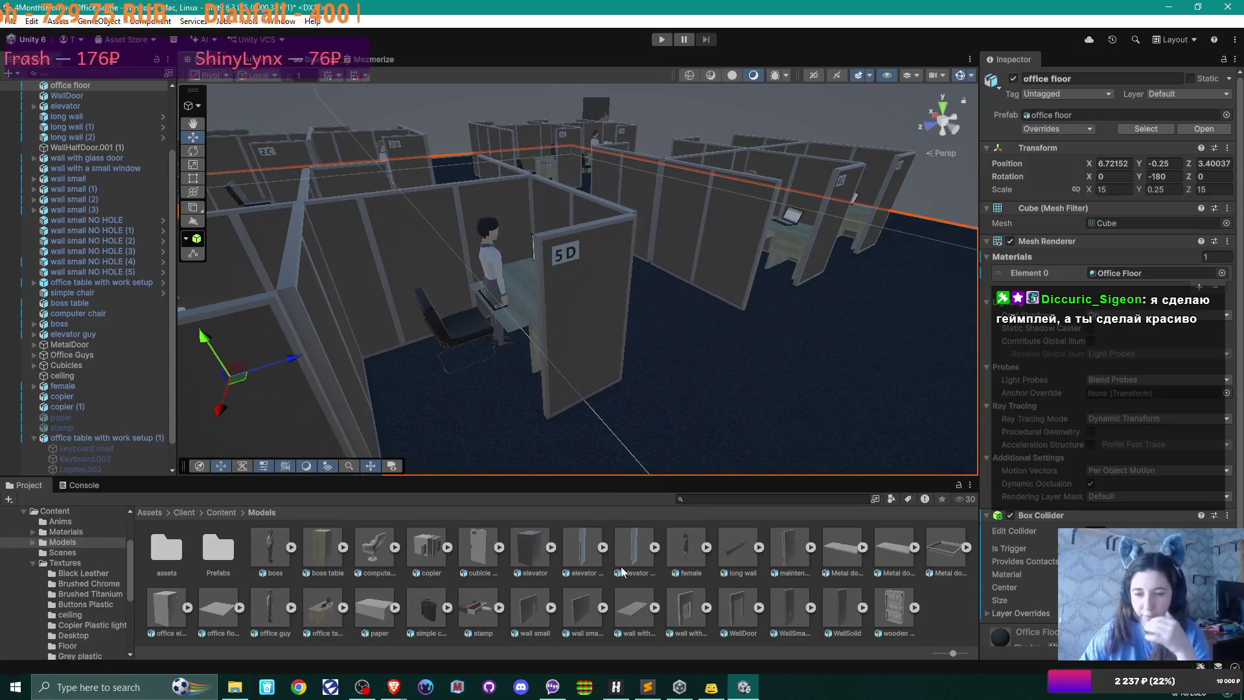
# - Open the '3 bodies with sit down anim' Blender file from the Staircase project folder
pyautogui.click(233, 688)
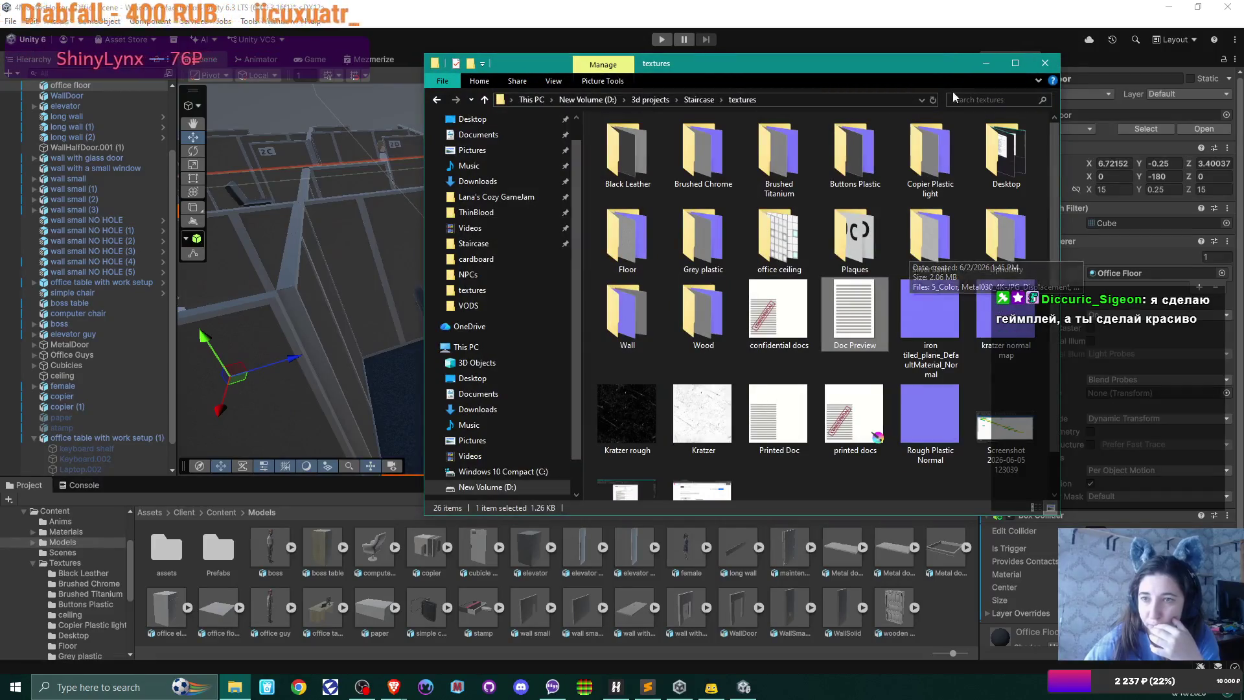
pyautogui.moveTo(810, 63); pyautogui.dragTo(577, 86)
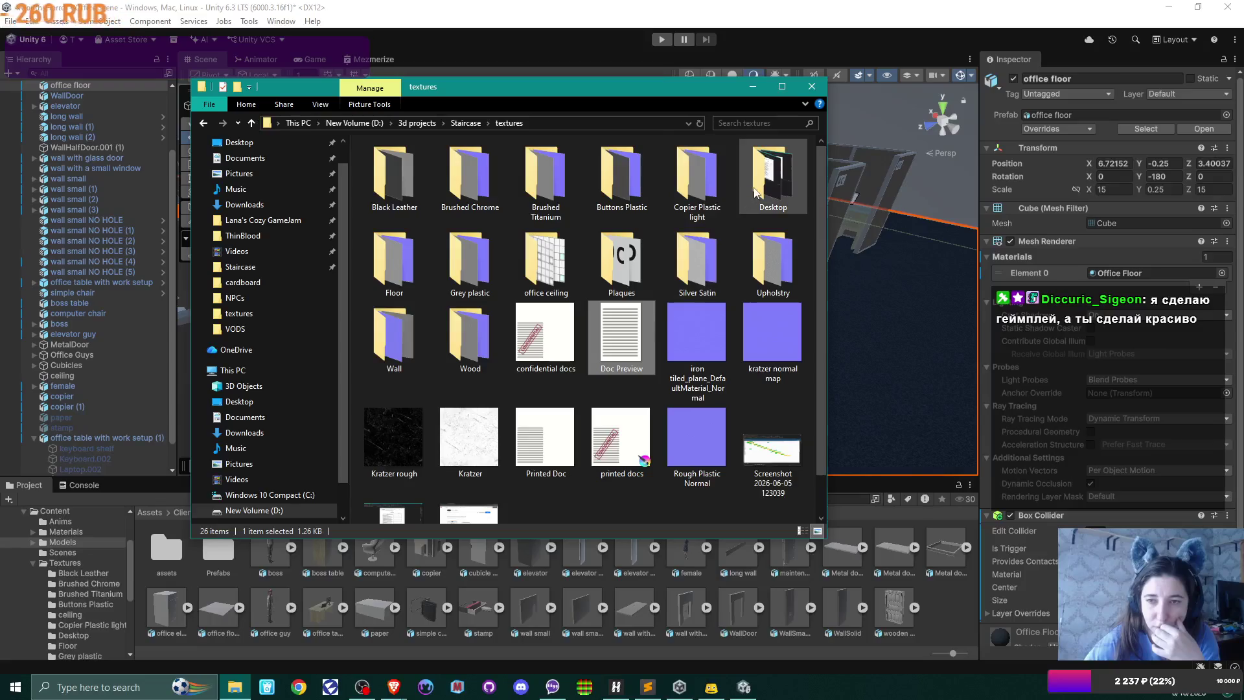
pyautogui.click(465, 123)
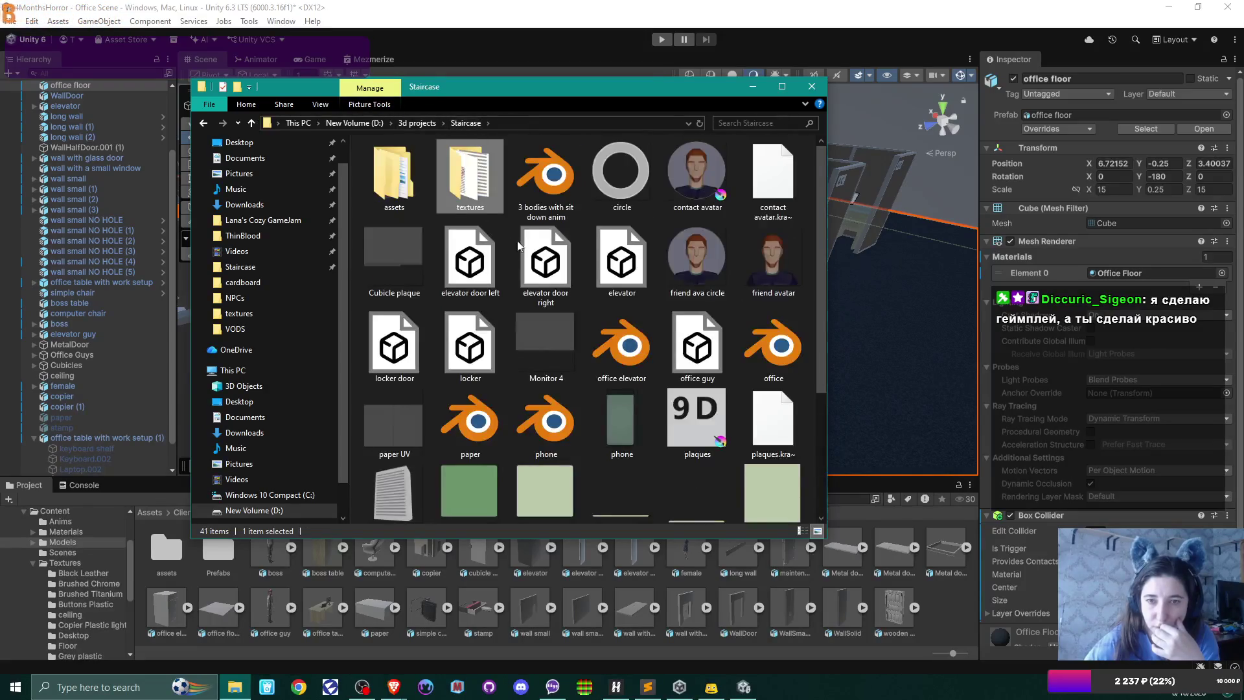
pyautogui.click(549, 182)
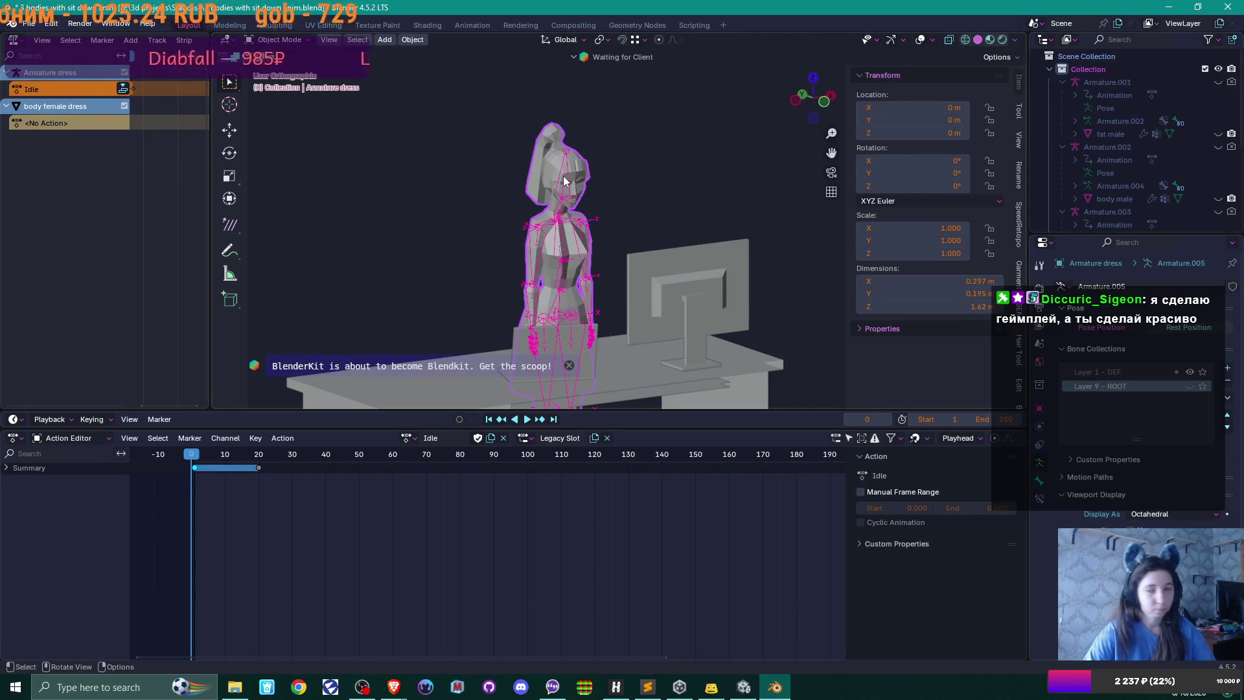
# - Hide the dress character and unhide Armature.002 and the body male mesh
pyautogui.press('h')
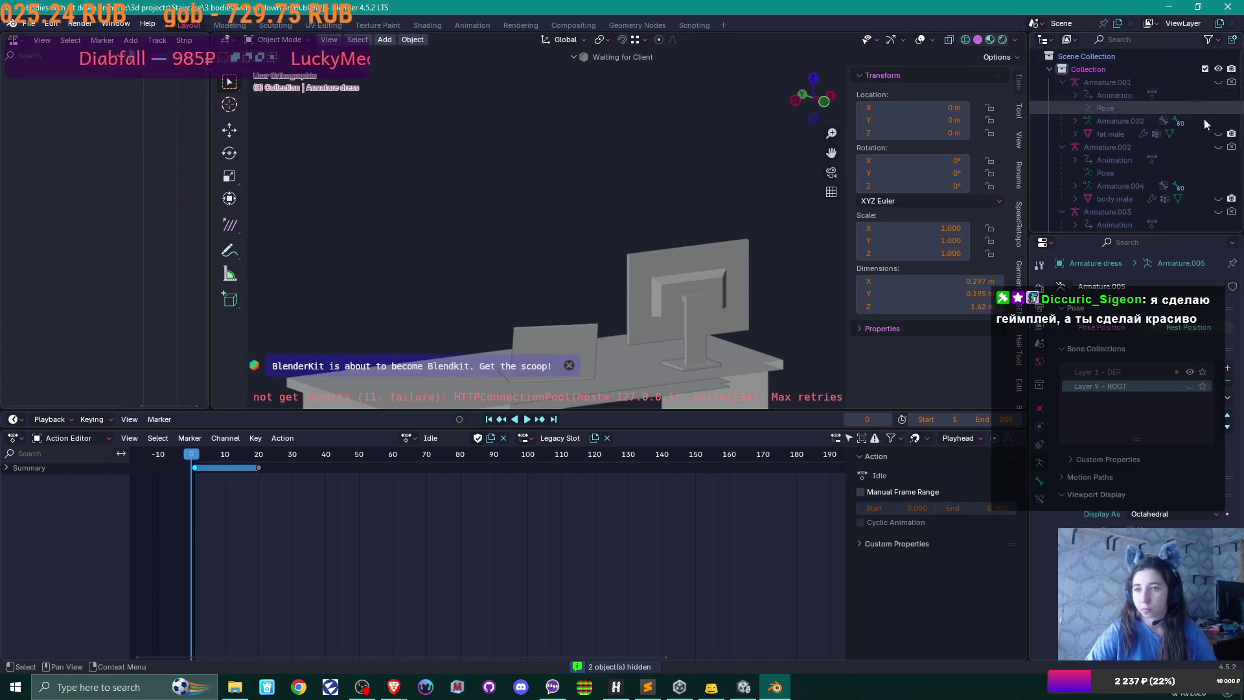
pyautogui.click(1218, 147)
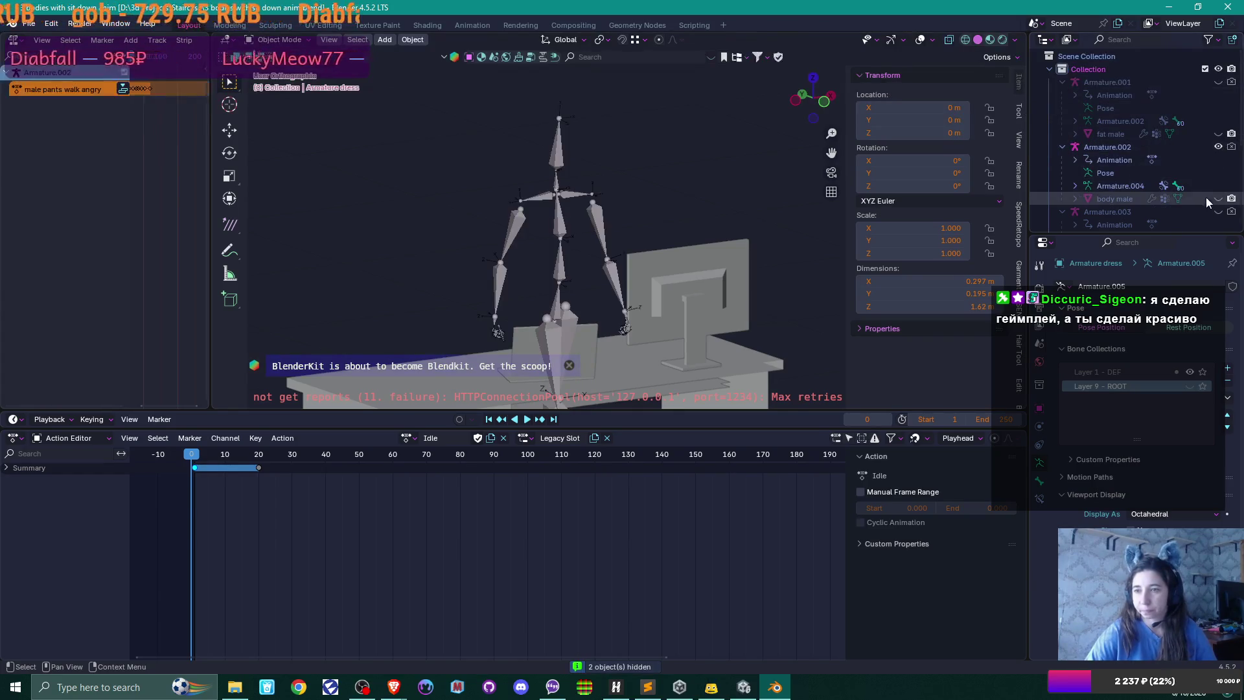
pyautogui.click(1218, 199)
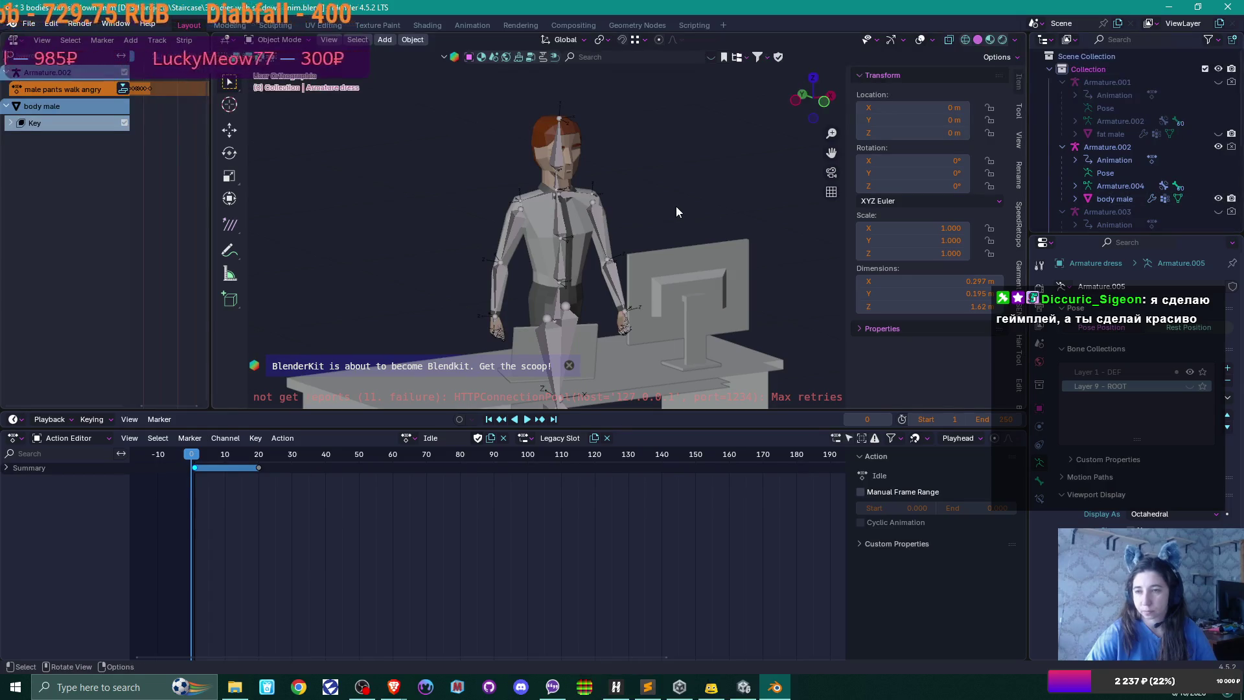
# - Assign the Typing action to the male armature so he sits typing at the desk
pyautogui.click(570, 217)
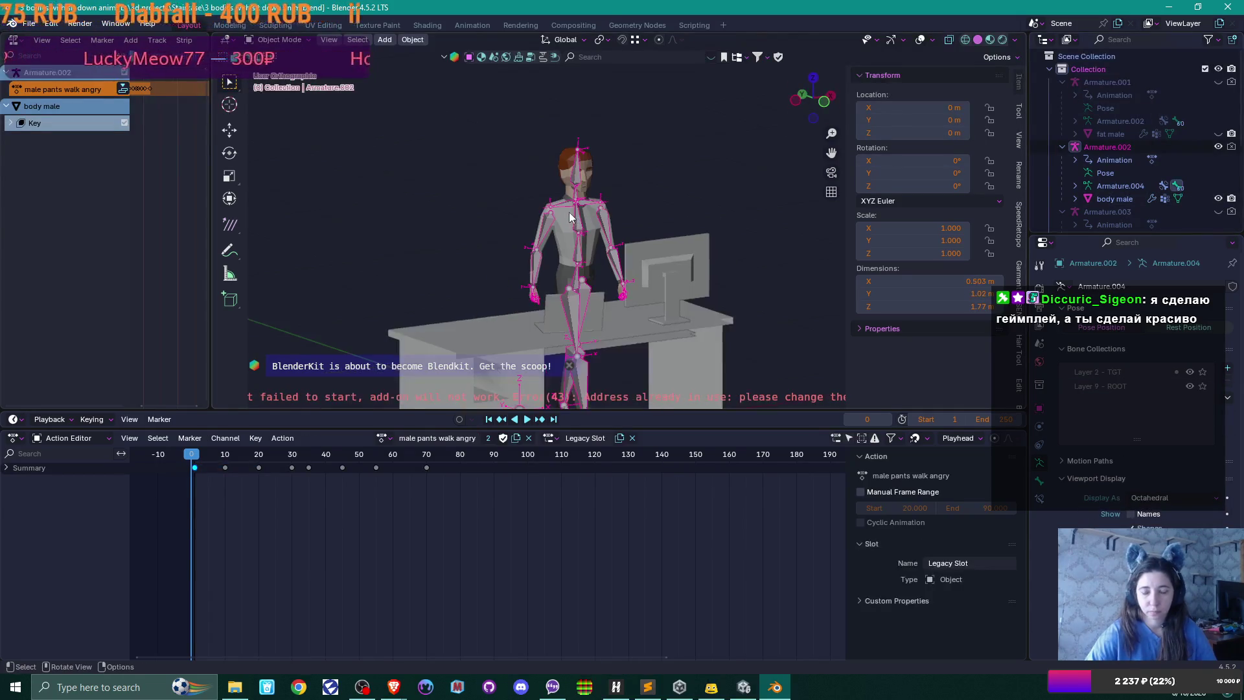
pyautogui.moveTo(570, 217); pyautogui.dragTo(657, 236)
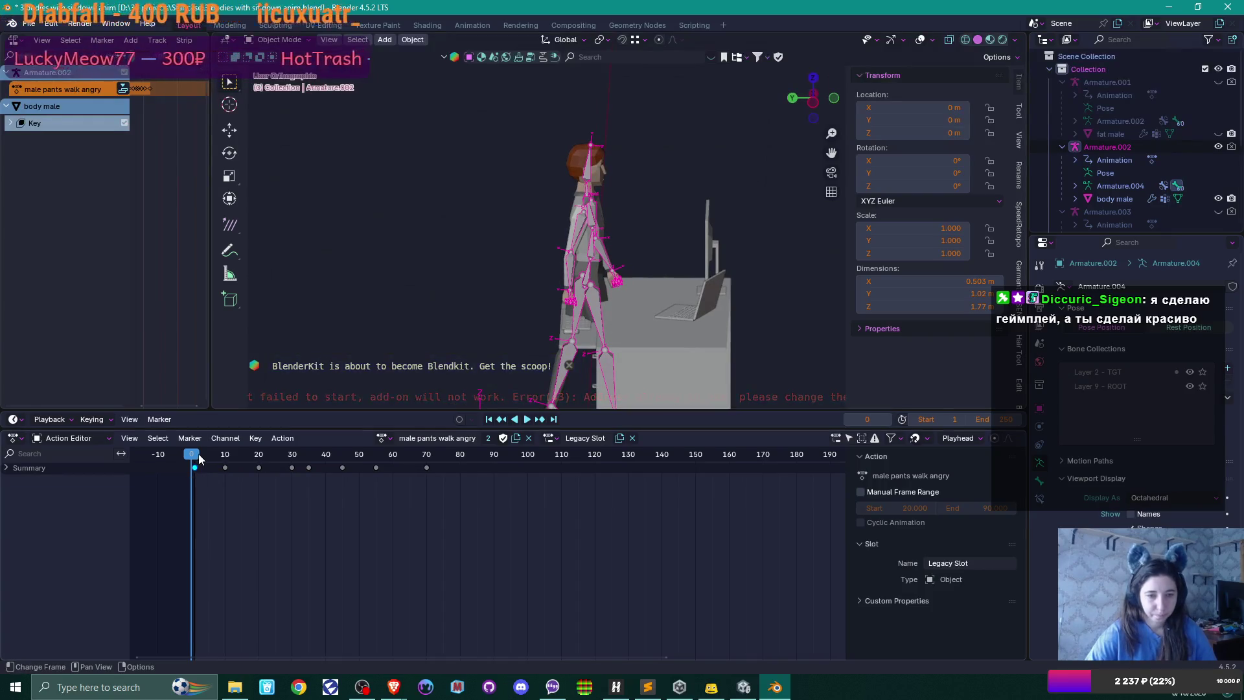
pyautogui.click(384, 438)
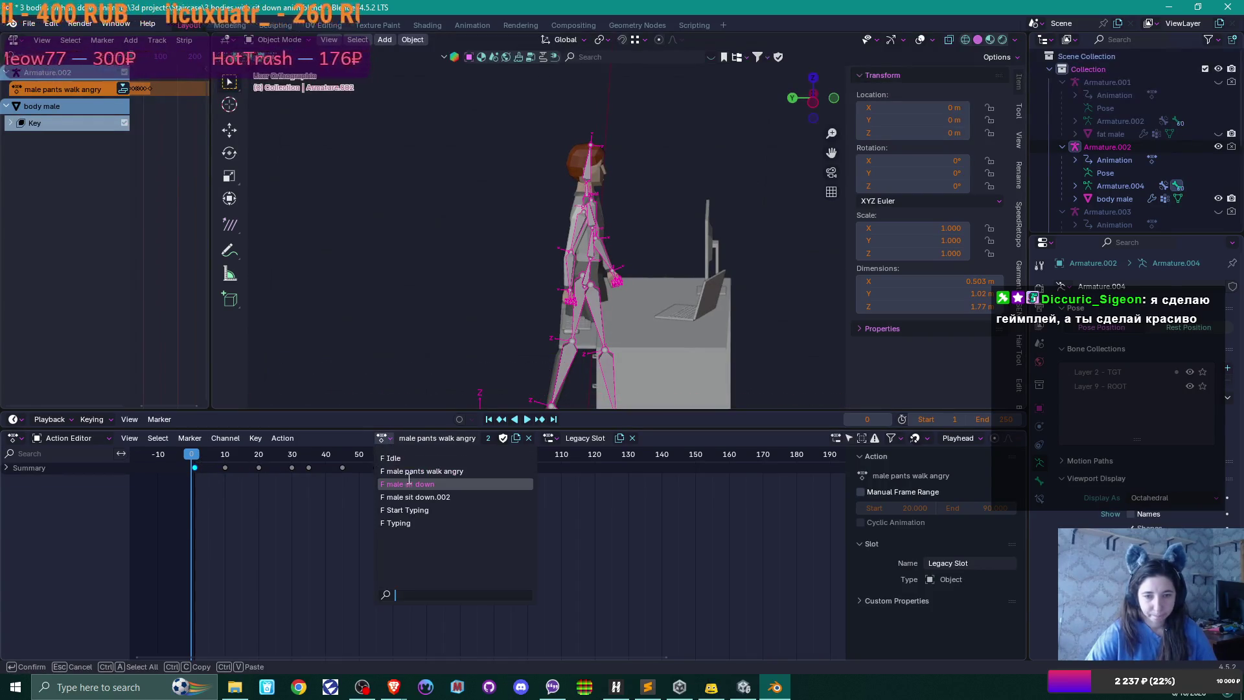
pyautogui.click(427, 523)
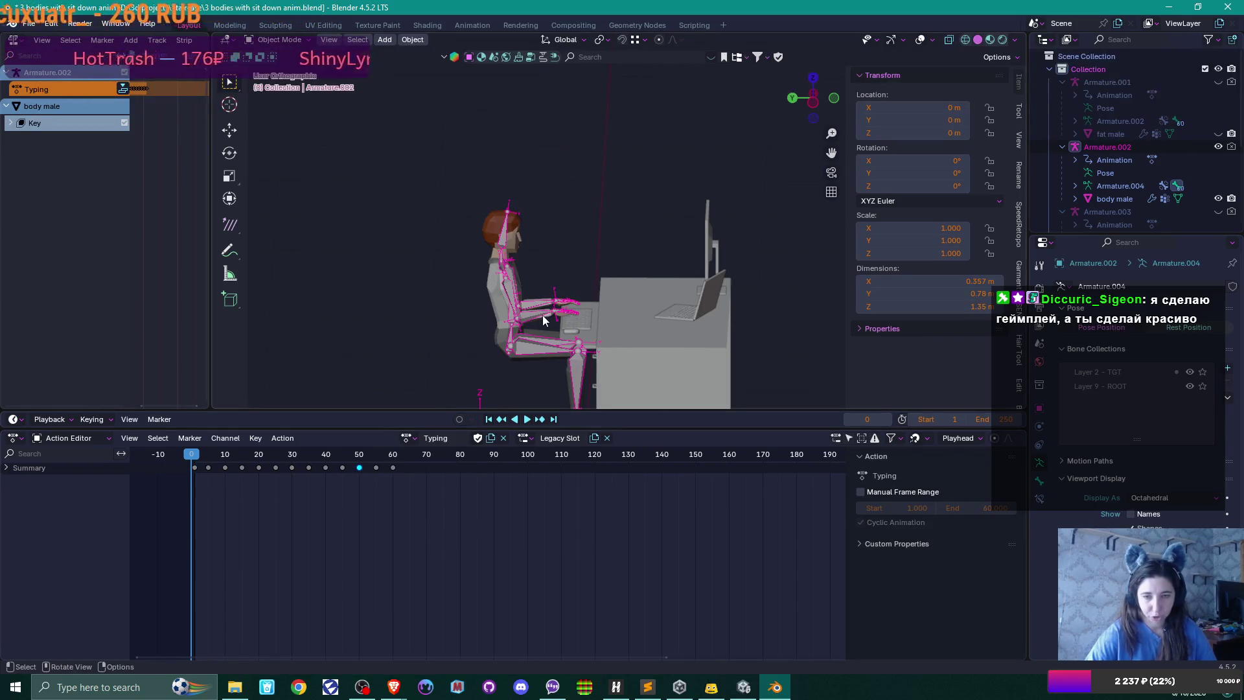
pyautogui.scroll(2, 545, 320)
pyautogui.scroll(2, 596, 211)
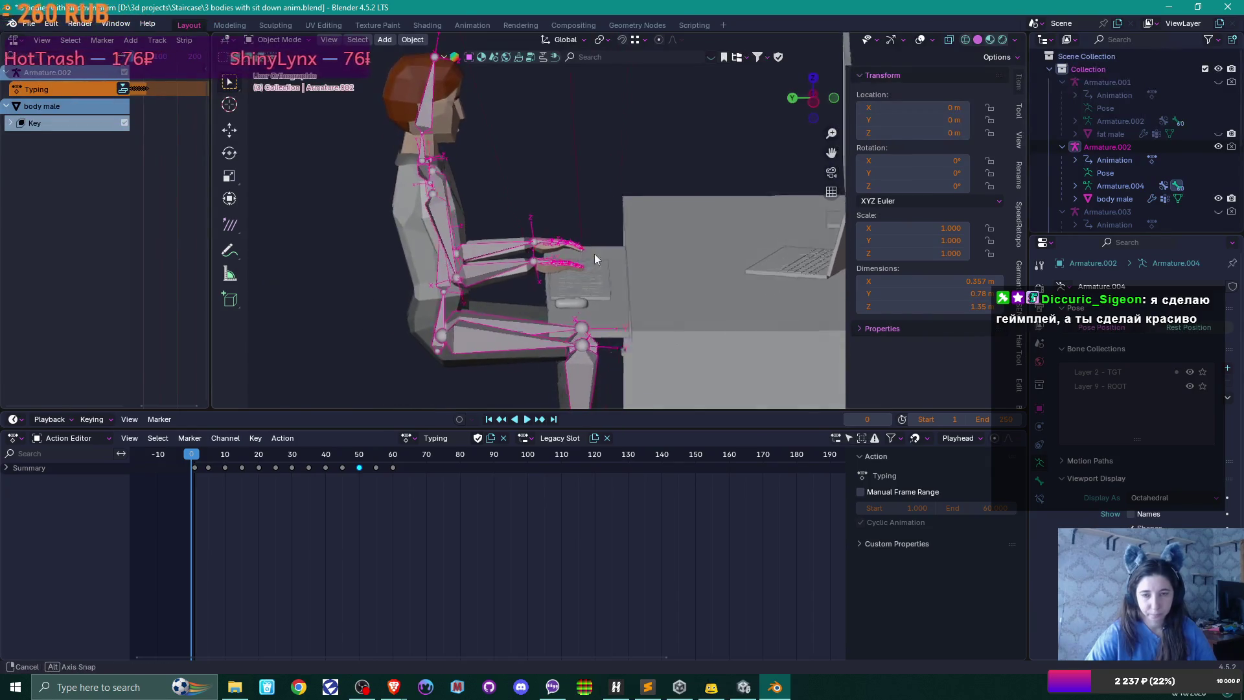
pyautogui.moveTo(595, 257); pyautogui.dragTo(608, 244)
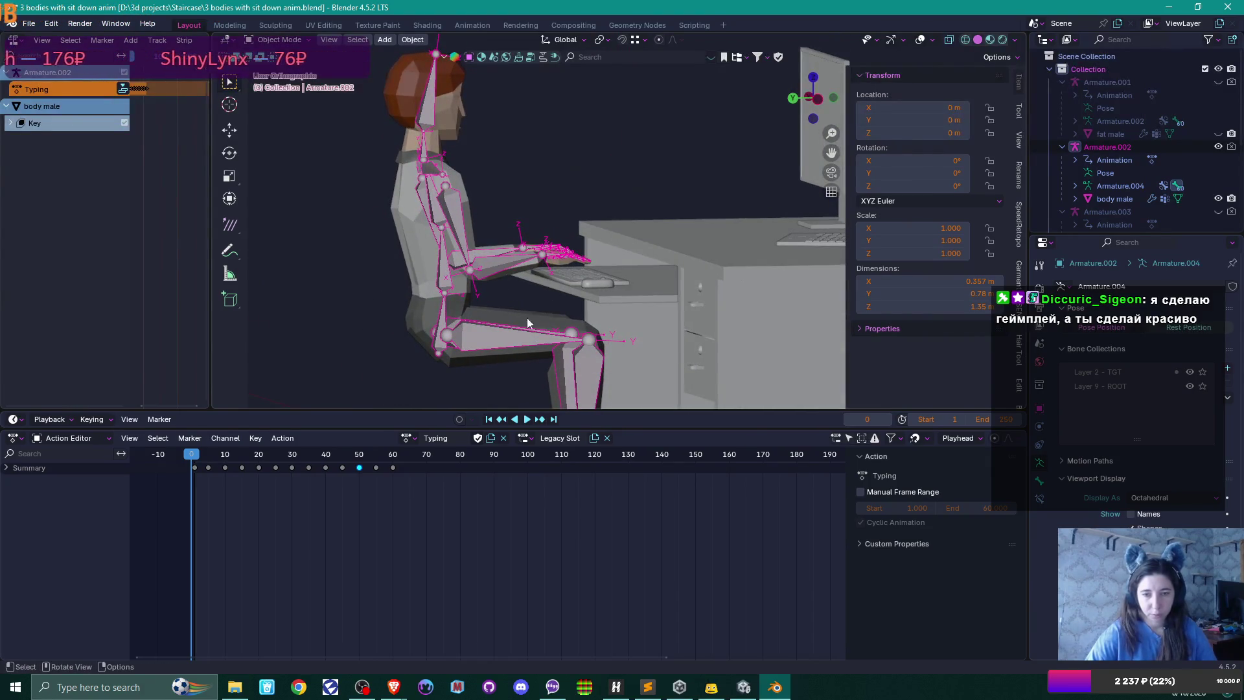
# - Duplicate the Typing action and name the copy Mezmerized
pyautogui.click(491, 437)
pyautogui.click(456, 438)
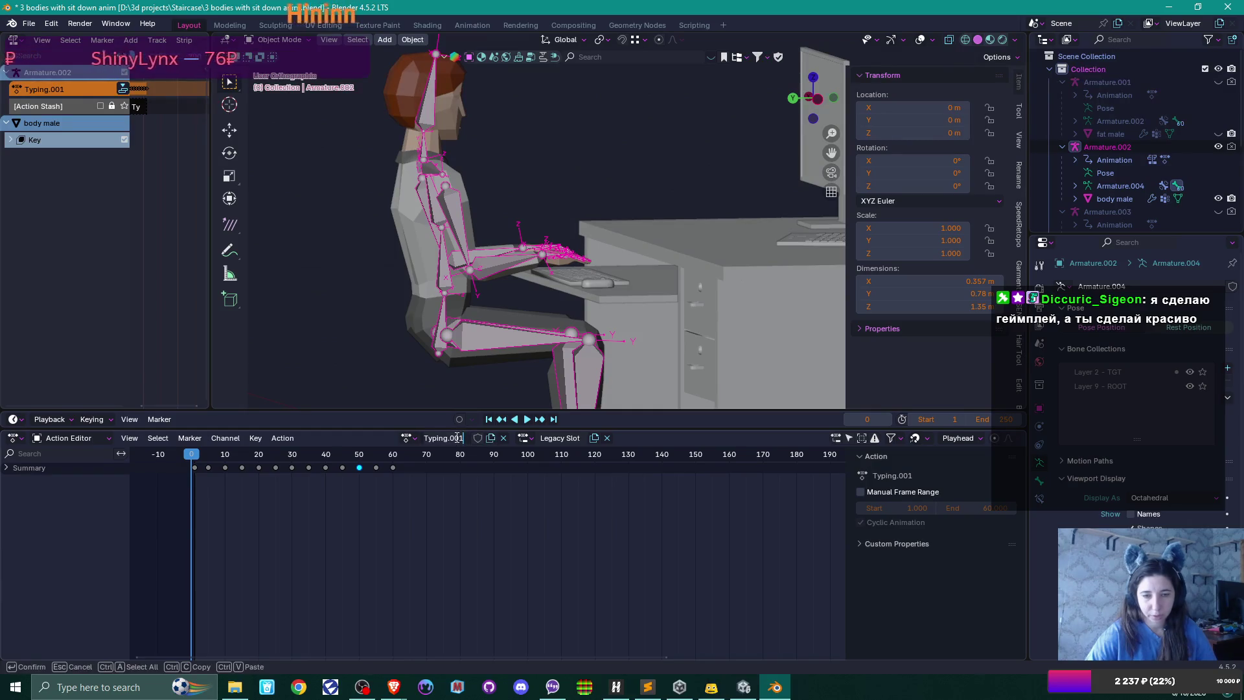
pyautogui.write('Me')
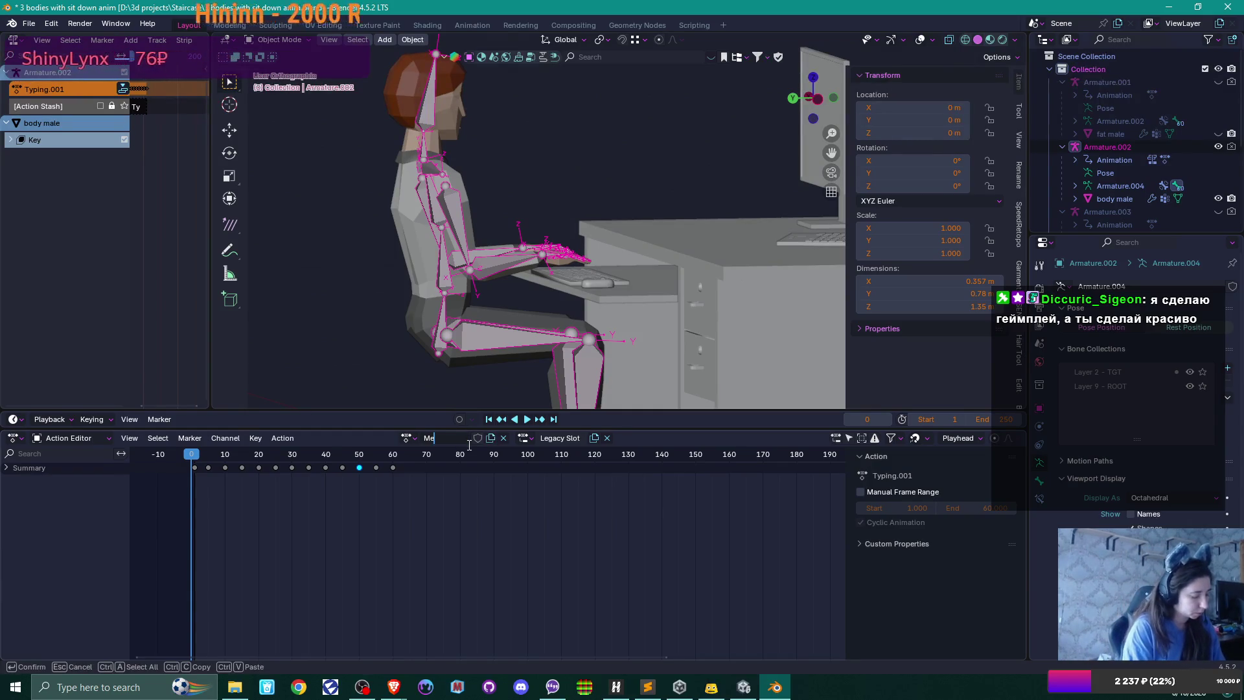
pyautogui.write('zmerized')
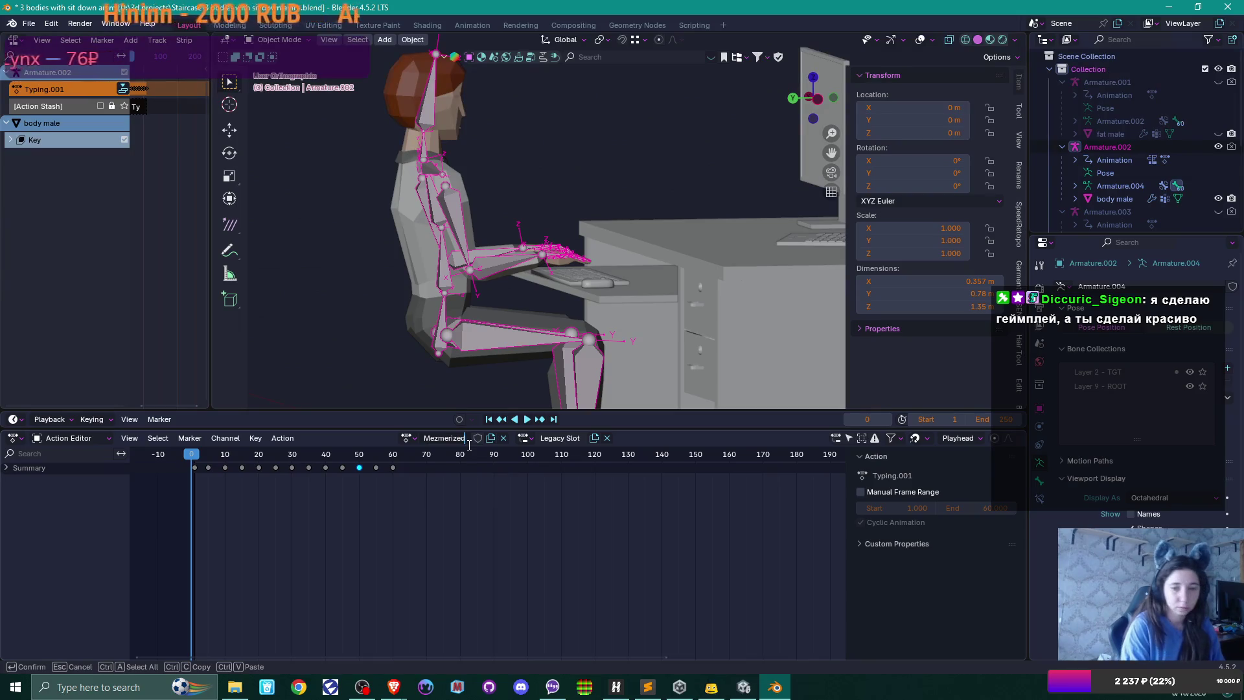
pyautogui.press('Return')
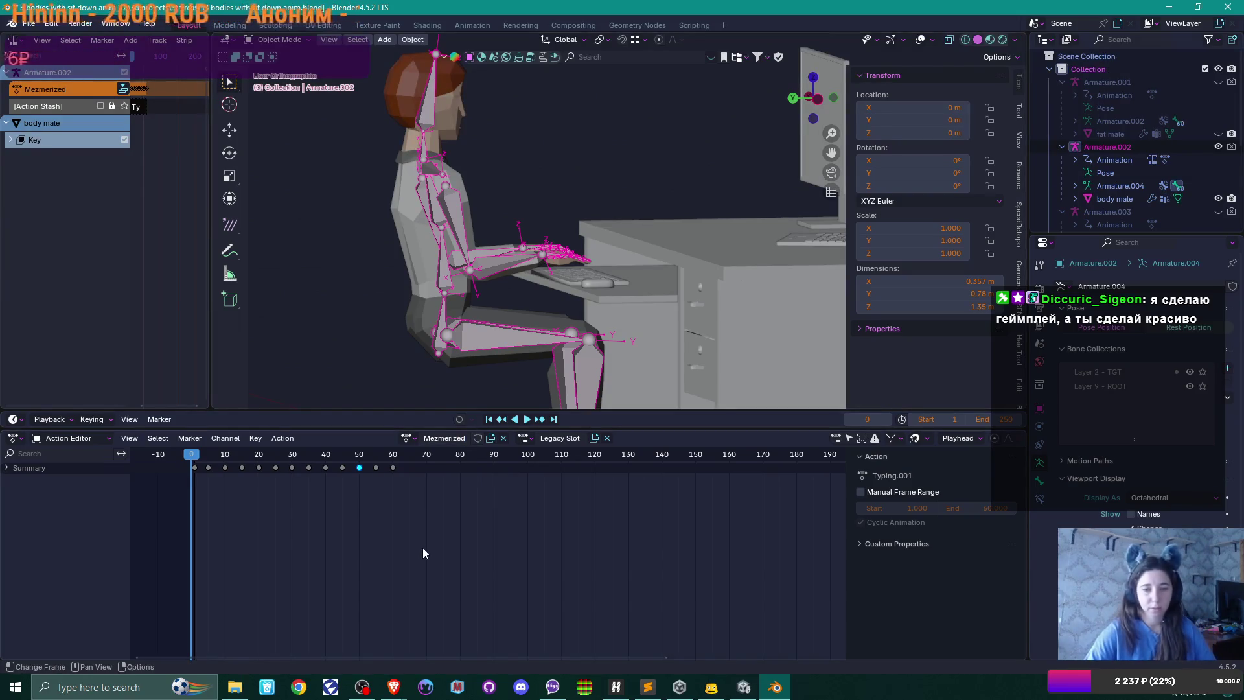
# - Inspect the Mezmerized curves in the Graph Editor, then return to the Action Editor
pyautogui.hotkey('ctrl', 'Tab')
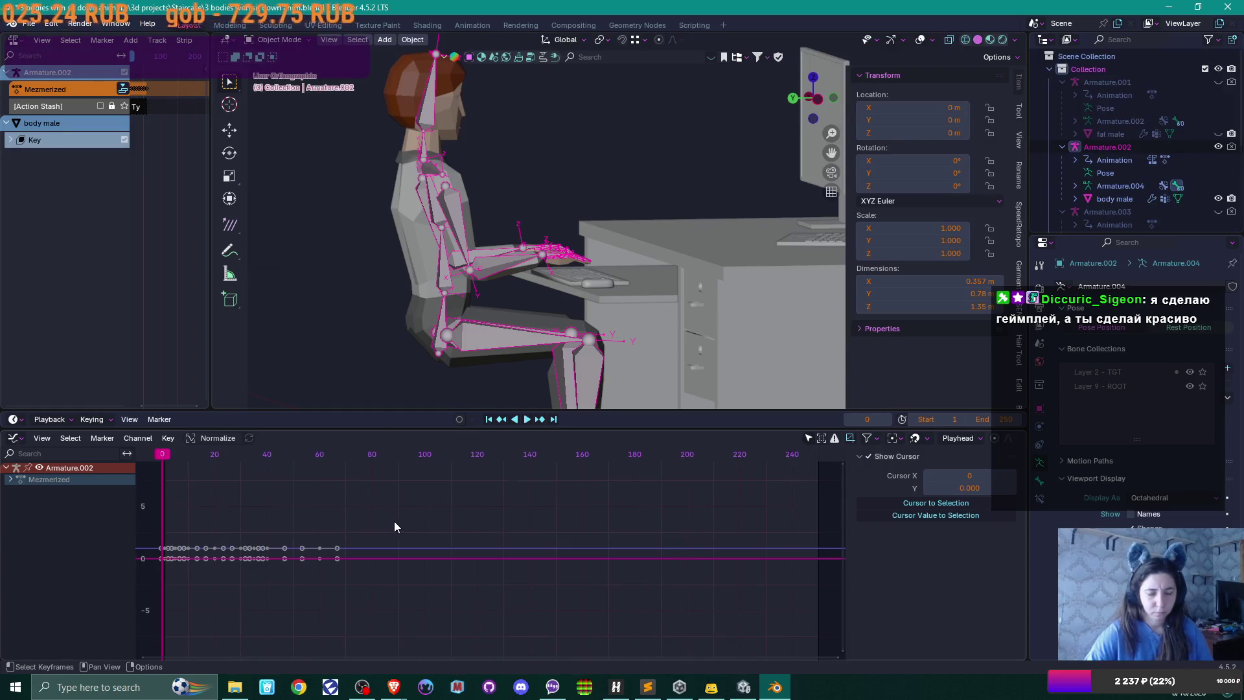
pyautogui.scroll(1, 394, 520)
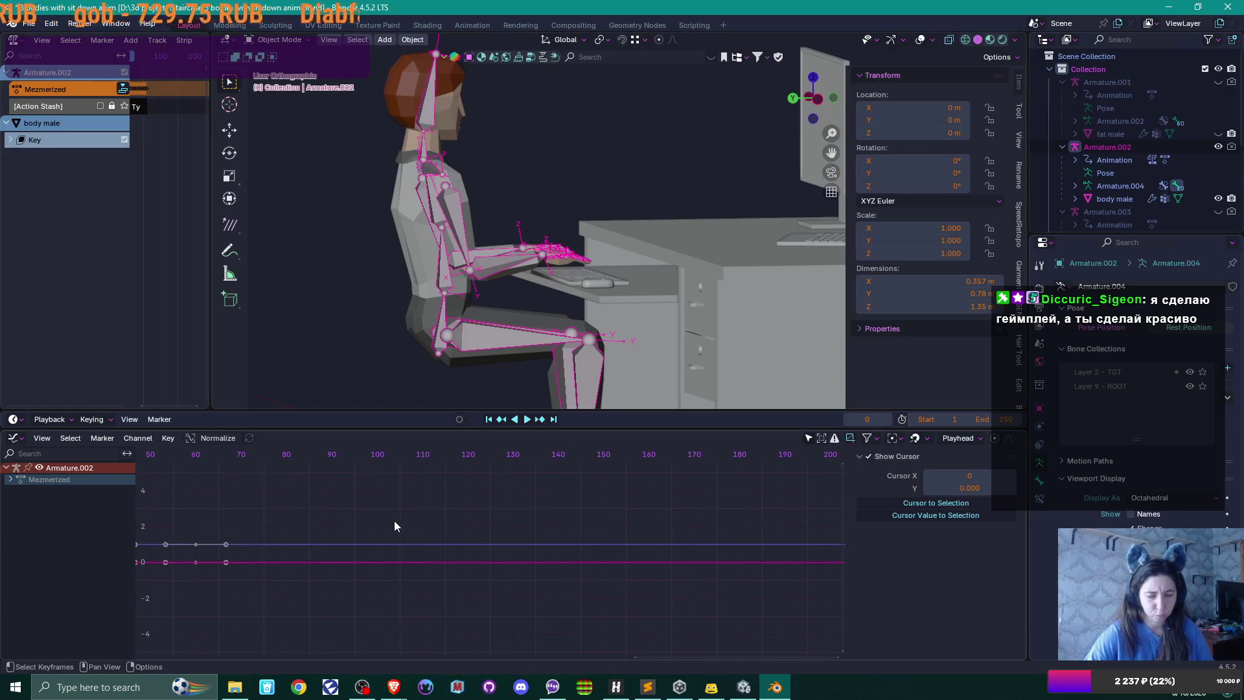
pyautogui.scroll(-1, 394, 515)
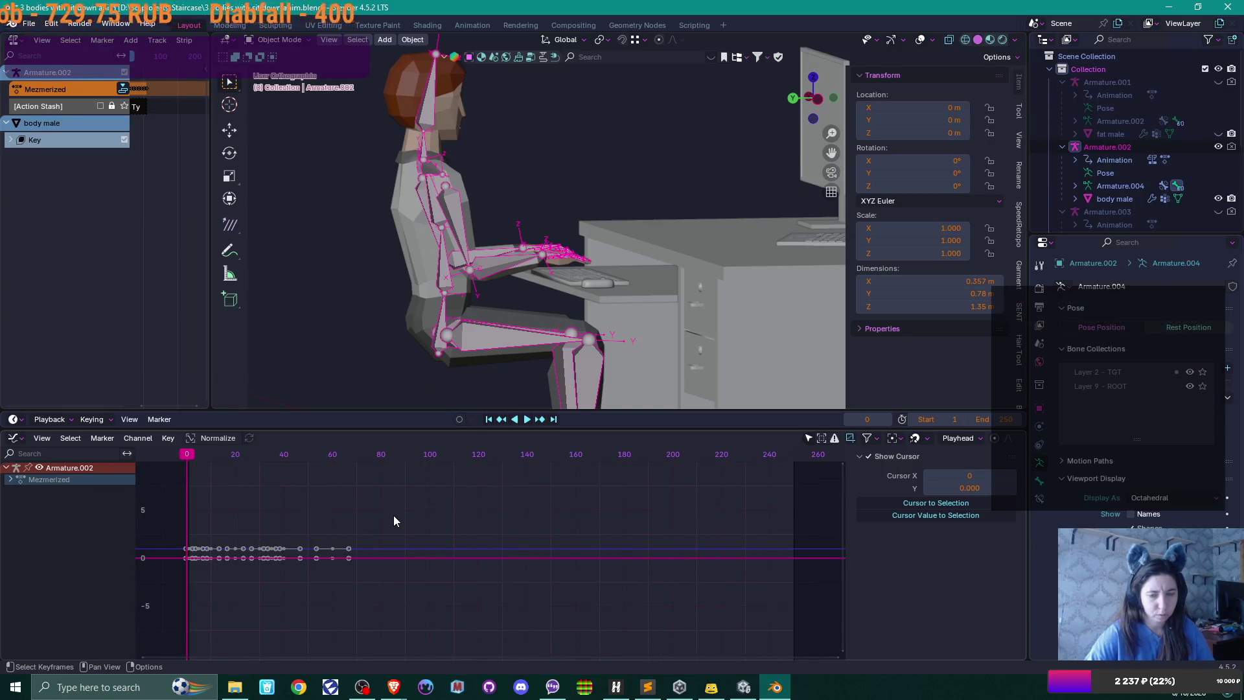
pyautogui.hotkey('ctrl', 'Tab')
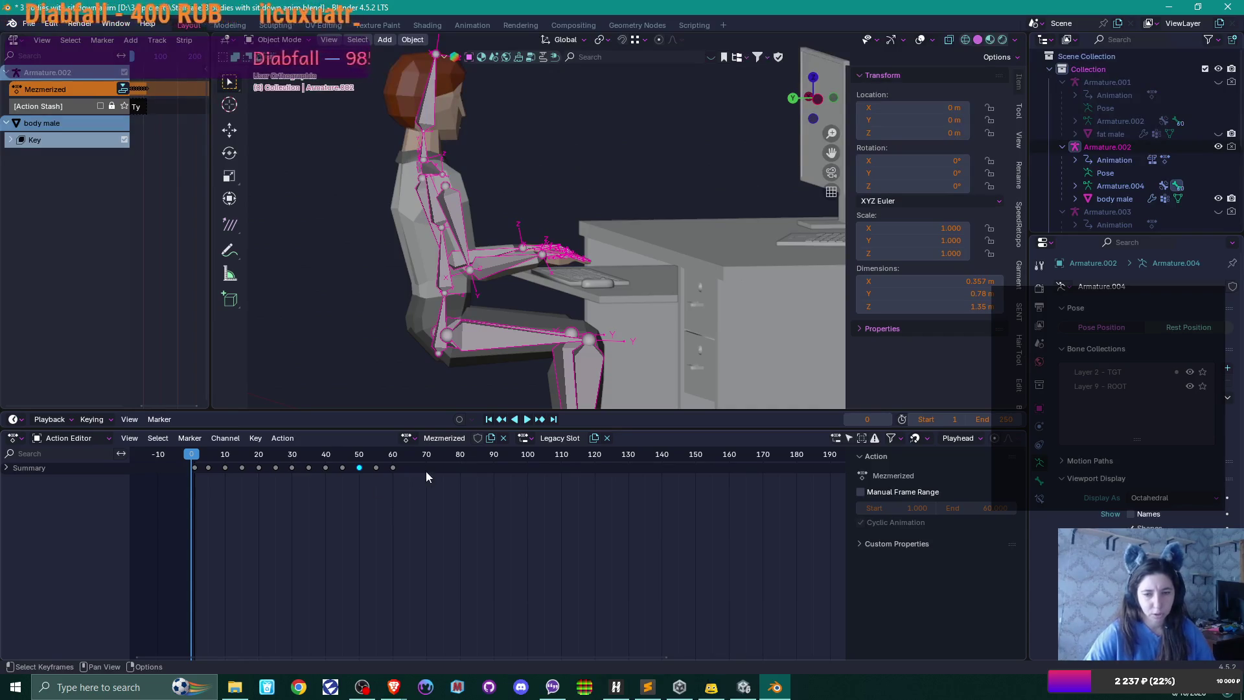
pyautogui.scroll(2, 386, 493)
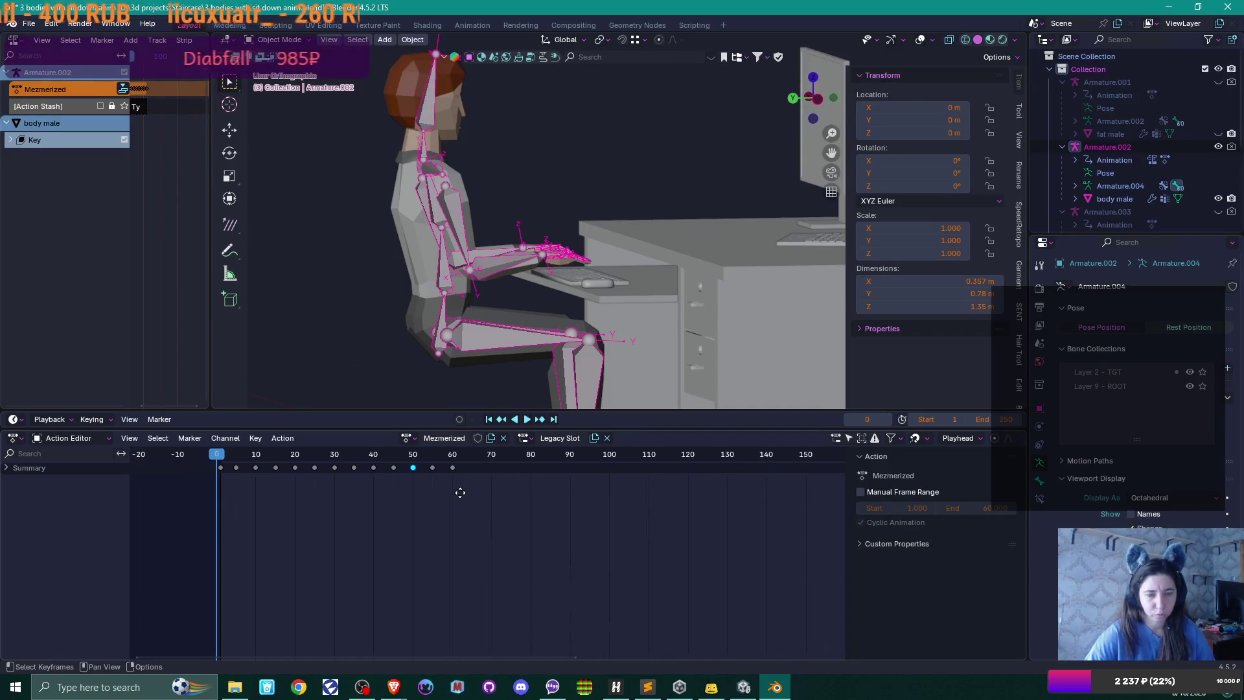
pyautogui.hscroll(-1, 482, 493)
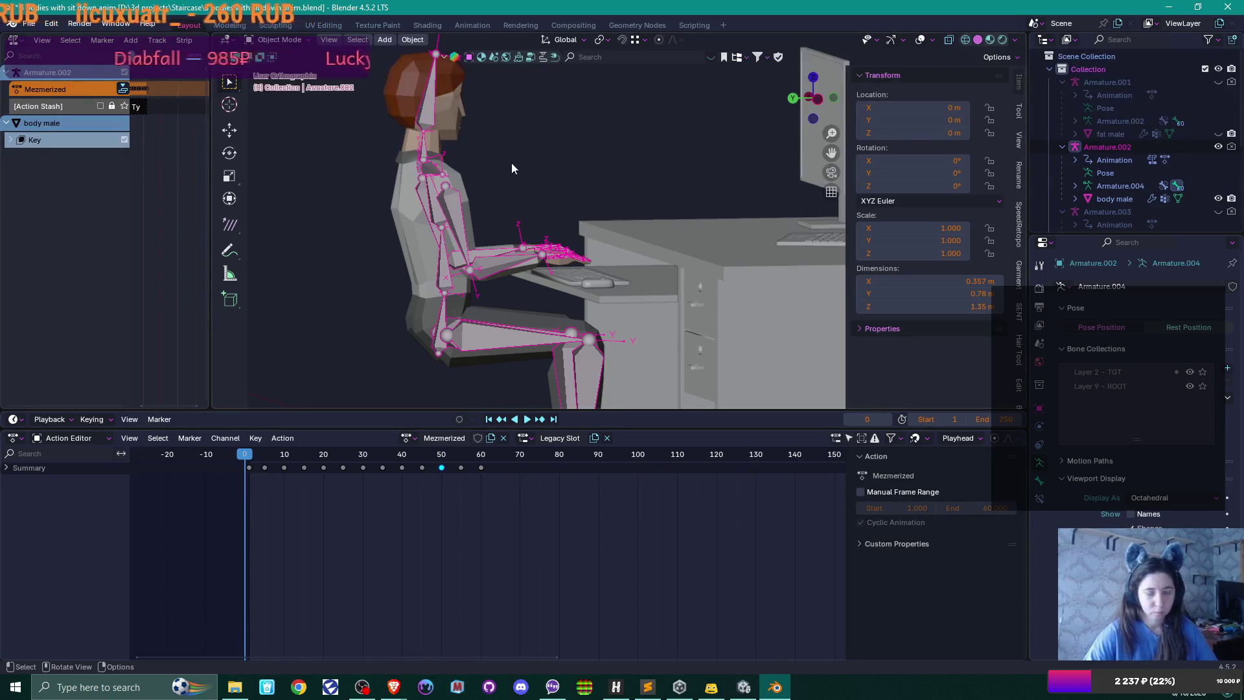
# - Enter Pose Mode and scrub the Mezmerized timeline between frames 1 and 60
pyautogui.hotkey('ctrl', 'Tab')
pyautogui.scroll(2, 275, 496)
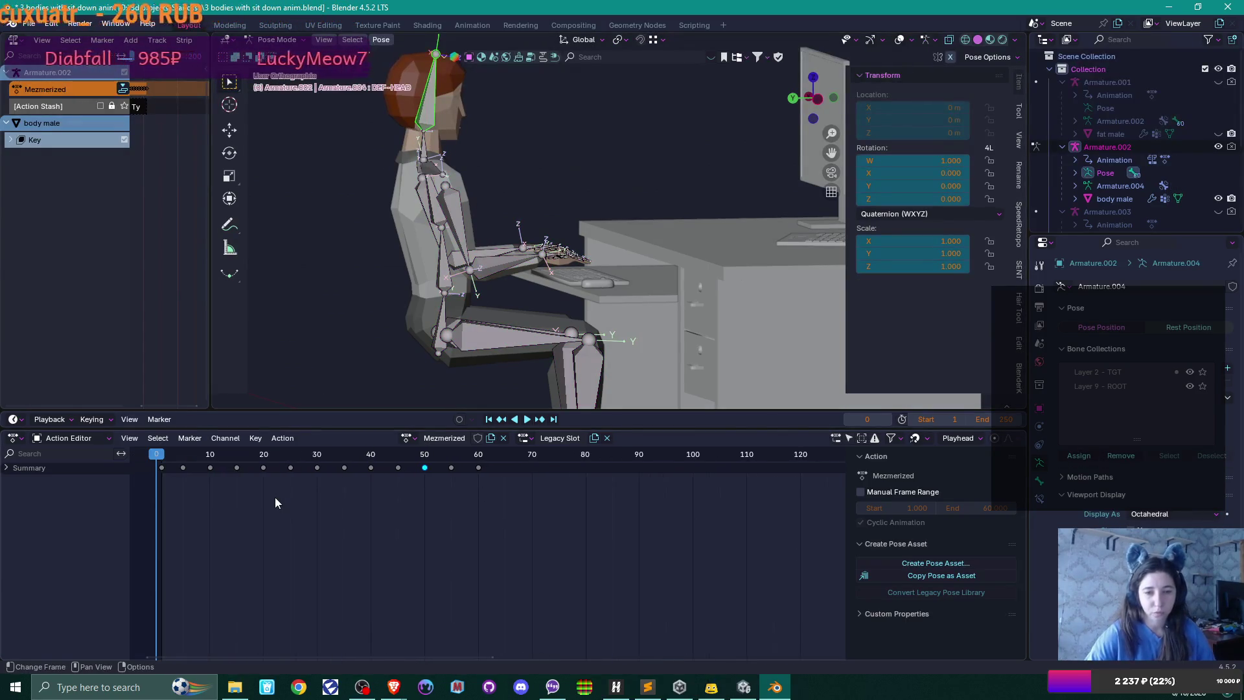
pyautogui.scroll(1, 304, 518)
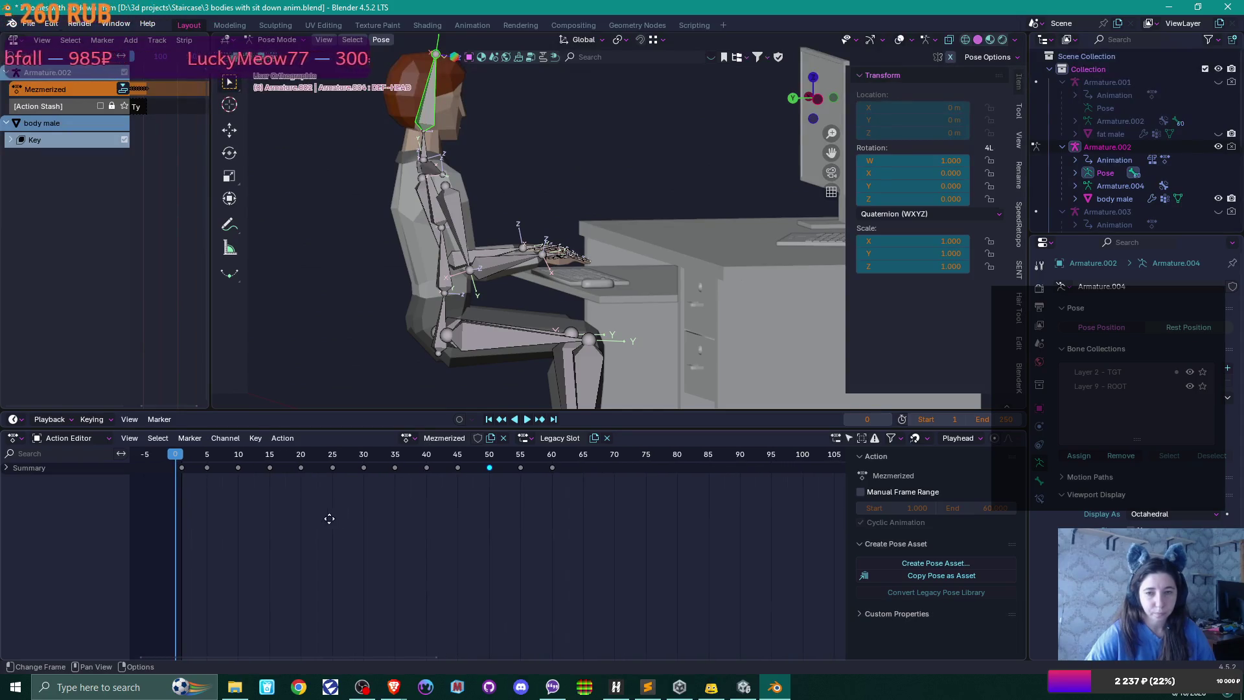
pyautogui.click(179, 457)
pyautogui.moveTo(180, 458); pyautogui.dragTo(182, 461)
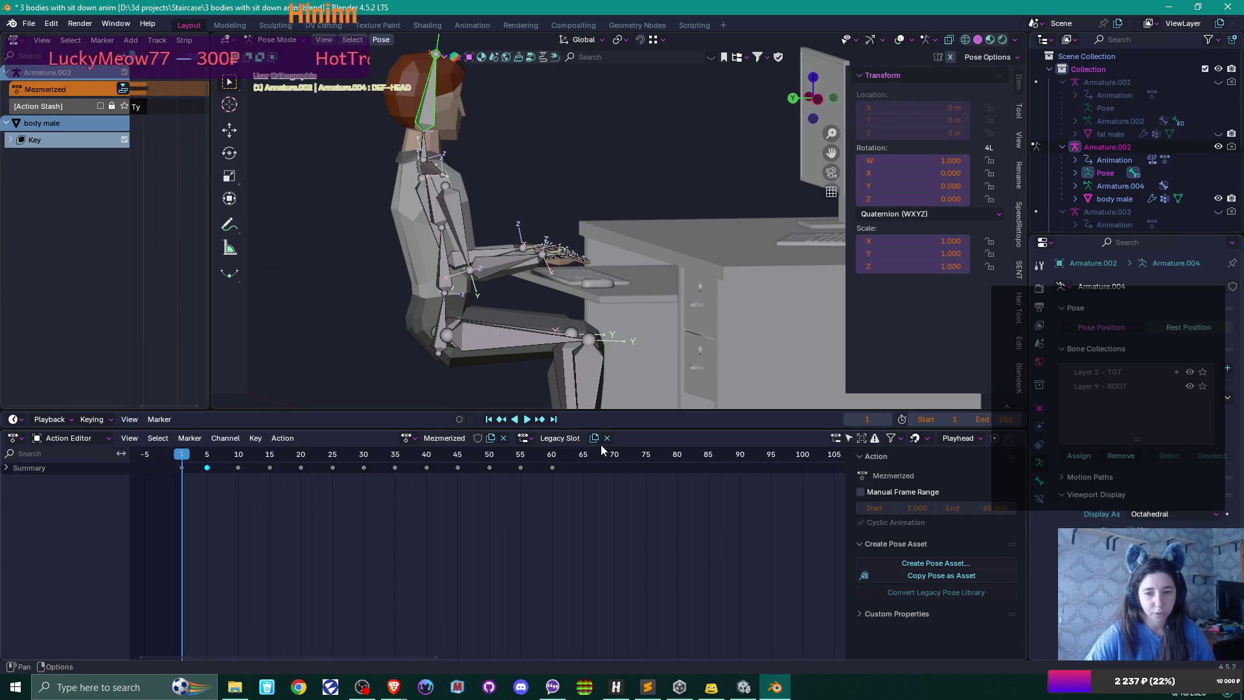
pyautogui.click(552, 455)
pyautogui.moveTo(551, 456); pyautogui.dragTo(182, 456)
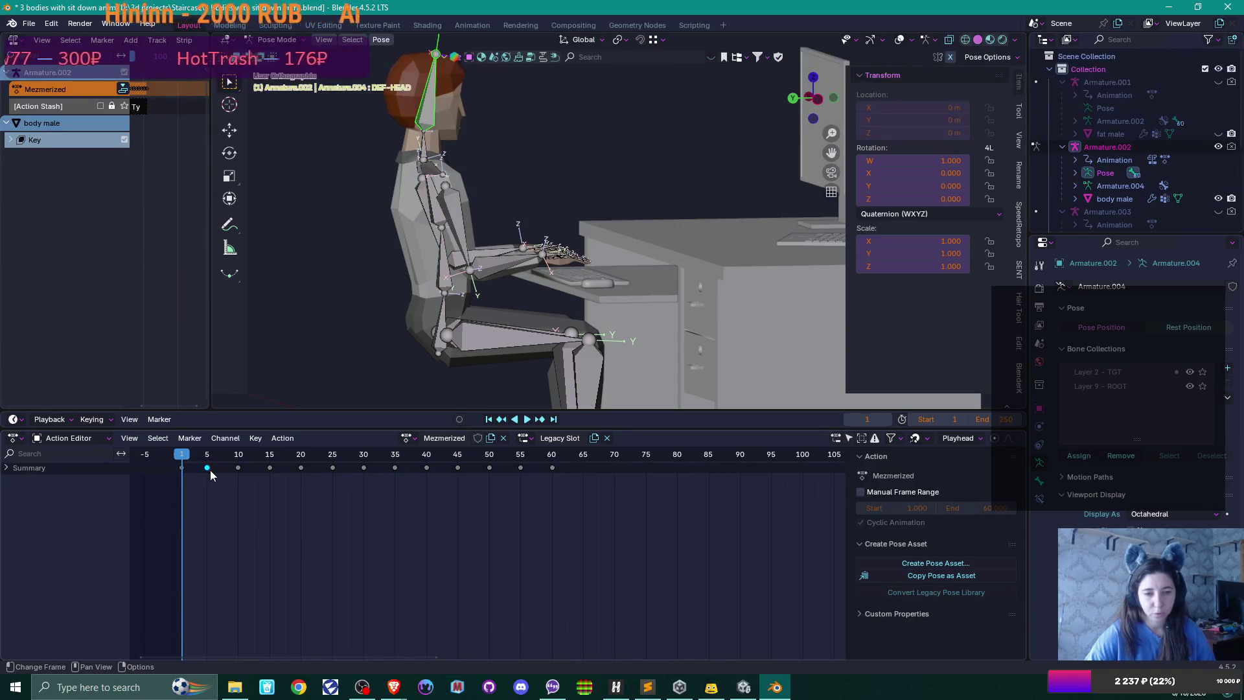
# - Delete the keyframes from frame 5 through 60, then play back to check the held pose
pyautogui.press('Delete')
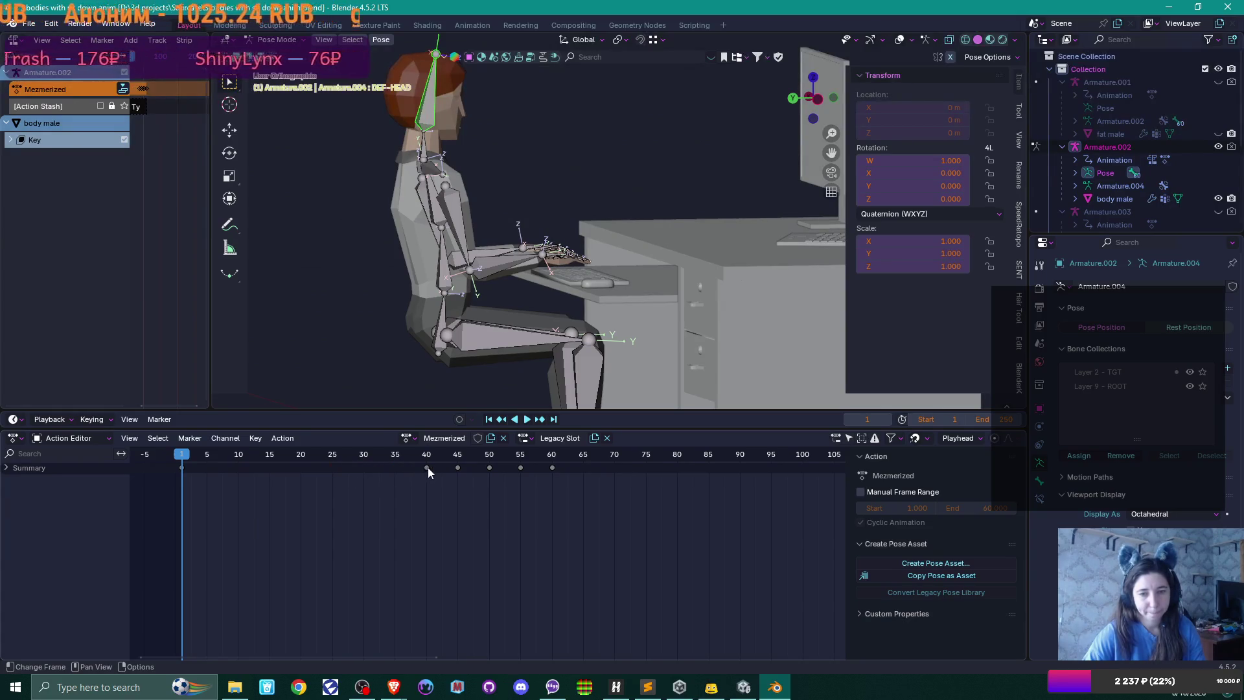
pyautogui.press('Delete')
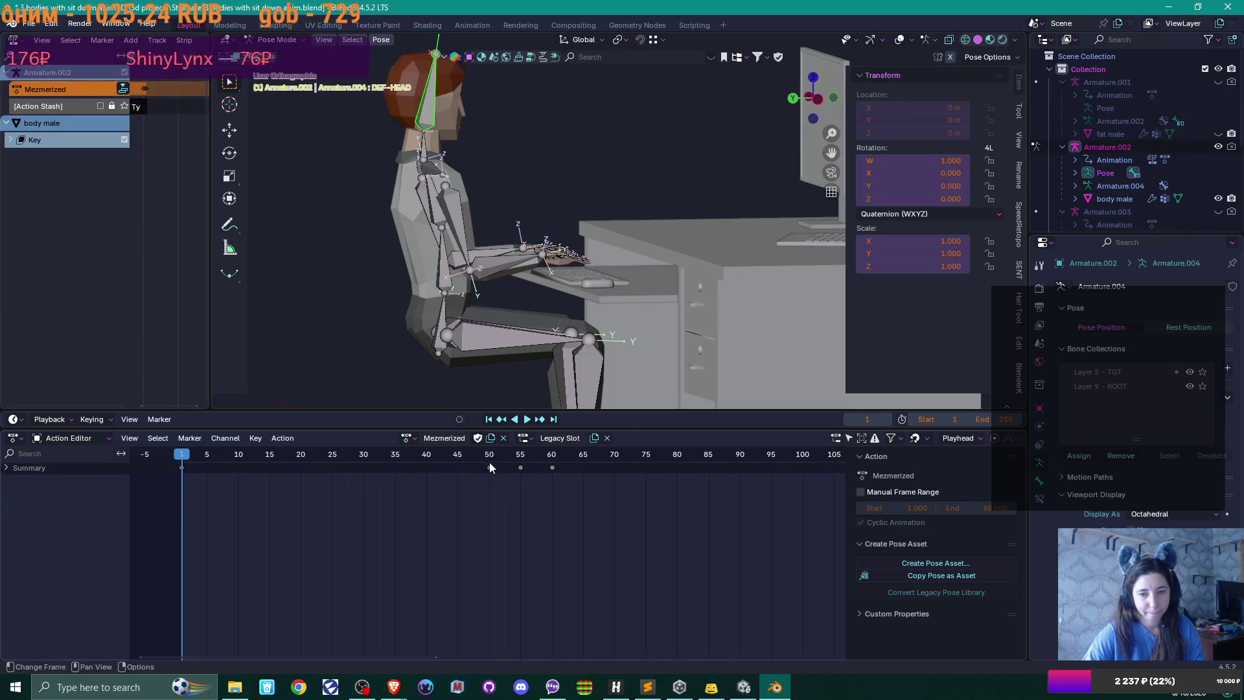
pyautogui.keyDown('shift'); pyautogui.click(528, 468); pyautogui.keyUp('shift')
pyautogui.press('Delete')
pyautogui.click(552, 467)
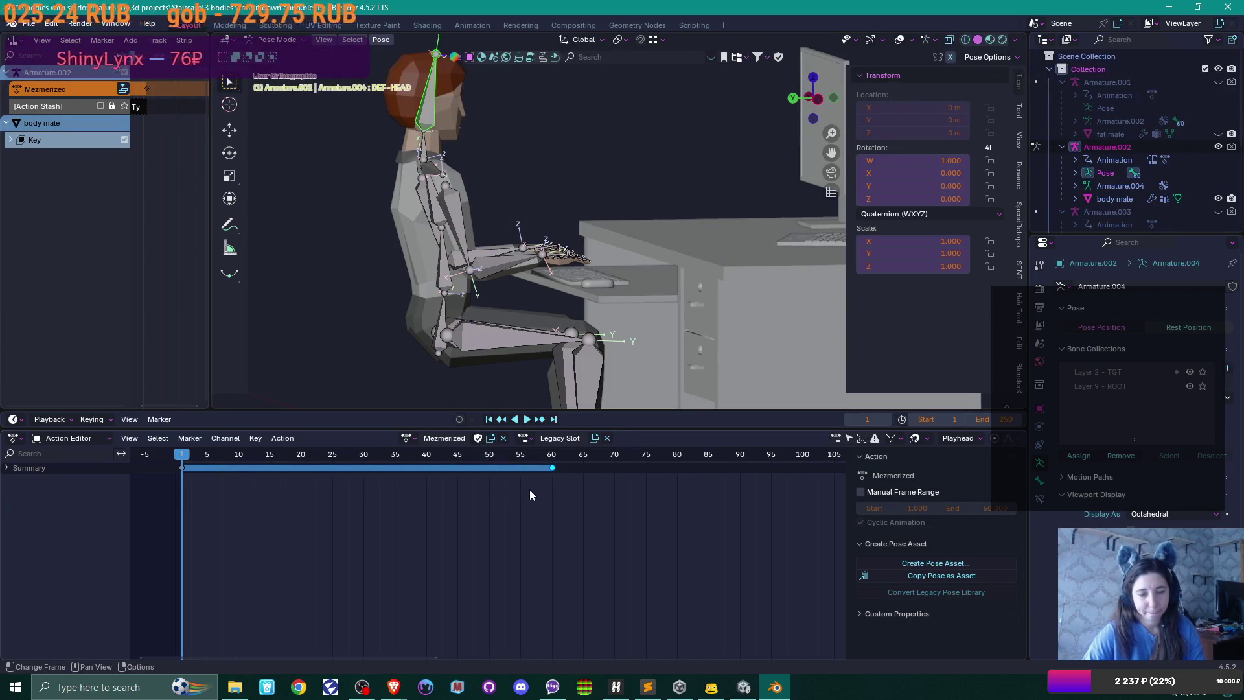
pyautogui.press('Delete')
pyautogui.press('space')
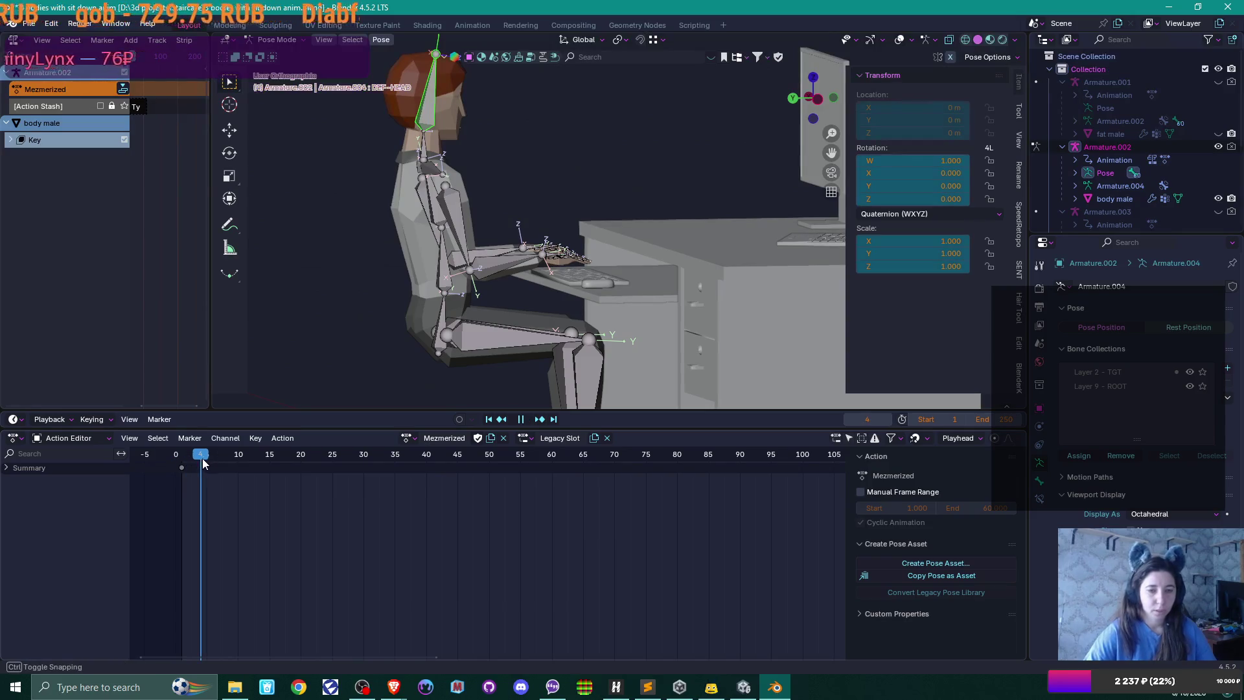
pyautogui.moveTo(203, 462); pyautogui.dragTo(209, 462)
pyautogui.press('space')
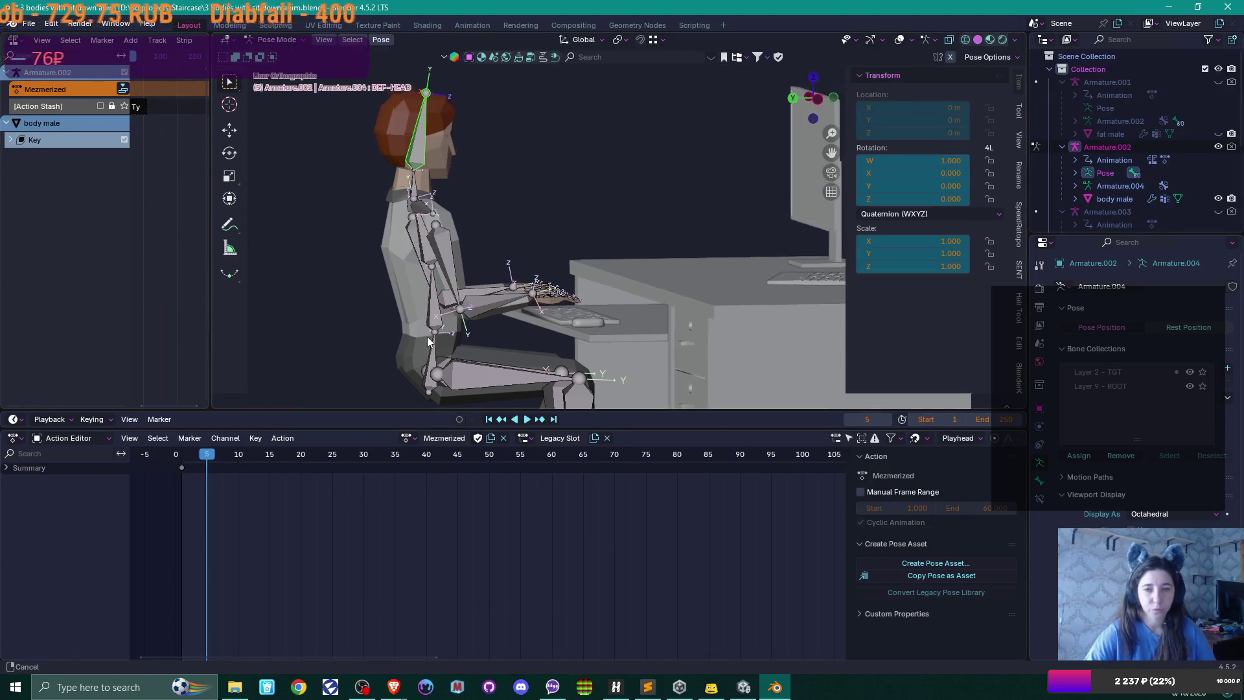
# - From the left side view, tilt the head bone backward
pyautogui.click(469, 311)
pyautogui.moveTo(469, 311)
pyautogui.mouseDown()
pyautogui.moveTo(520, 325)
pyautogui.moveTo(505, 294)
pyautogui.mouseUp()
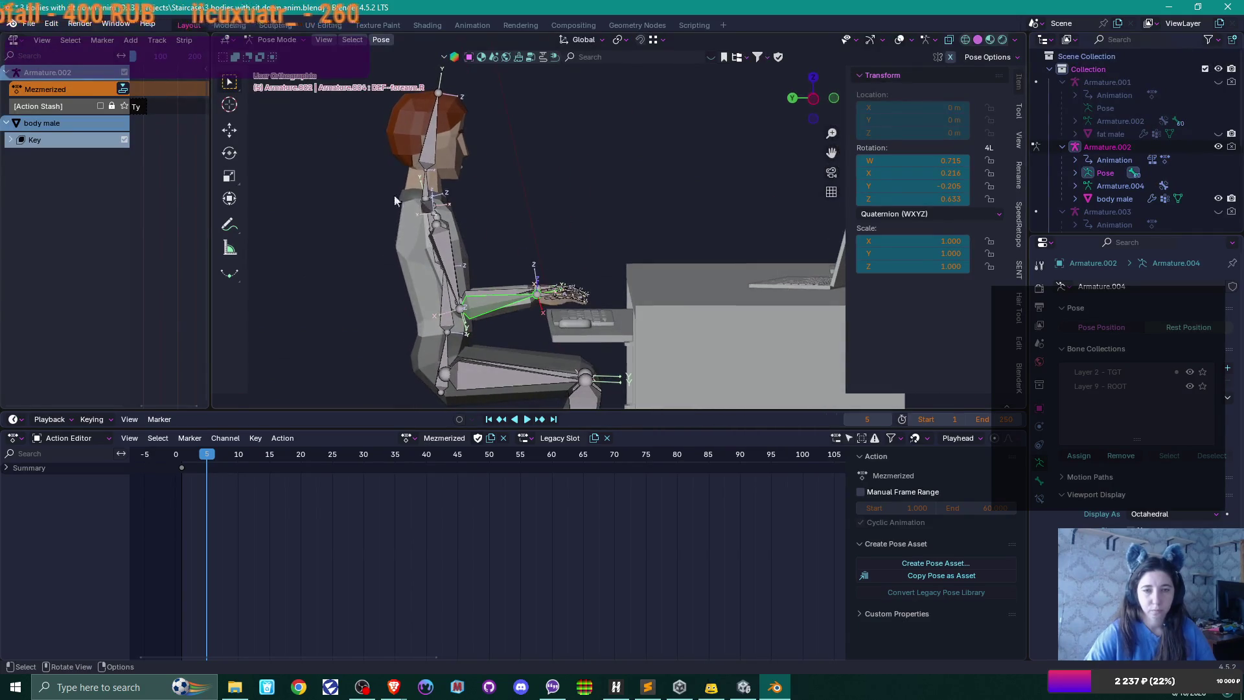
pyautogui.click(429, 146)
pyautogui.press('KP_1')
pyautogui.press('ctrl+KP_3')
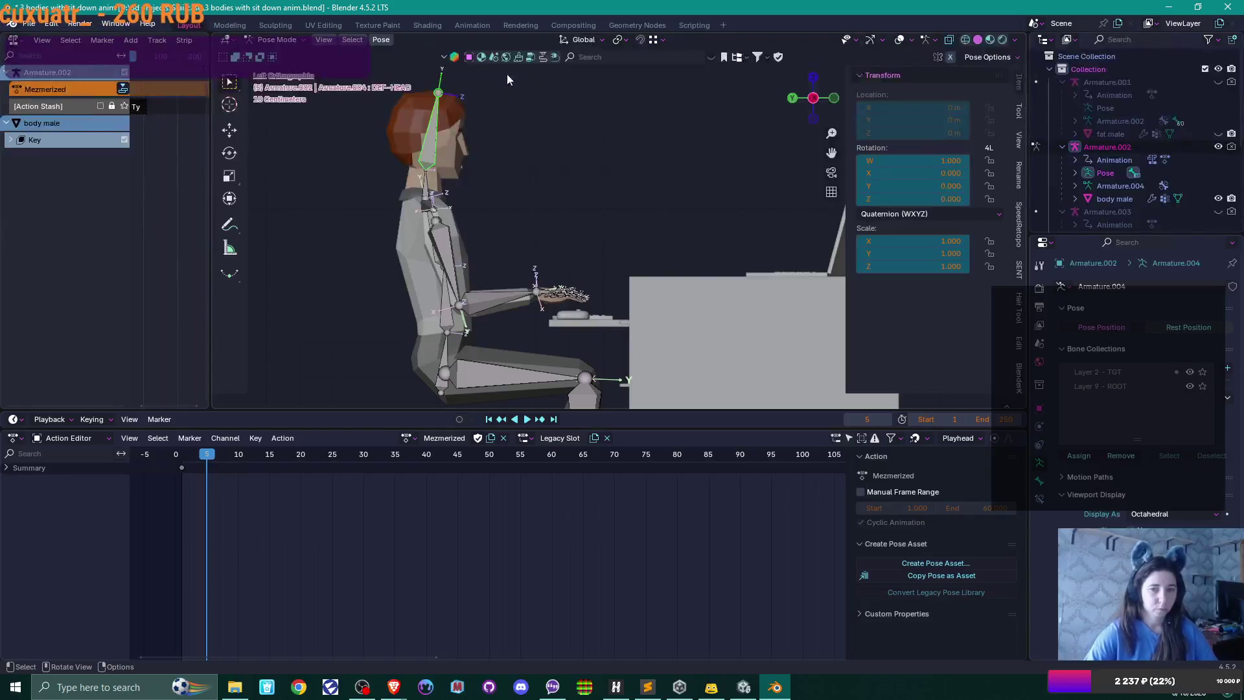
pyautogui.moveTo(507, 199); pyautogui.dragTo(464, 240)
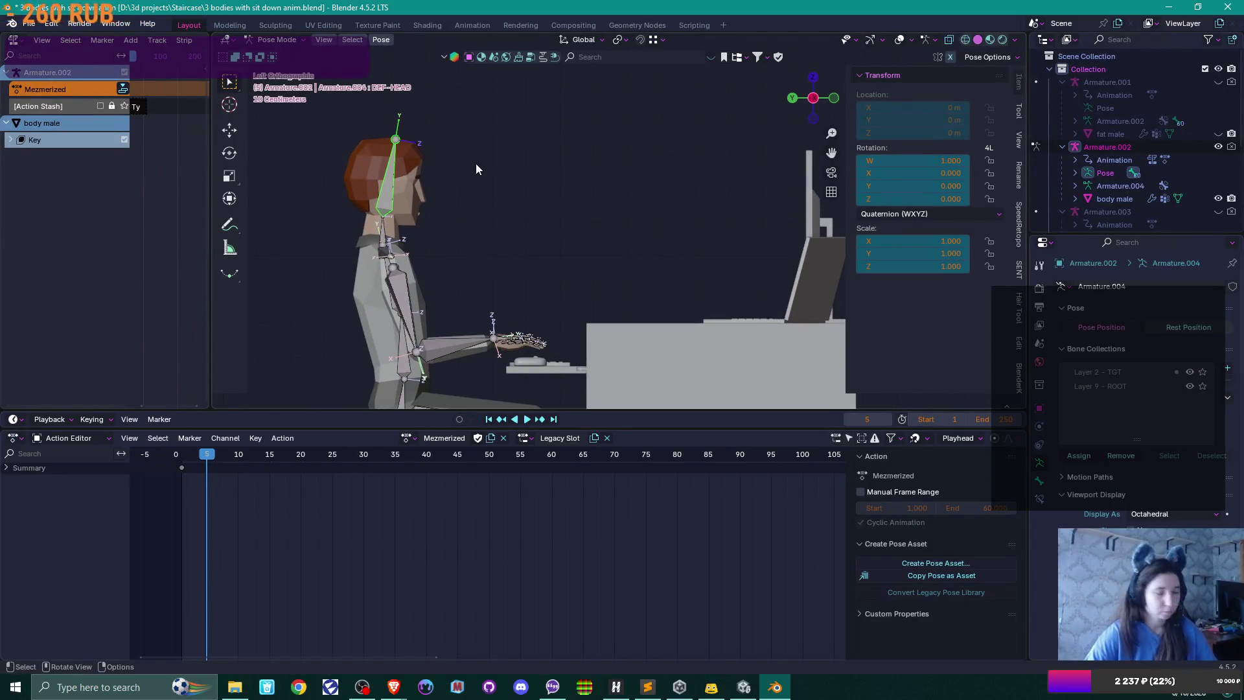
pyautogui.press('r')
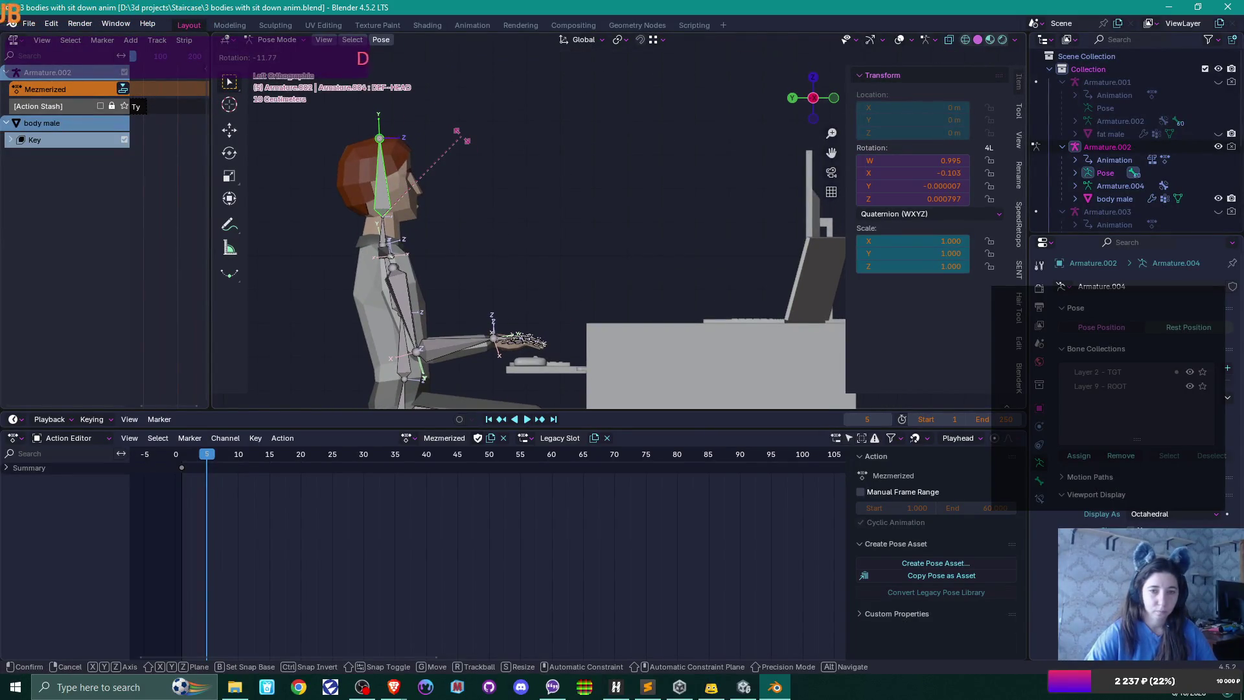
pyautogui.click(461, 136)
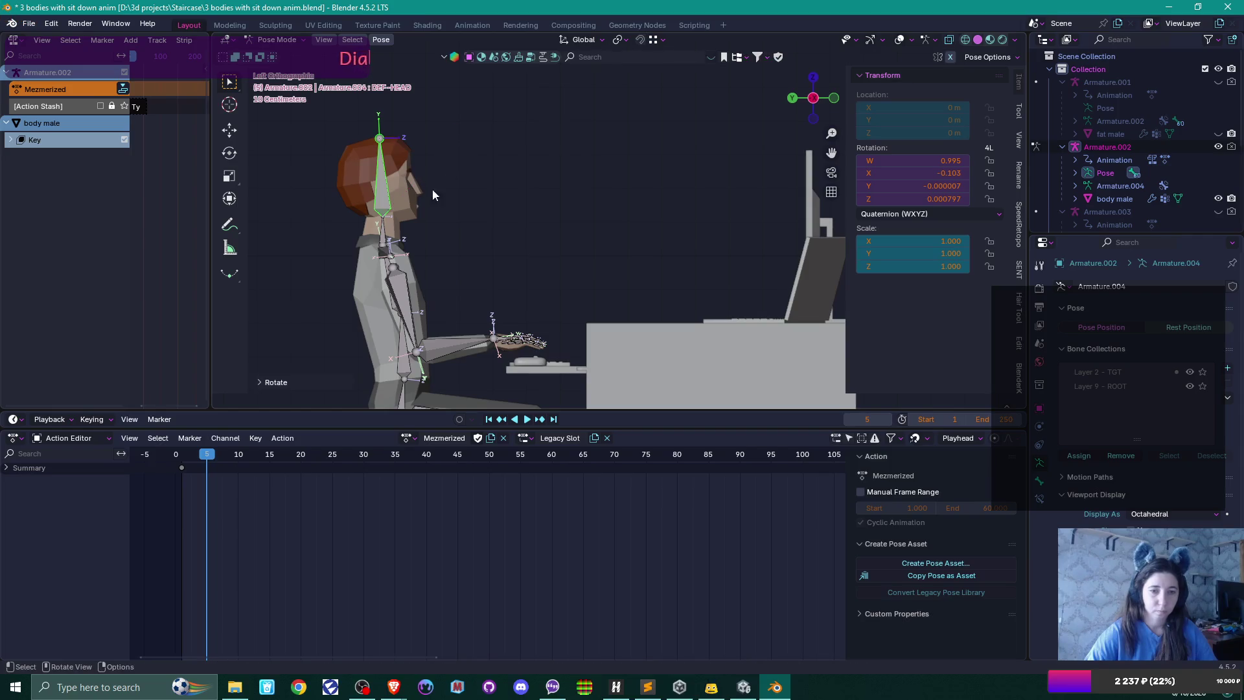
# - Rotate both forearms and both palm bones upward, lifting the hands off the keyboard
pyautogui.click(449, 347)
pyautogui.press('r')
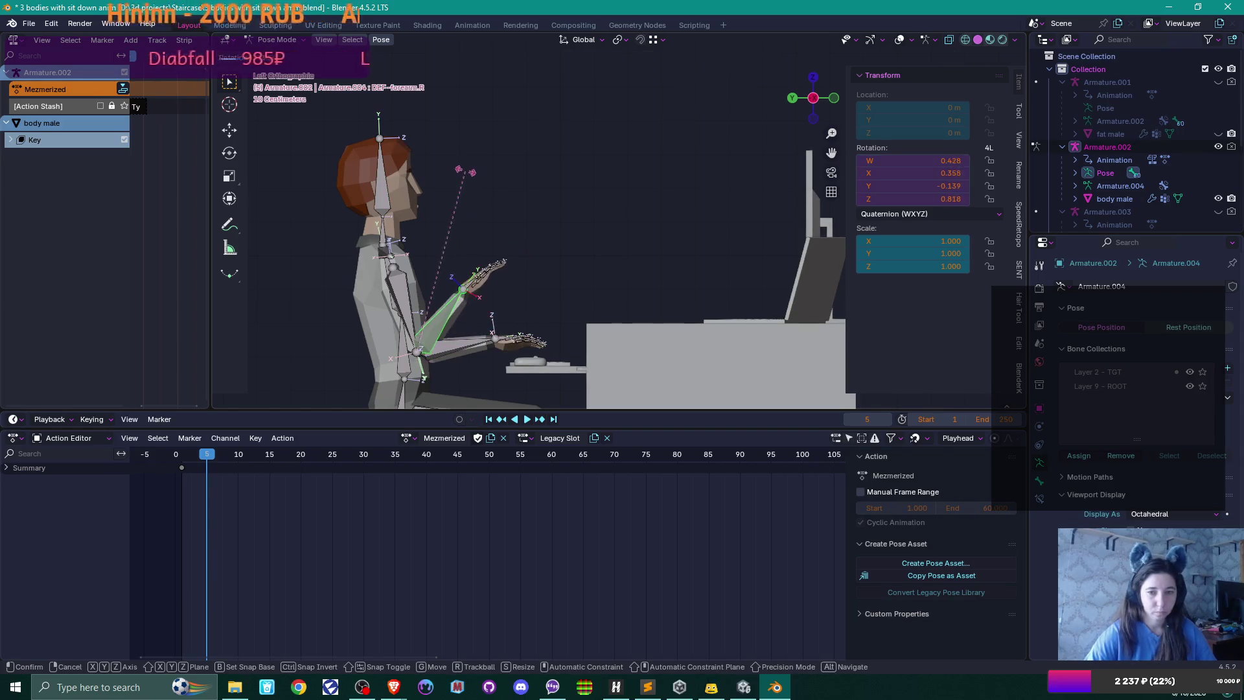
pyautogui.click(494, 344)
pyautogui.click(464, 343)
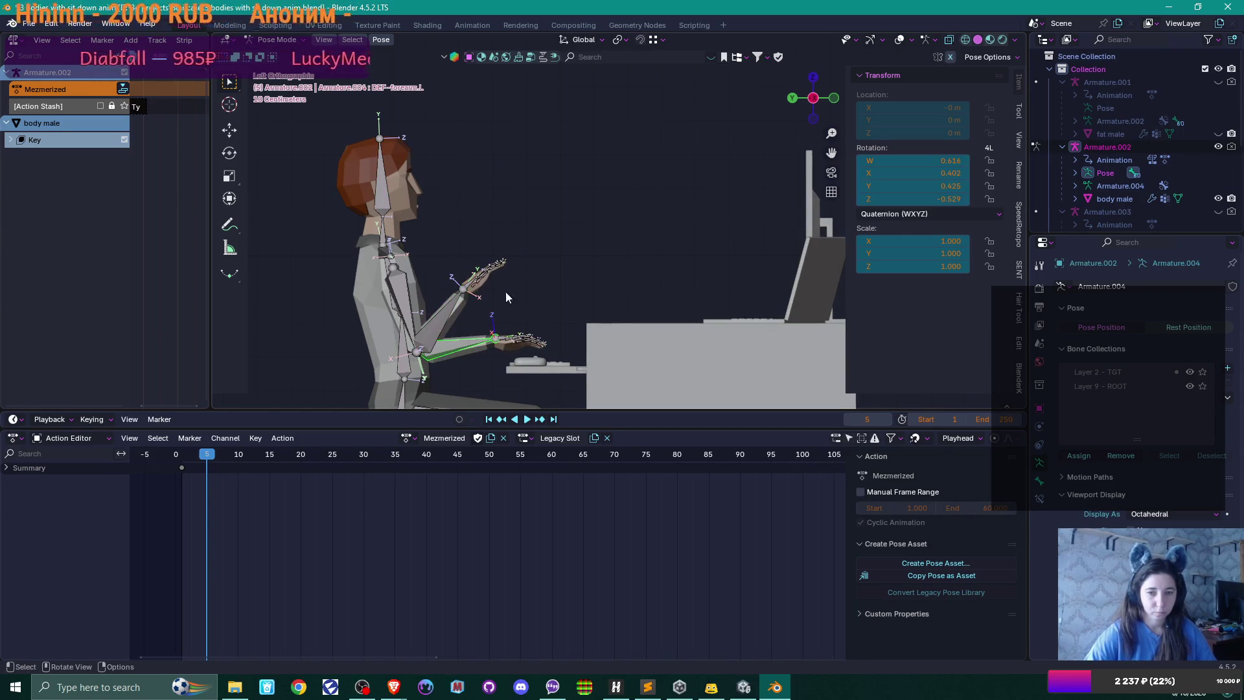
pyautogui.press('r')
pyautogui.click(496, 118)
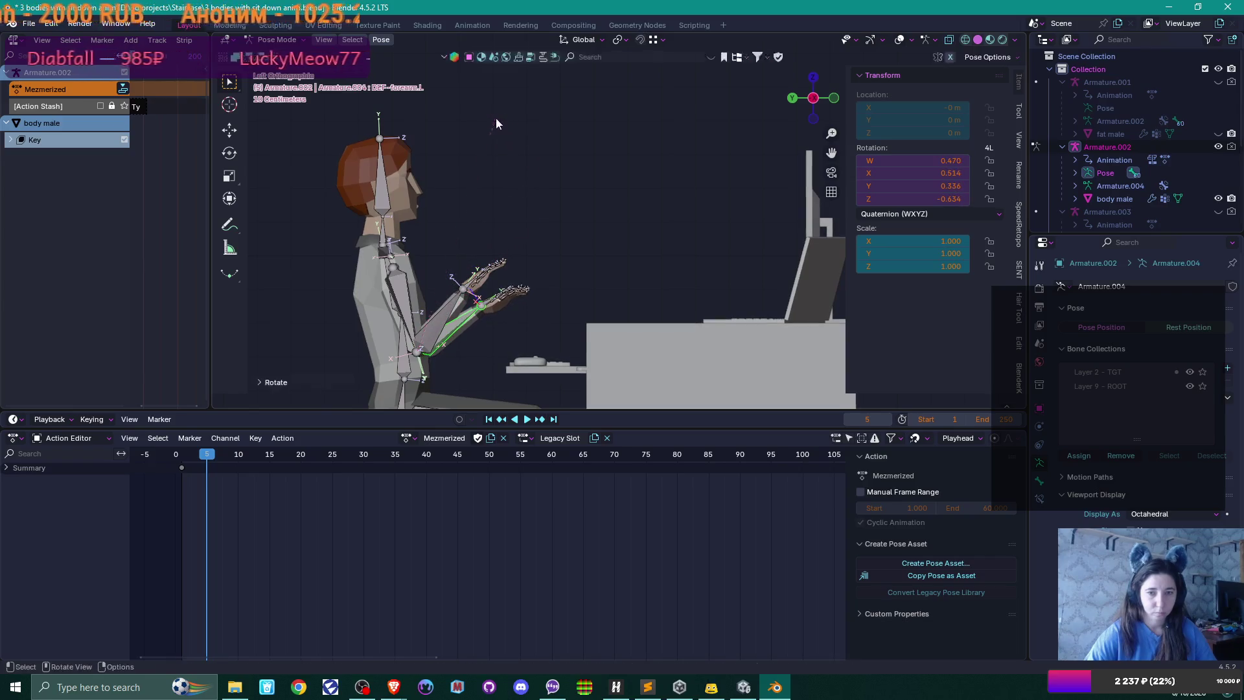
pyautogui.click(465, 285)
pyautogui.press('r')
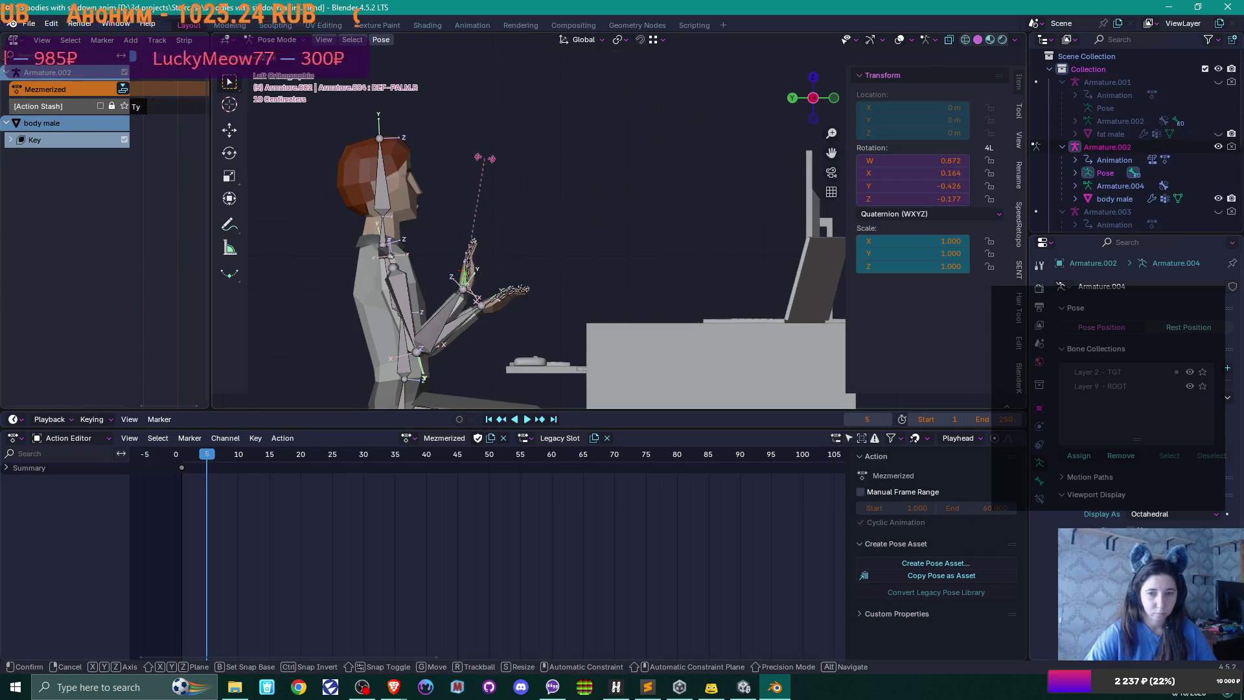
pyautogui.click(506, 282)
pyautogui.click(484, 306)
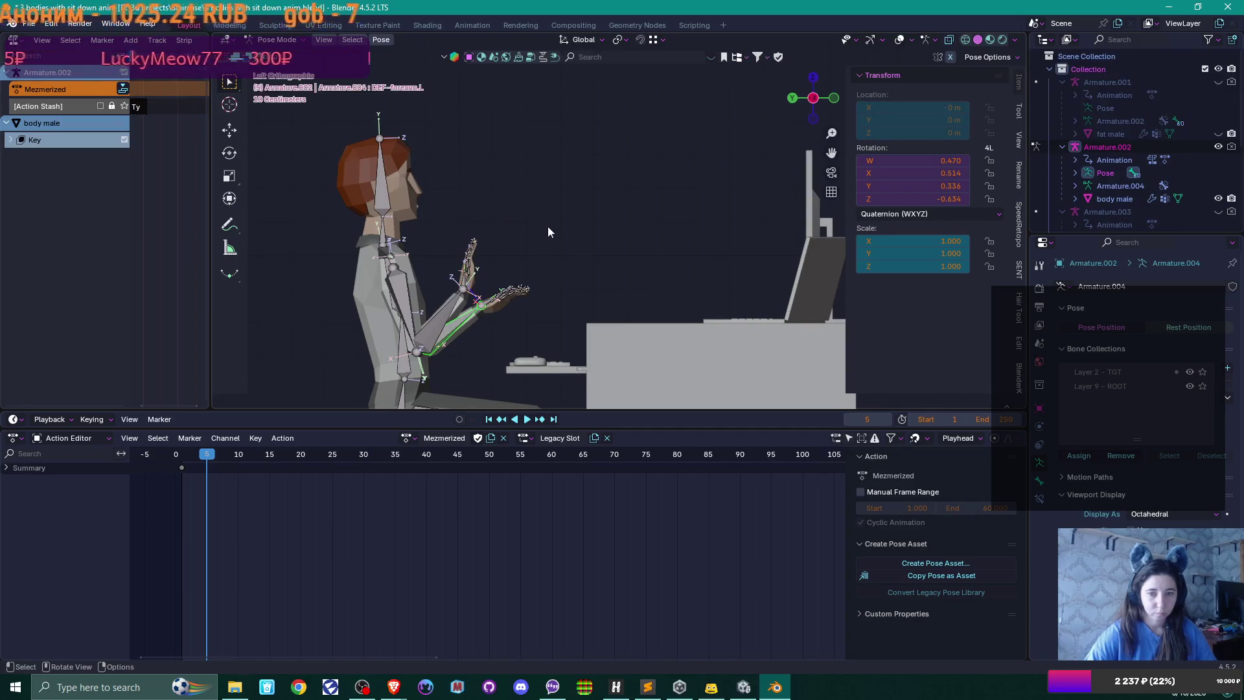
pyautogui.click(488, 302)
pyautogui.press('r')
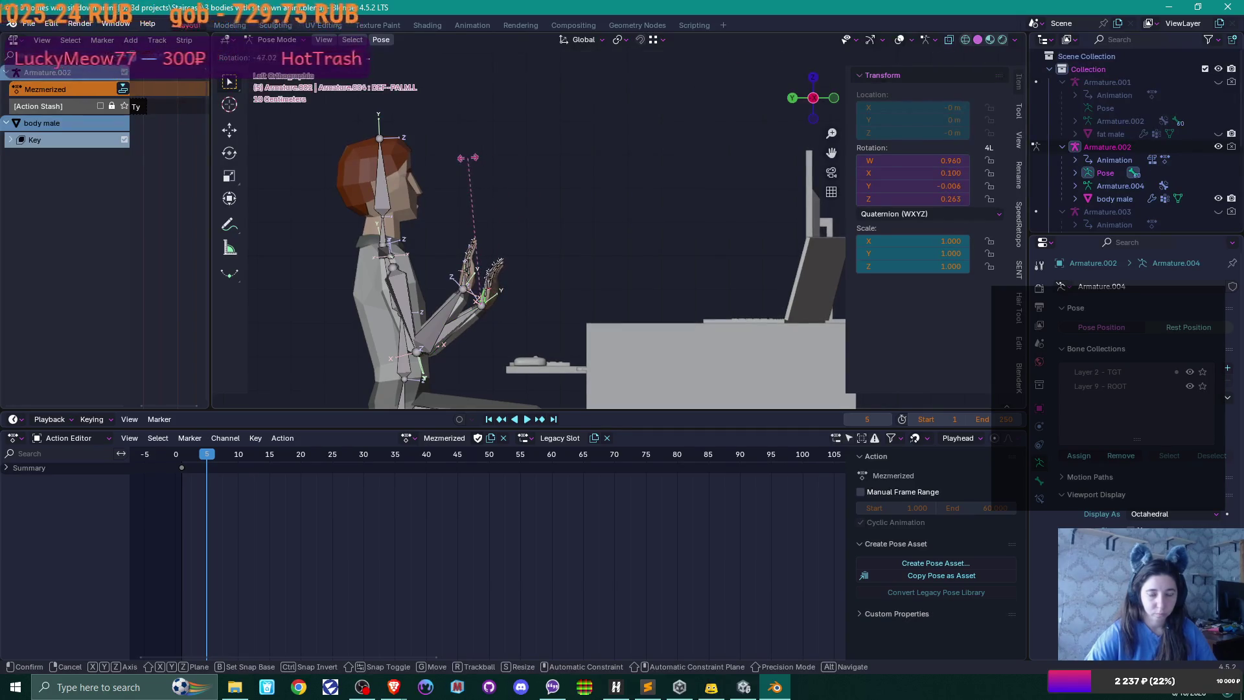
pyautogui.click(468, 158)
# - From the front, adjust the rotation of the right and left forearms
pyautogui.moveTo(535, 266); pyautogui.dragTo(431, 299)
pyautogui.click(378, 307)
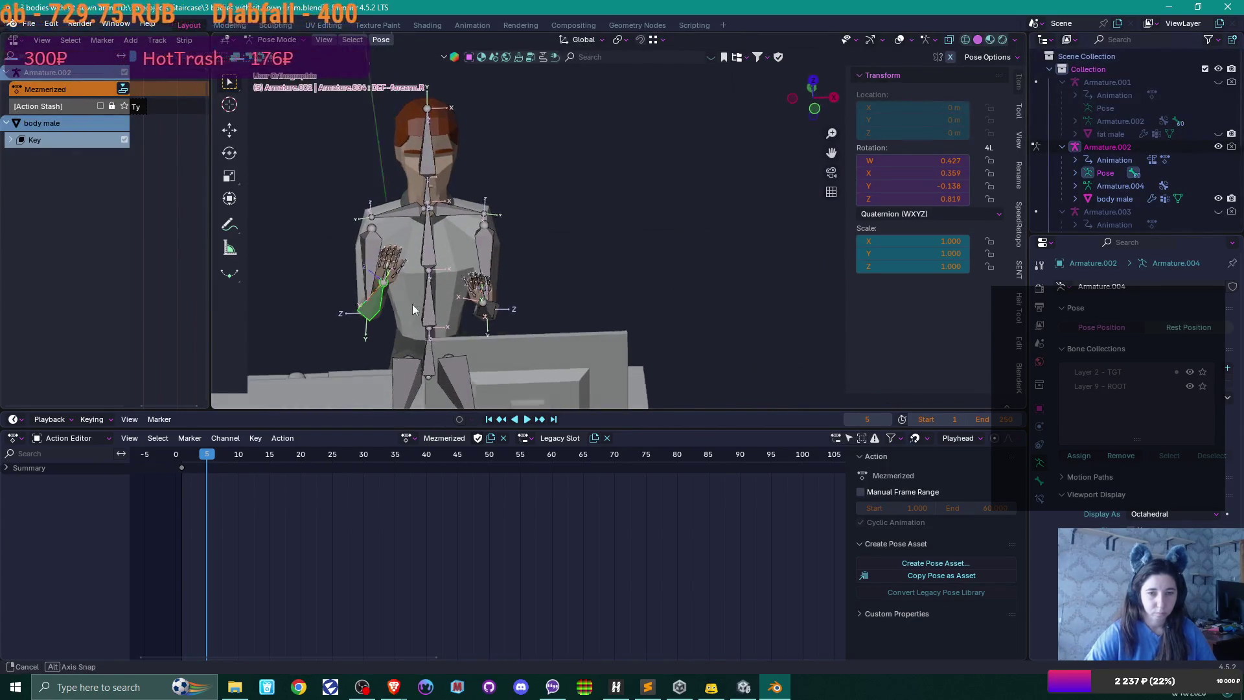
pyautogui.press('r')
pyautogui.click(314, 141)
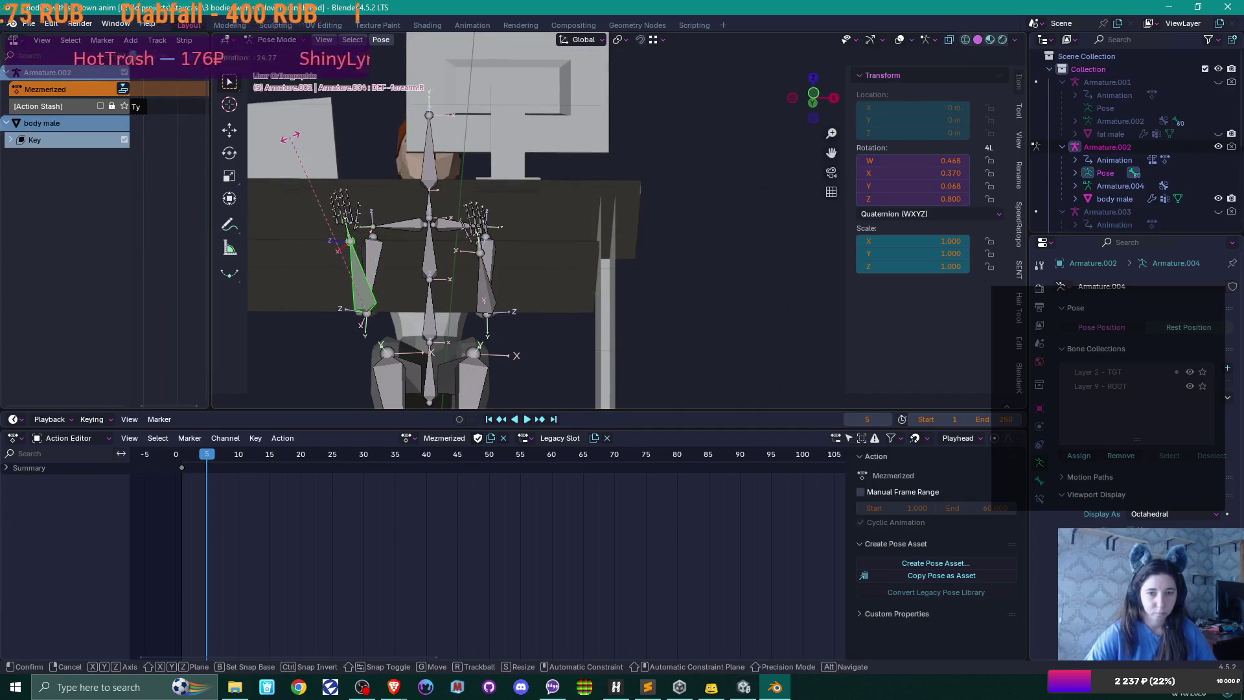
pyautogui.click(482, 285)
pyautogui.press('r')
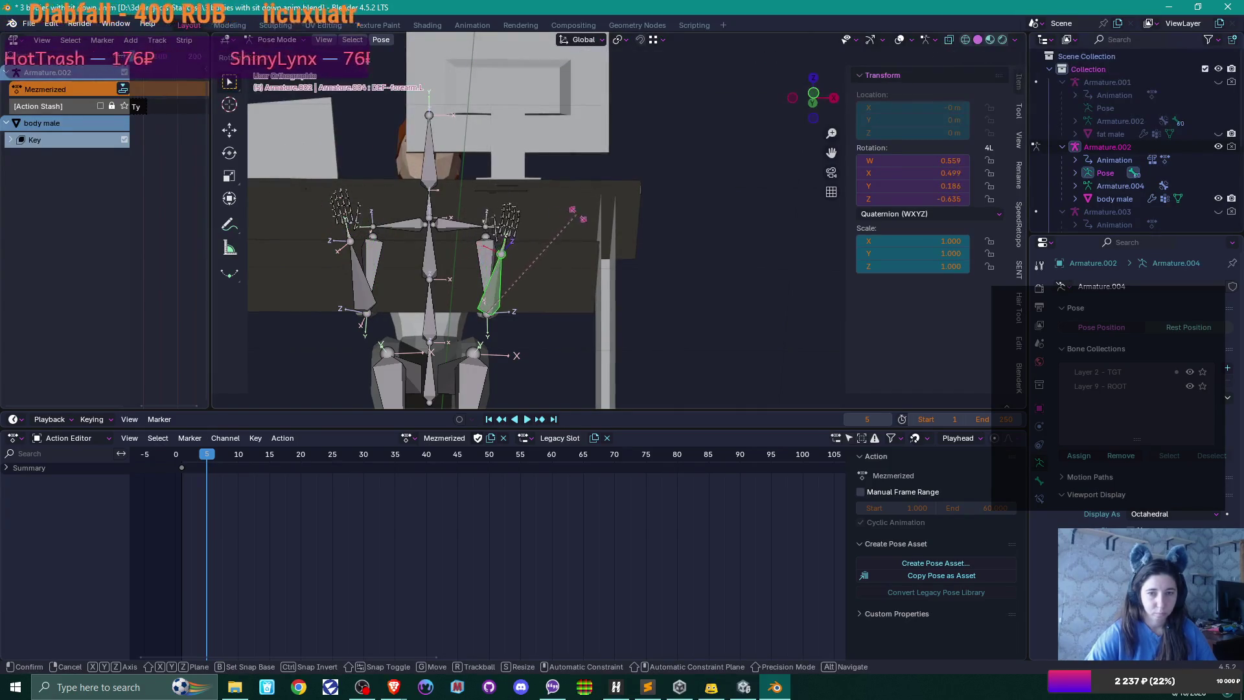
pyautogui.click(579, 215)
pyautogui.moveTo(579, 215)
pyautogui.mouseDown()
pyautogui.moveTo(530, 293)
pyautogui.moveTo(616, 289)
pyautogui.mouseUp()
pyautogui.moveTo(678, 267)
pyautogui.mouseDown()
pyautogui.moveTo(608, 271)
pyautogui.moveTo(659, 260)
pyautogui.mouseUp()
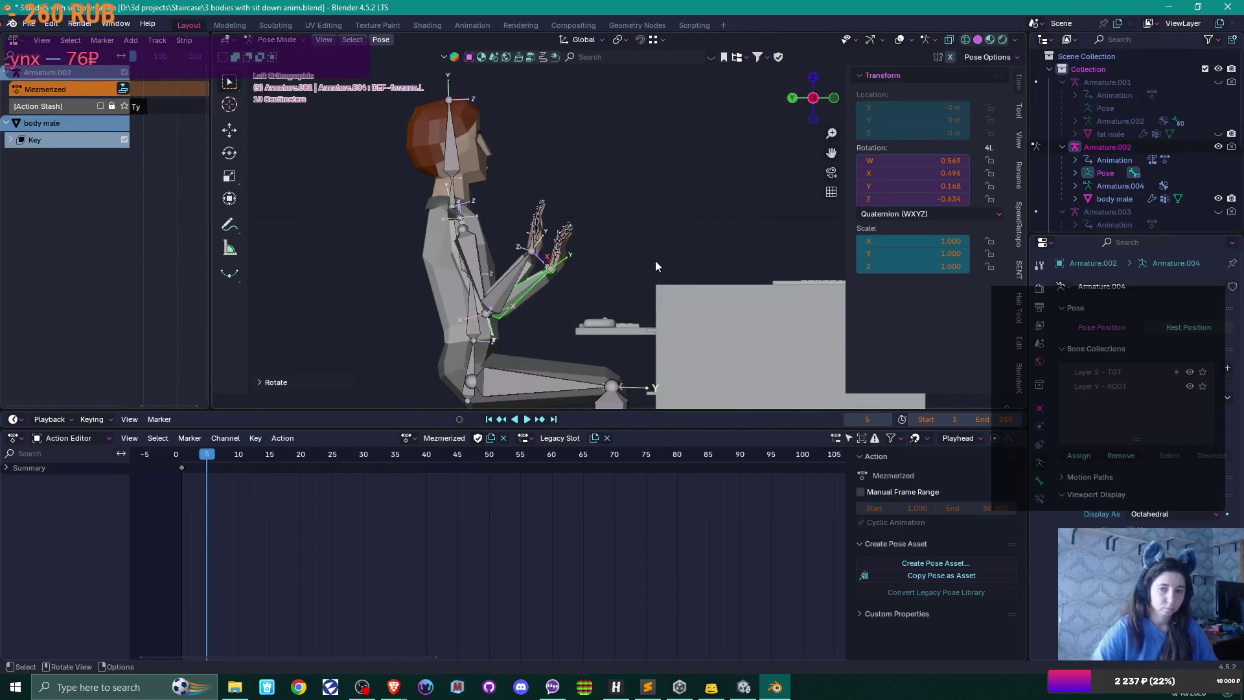
# - Give the right palm bone a small extra rotation
pyautogui.moveTo(616, 228)
pyautogui.mouseDown()
pyautogui.moveTo(507, 270)
pyautogui.moveTo(516, 279)
pyautogui.moveTo(477, 298)
pyautogui.moveTo(520, 296)
pyautogui.moveTo(500, 281)
pyautogui.moveTo(528, 282)
pyautogui.mouseUp()
pyautogui.scroll(8, 499, 281)
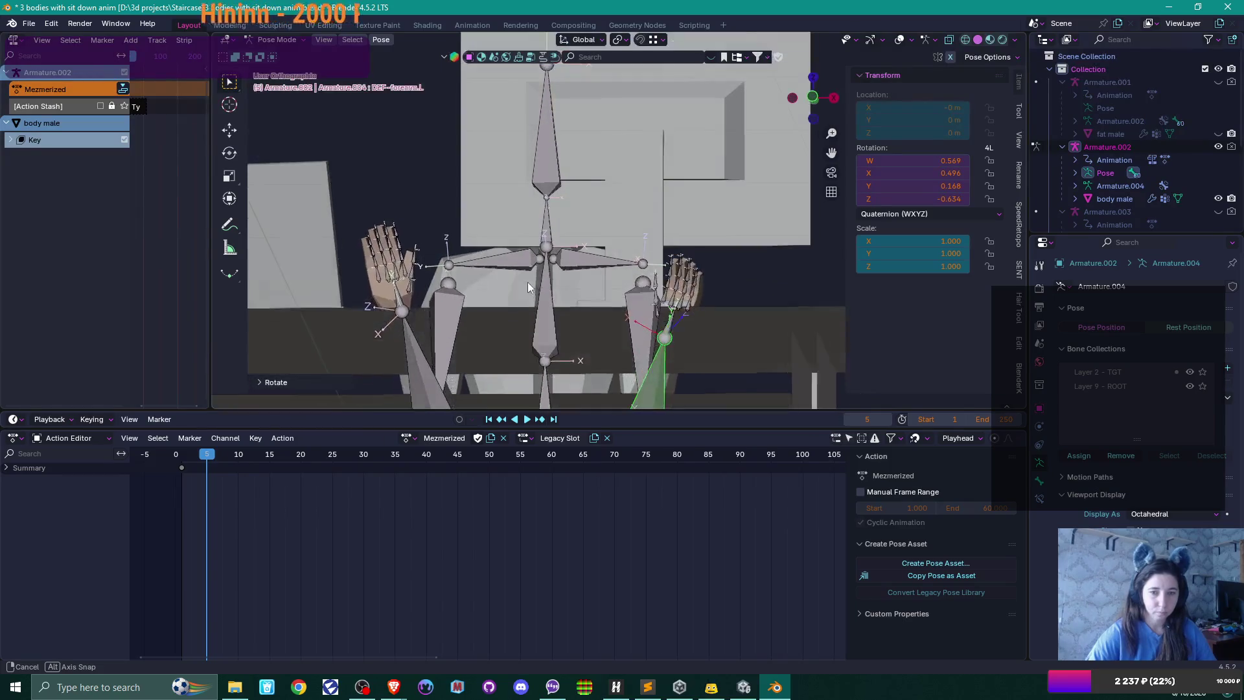
pyautogui.click(455, 309)
pyautogui.moveTo(456, 309)
pyautogui.mouseDown()
pyautogui.moveTo(449, 298)
pyautogui.moveTo(507, 215)
pyautogui.mouseUp()
pyautogui.press('r')
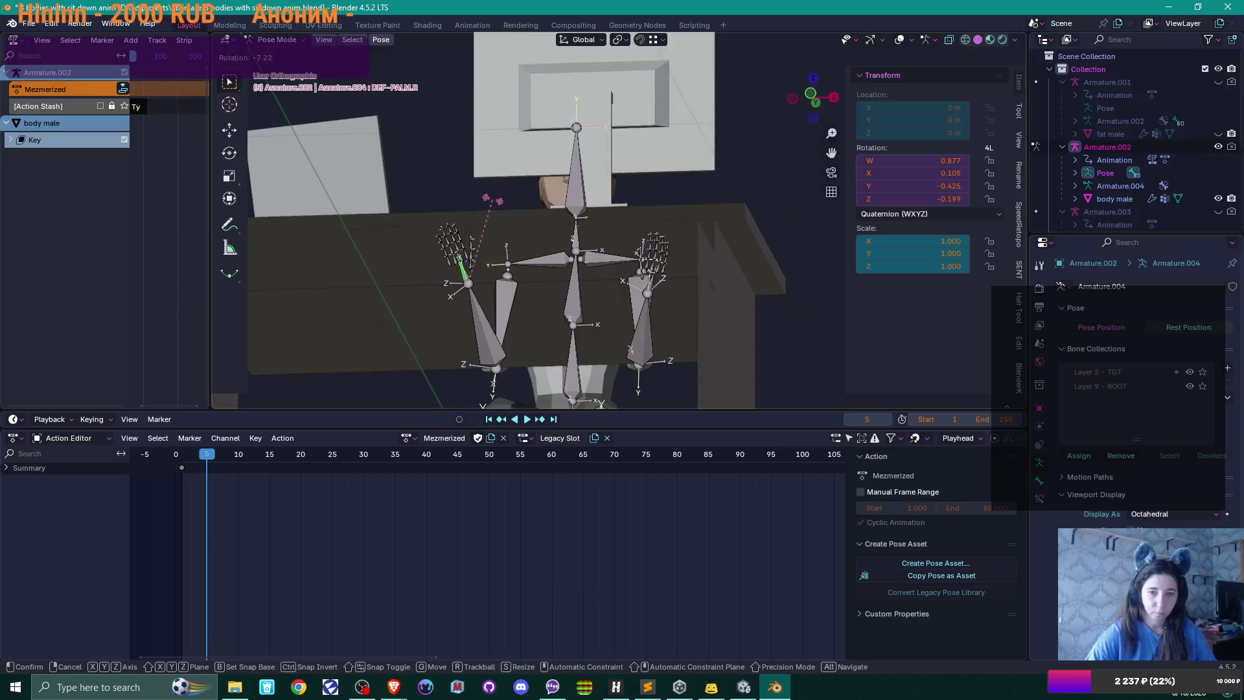
pyautogui.click(530, 255)
pyautogui.moveTo(646, 280)
pyautogui.mouseDown()
pyautogui.moveTo(723, 361)
pyautogui.moveTo(789, 323)
pyautogui.moveTo(688, 286)
pyautogui.mouseUp()
pyautogui.scroll(-5, 738, 310)
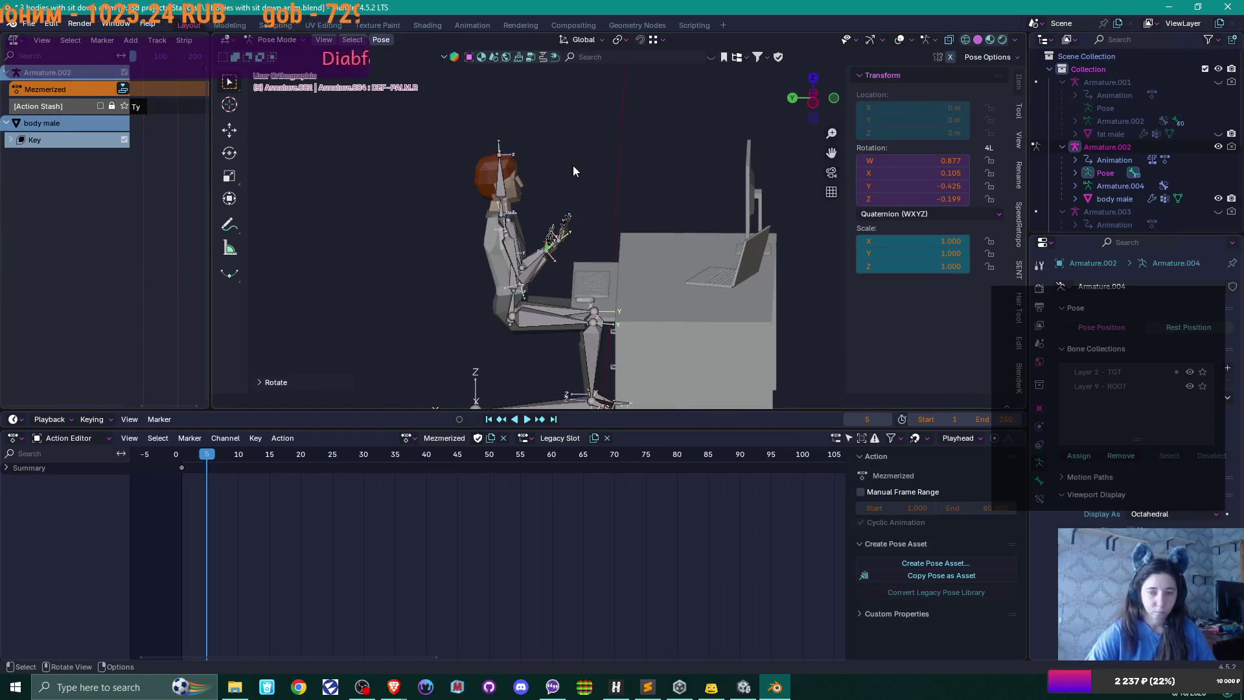
# - Select all bones, keyframe the raised-arms pose at frame 5, and play the Mezmerized action
pyautogui.press('a')
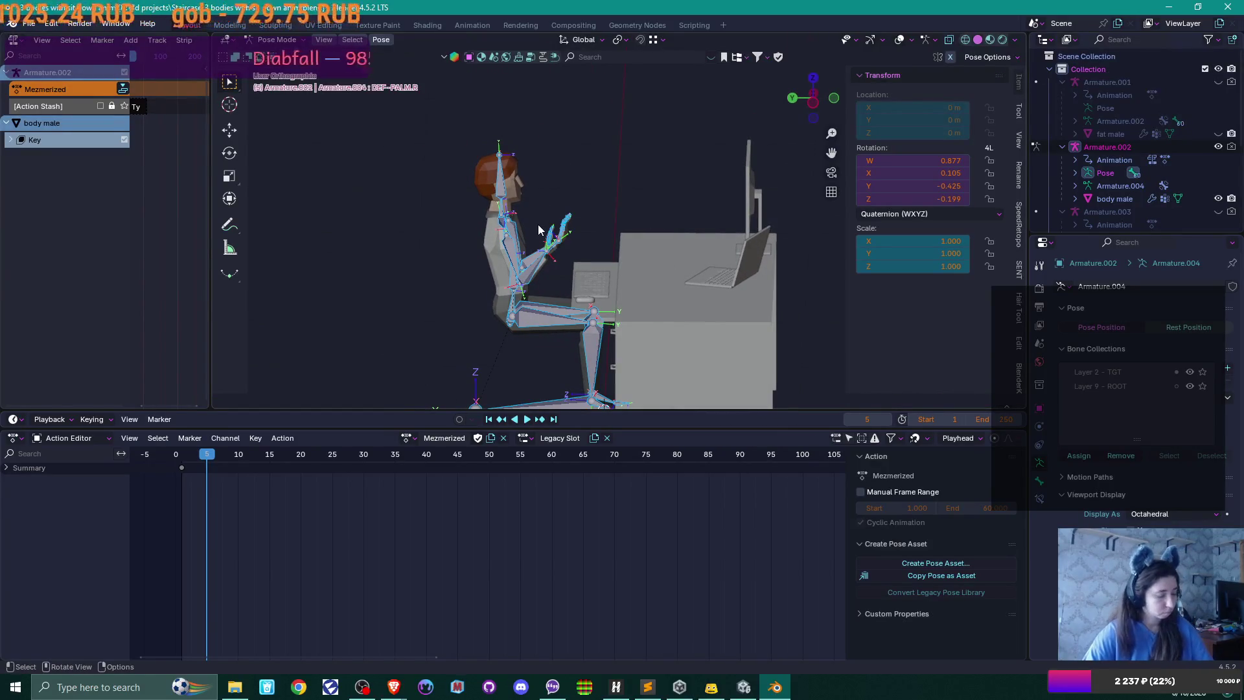
pyautogui.press('i')
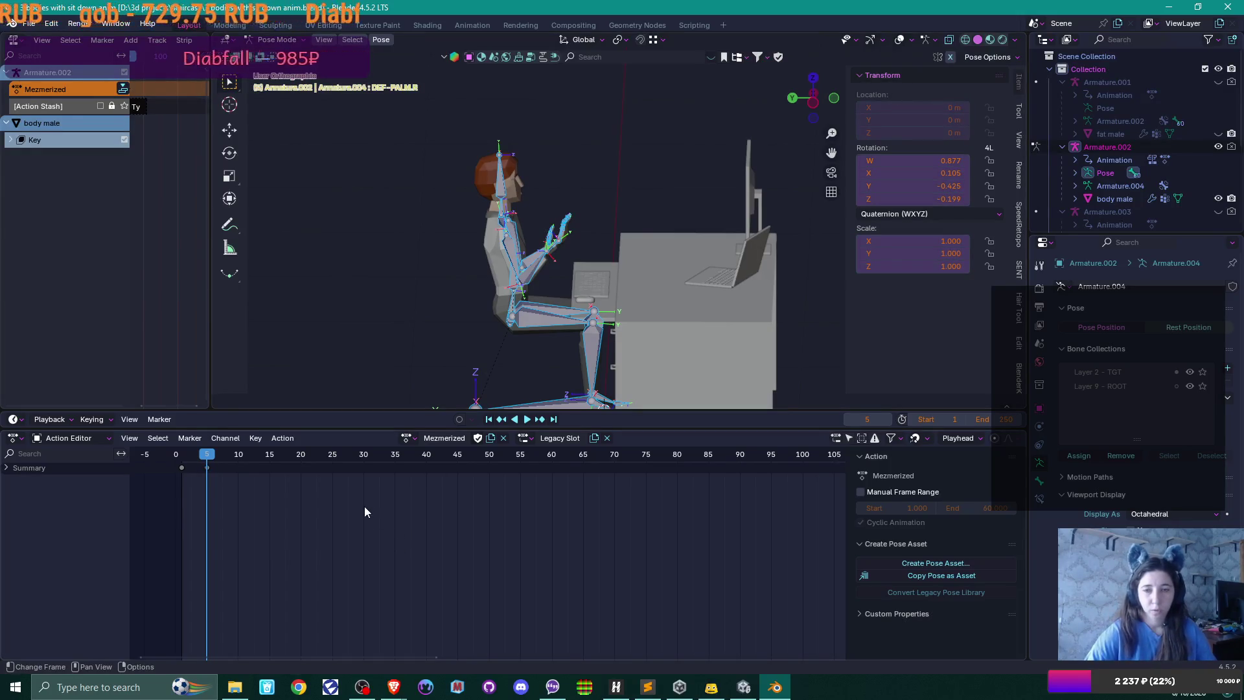
pyautogui.moveTo(557, 338)
pyautogui.mouseDown()
pyautogui.moveTo(592, 332)
pyautogui.moveTo(563, 336)
pyautogui.mouseUp()
pyautogui.press('space')
pyautogui.moveTo(194, 456)
pyautogui.mouseDown()
pyautogui.moveTo(173, 460)
pyautogui.moveTo(207, 458)
pyautogui.mouseUp()
pyautogui.press('space')
pyautogui.scroll(-3, 350, 502)
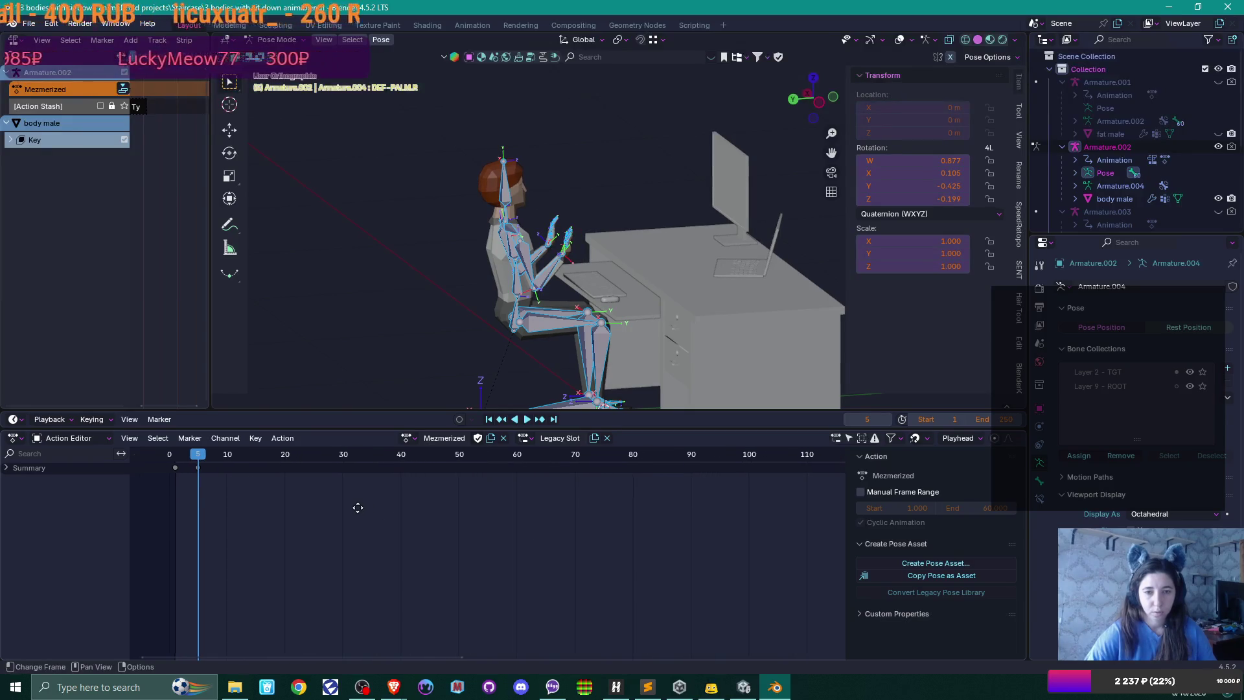
pyautogui.scroll(-1, 346, 506)
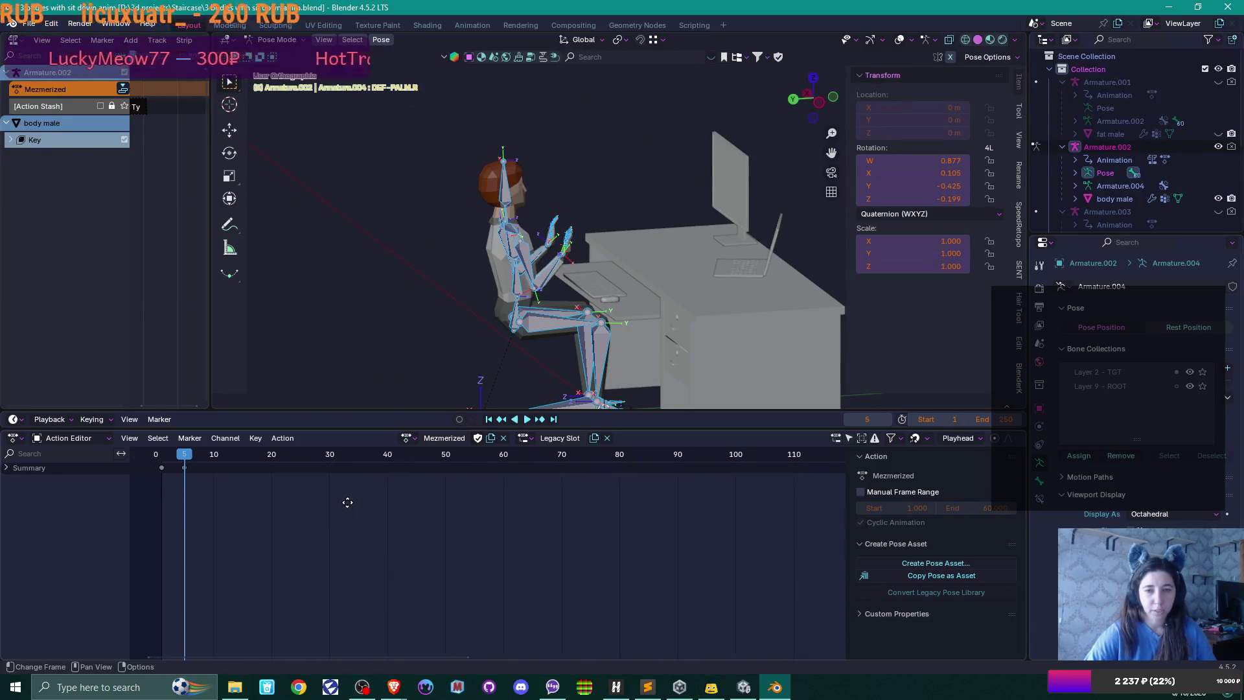
pyautogui.scroll(1, 348, 502)
pyautogui.moveTo(747, 224)
pyautogui.mouseDown()
pyautogui.moveTo(683, 268)
pyautogui.moveTo(652, 266)
pyautogui.mouseUp()
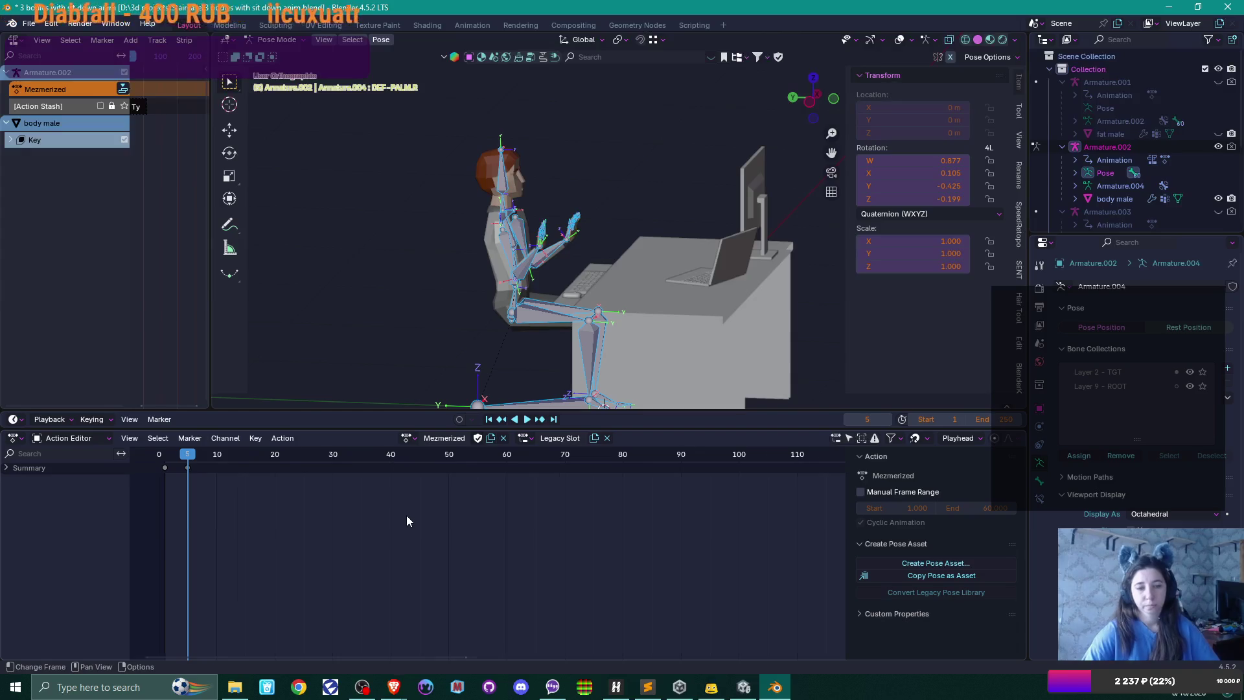
pyautogui.scroll(-2, 406, 521)
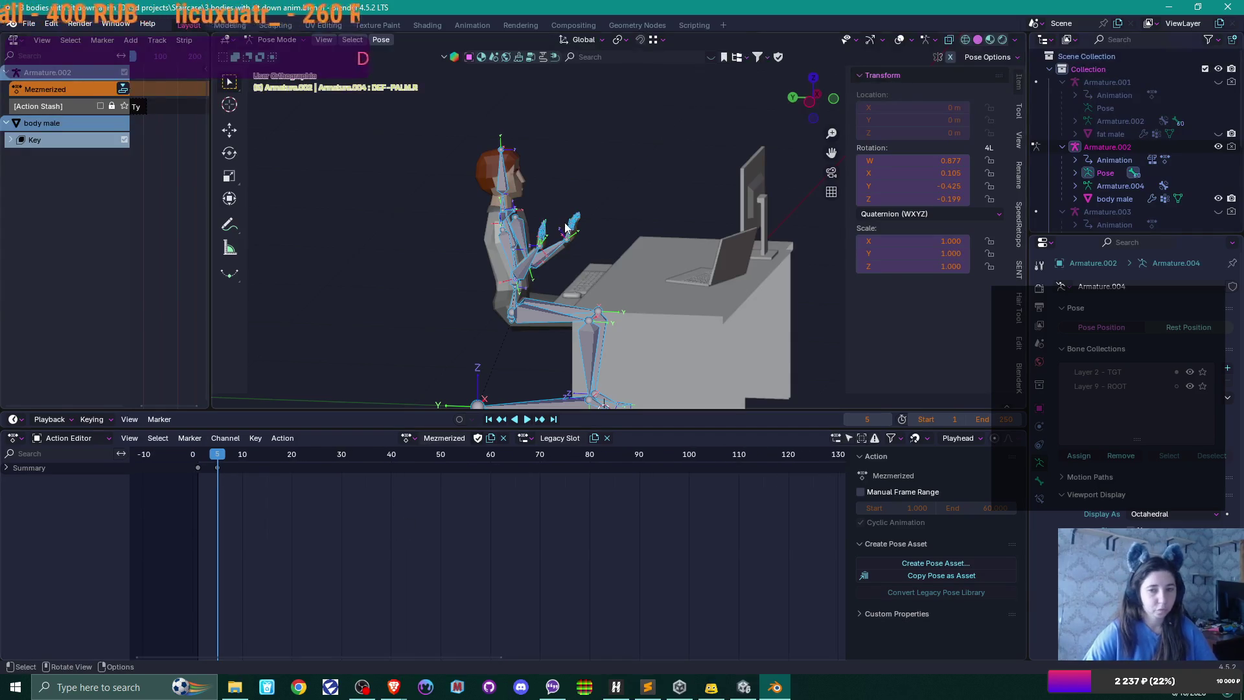
# - In Object Mode, assign the male sit down action and set the playhead to frame 1
pyautogui.hotkey('ctrl', 'Tab')
pyautogui.click(412, 438)
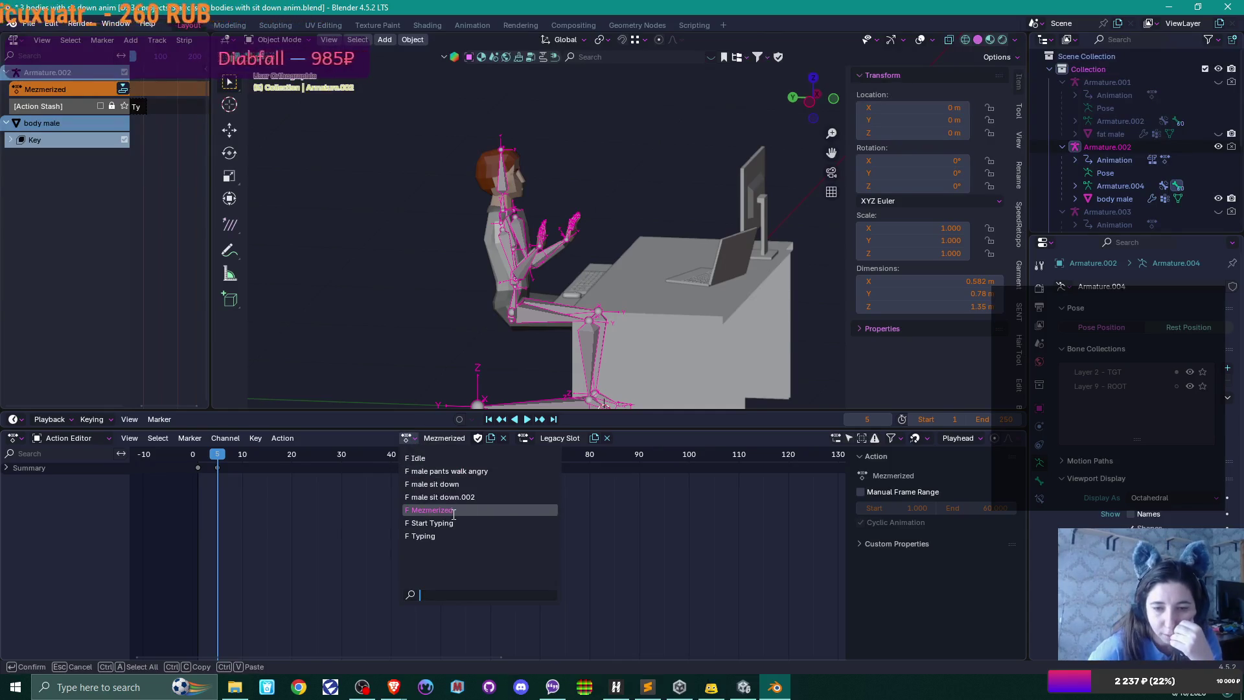
pyautogui.click(487, 484)
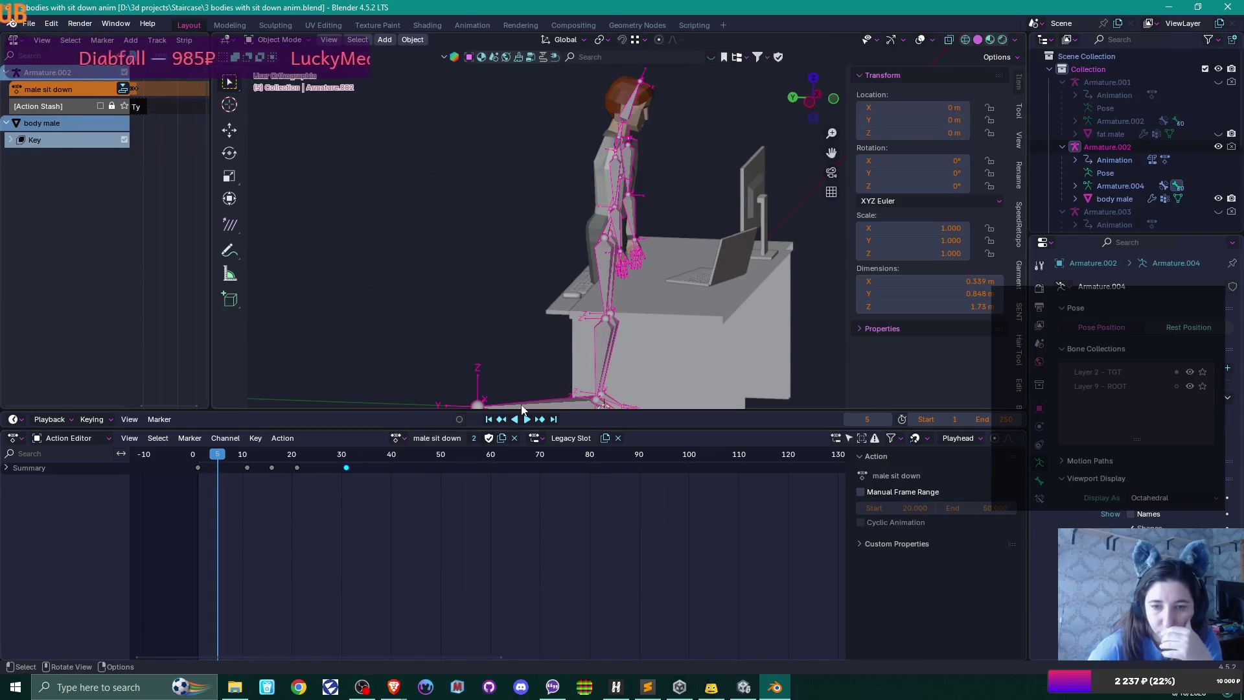
pyautogui.moveTo(591, 321)
pyautogui.mouseDown()
pyautogui.moveTo(670, 276)
pyautogui.moveTo(643, 268)
pyautogui.mouseUp()
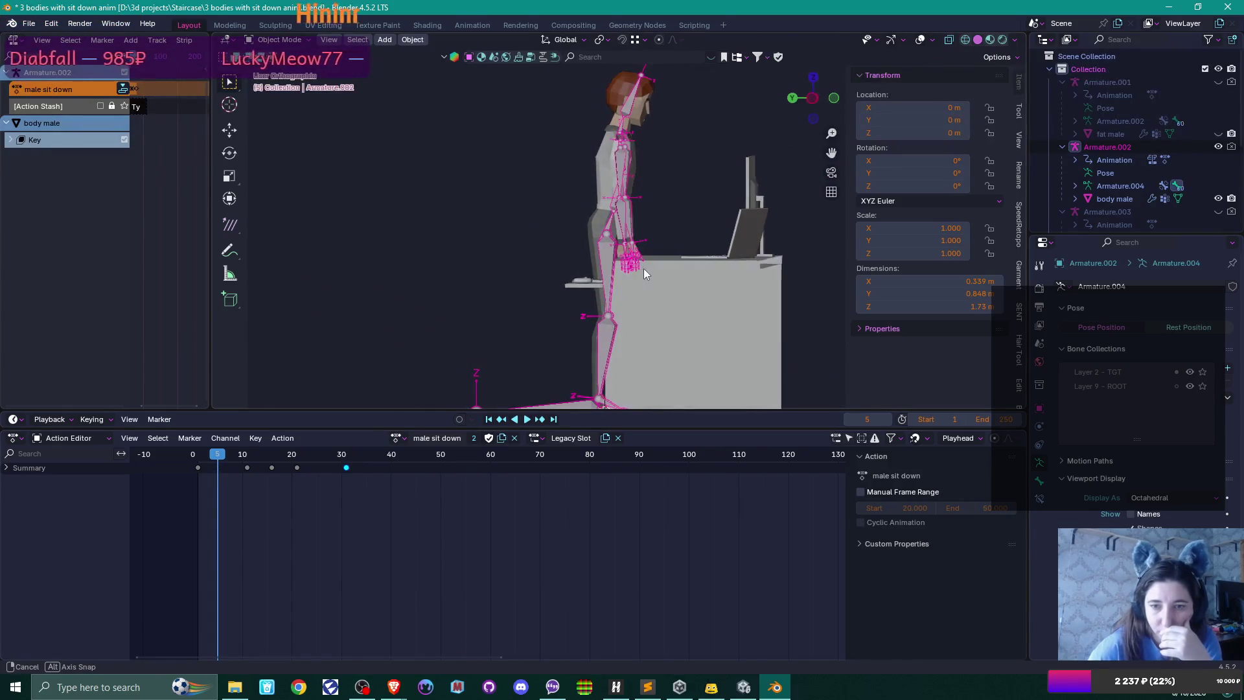
pyautogui.moveTo(221, 457); pyautogui.dragTo(198, 457)
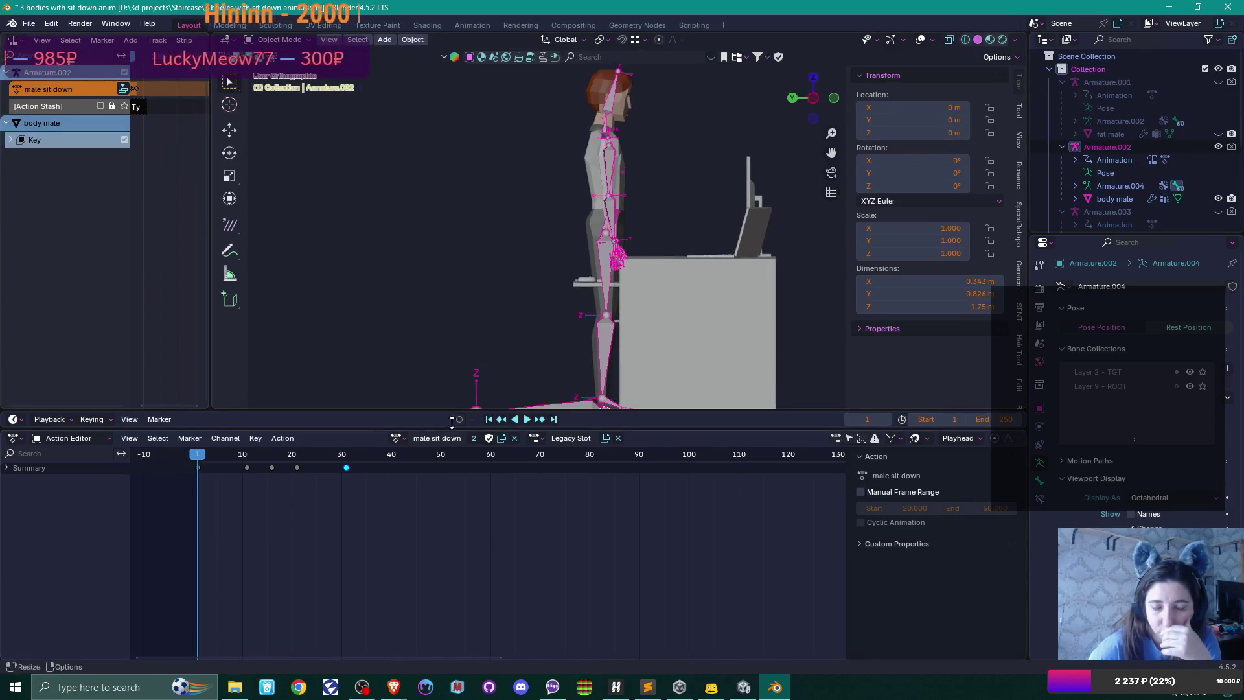
# - Duplicate it as 'male stand up', enable Fake User, and enter Pose Mode
pyautogui.click(501, 438)
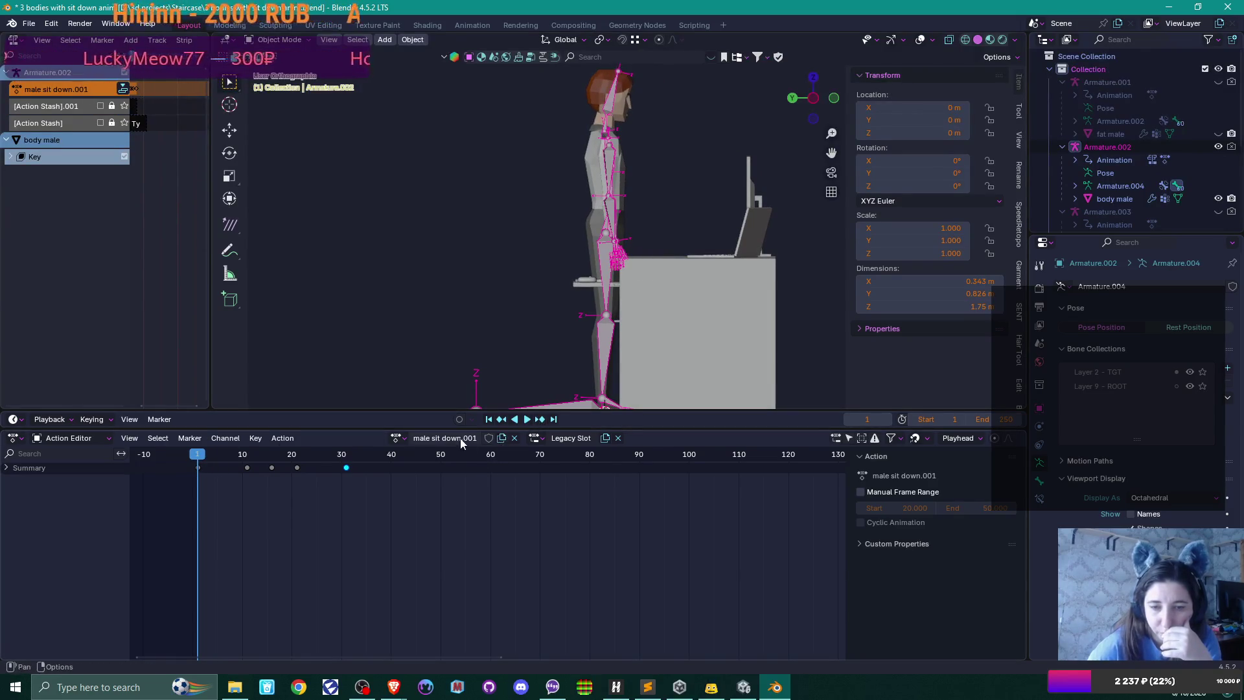
pyautogui.doubleClick(431, 438)
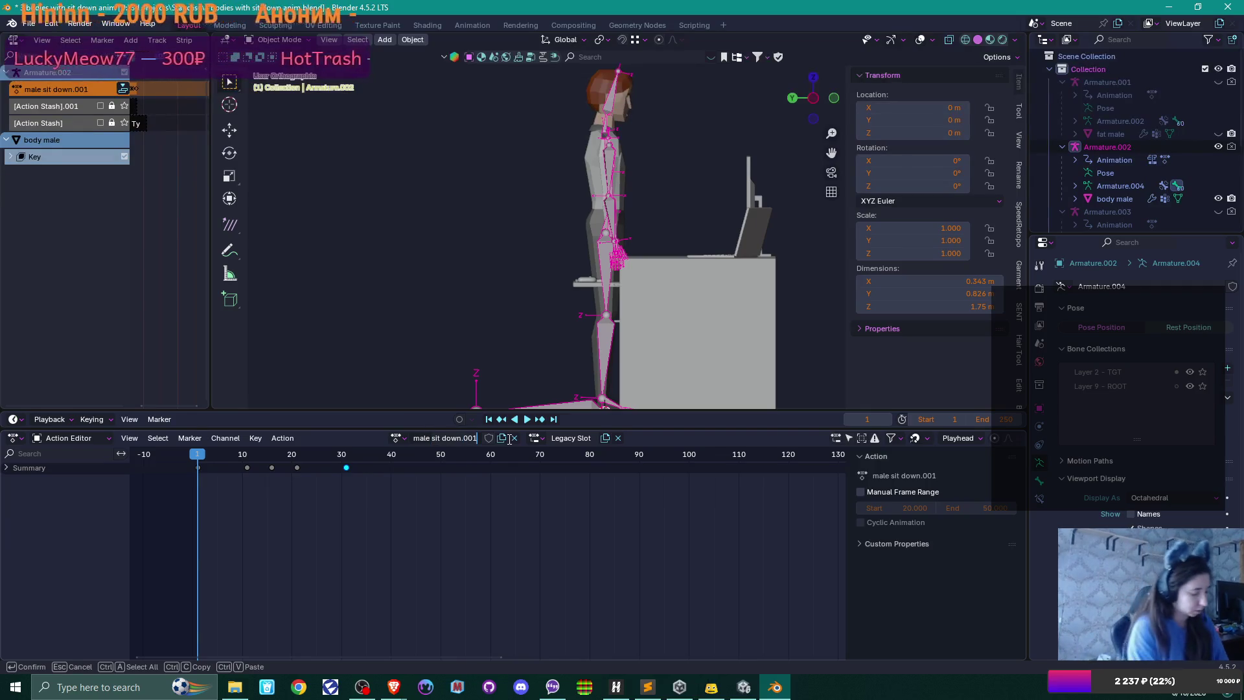
pyautogui.press('BackSpace')
pyautogui.press('BackSpace')
pyautogui.press('BackSpace')
pyautogui.write('tand up')
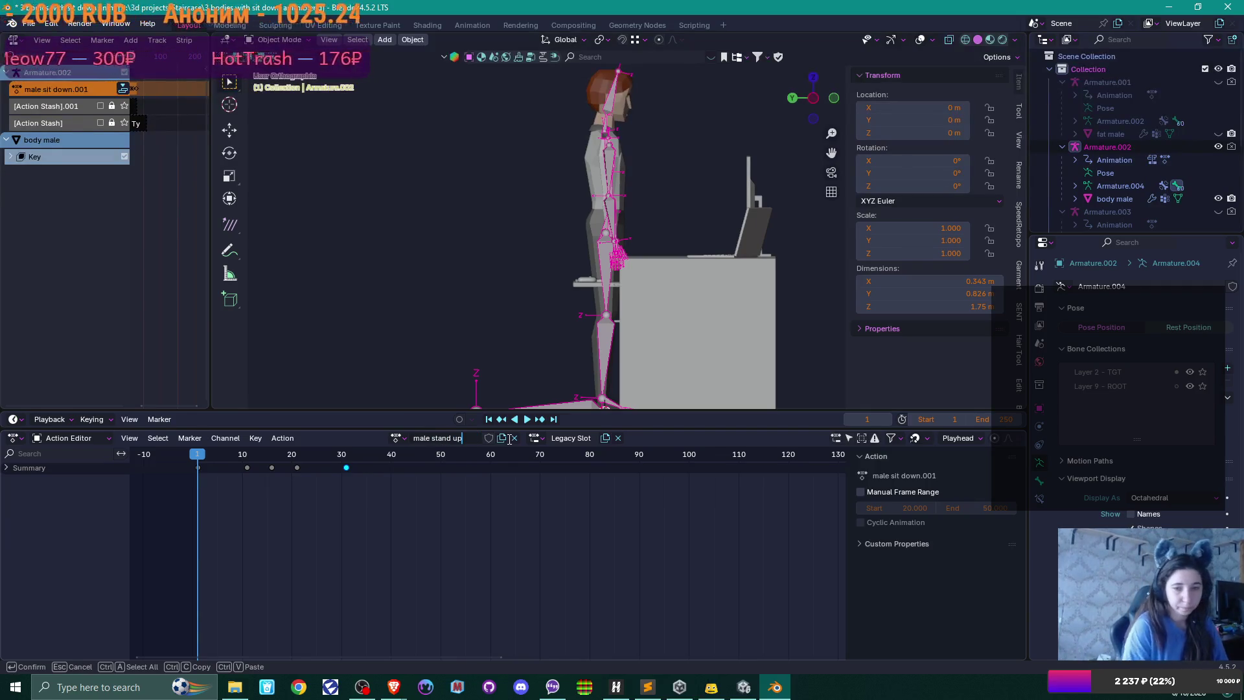
pyautogui.press('Return')
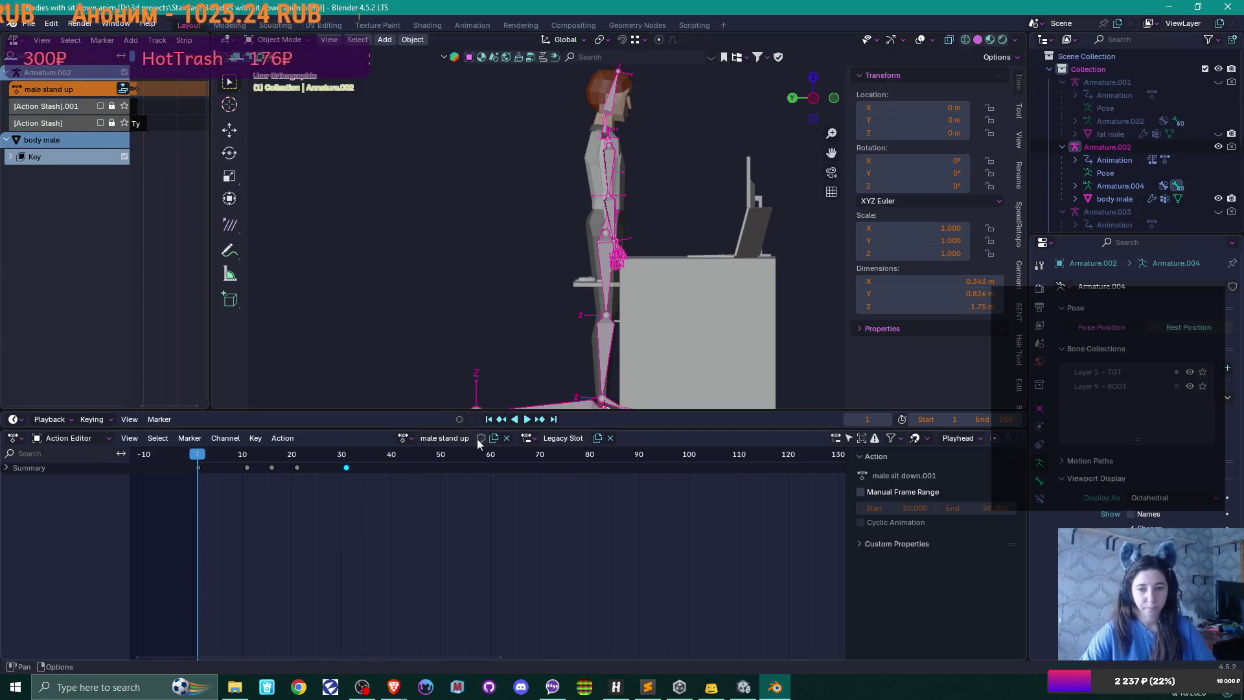
pyautogui.click(479, 438)
pyautogui.hotkey('ctrl', 'Tab')
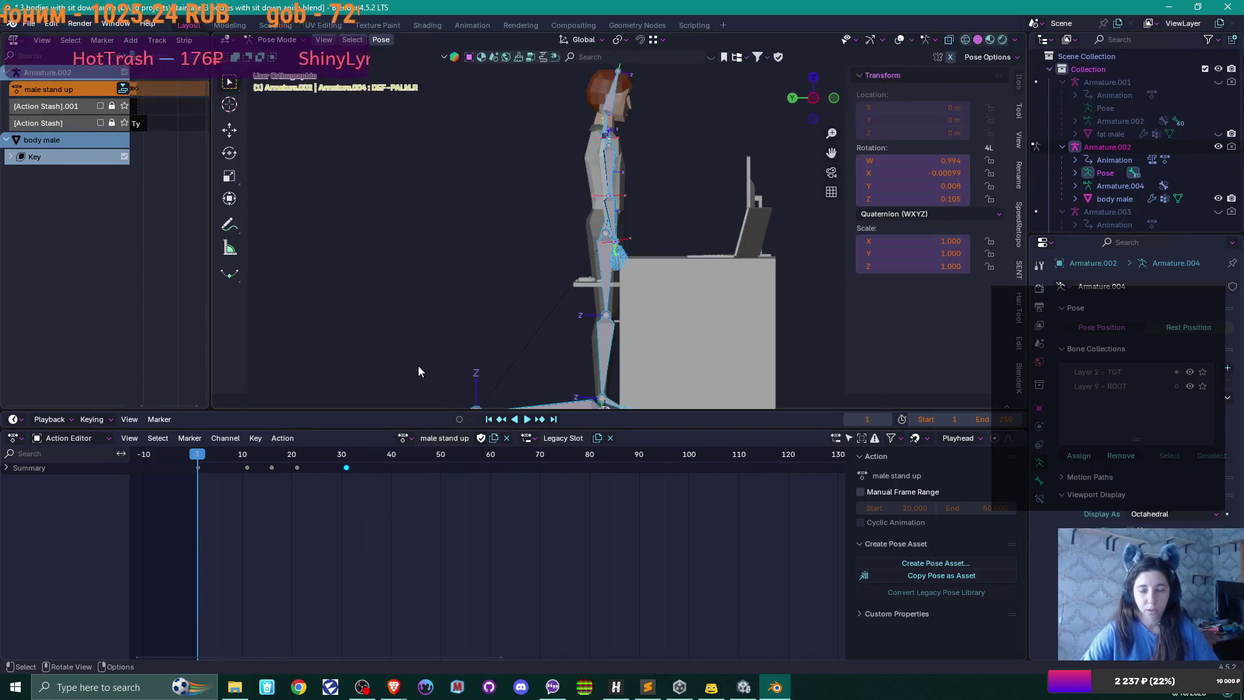
# - Move the seated key to frame 1, a middle key to frame 20, and the standing key to 30
pyautogui.hscroll(-2, 323, 506)
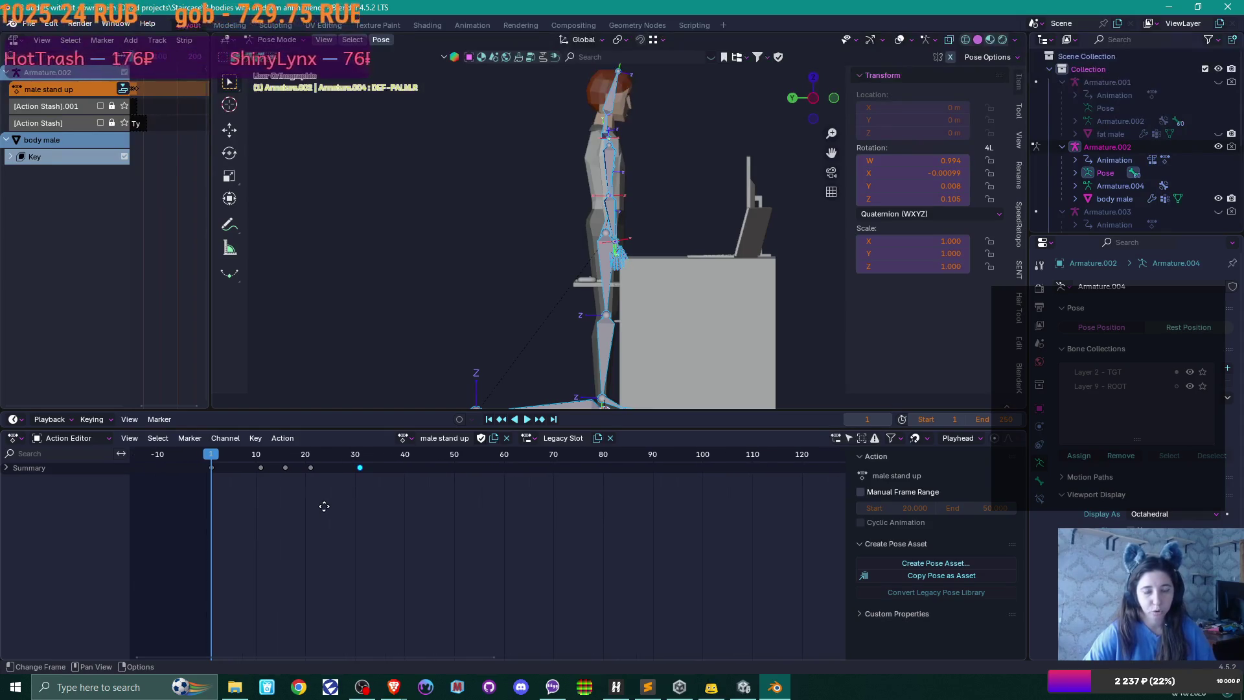
pyautogui.scroll(2, 324, 507)
pyautogui.hscroll(-3, 320, 507)
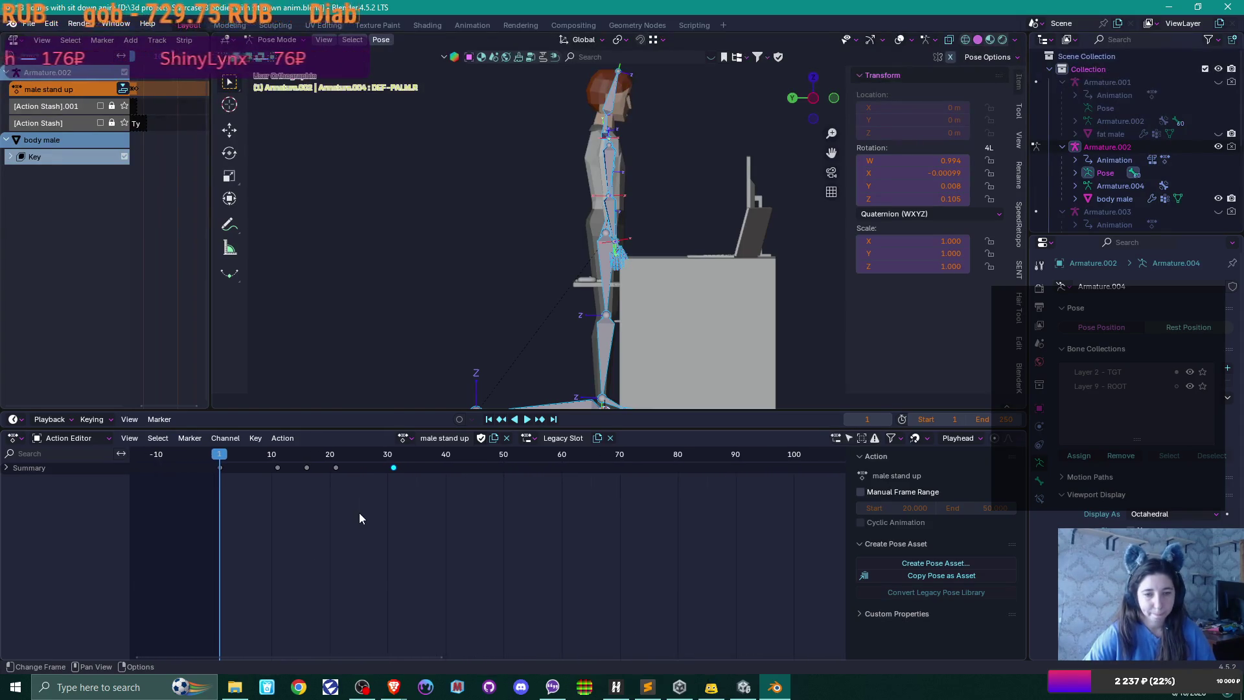
pyautogui.scroll(3, 359, 511)
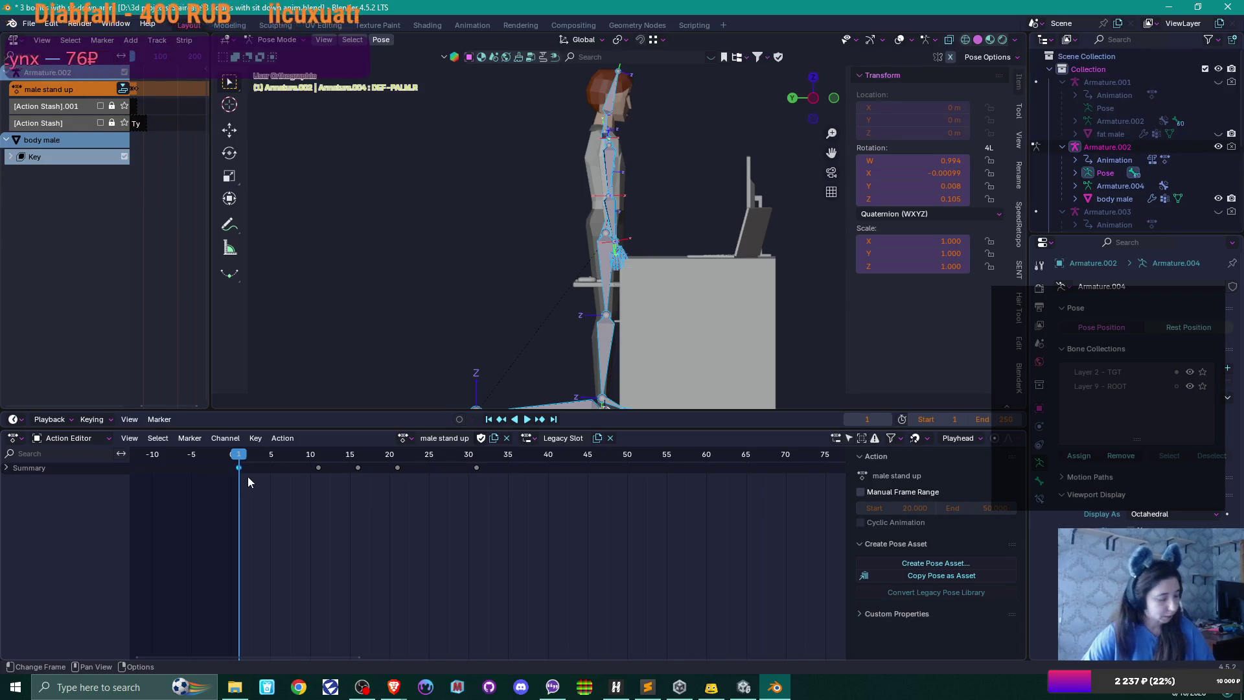
pyautogui.press('g')
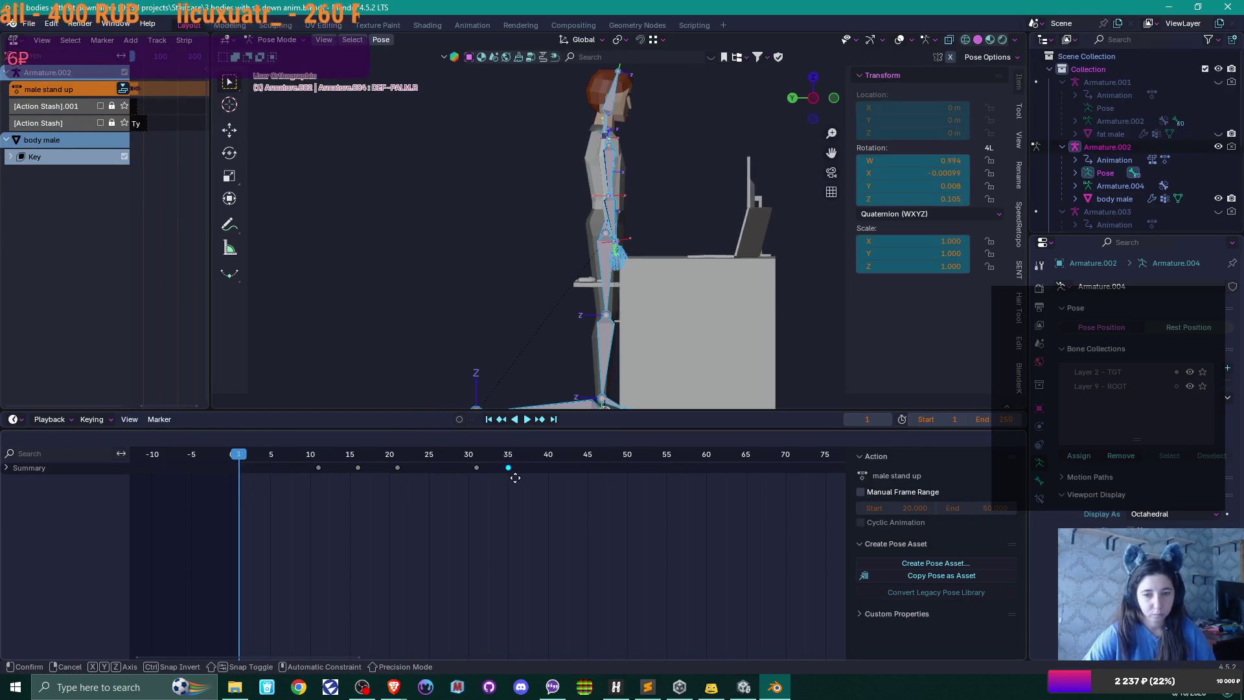
pyautogui.click(513, 482)
pyautogui.moveTo(476, 467); pyautogui.dragTo(239, 468)
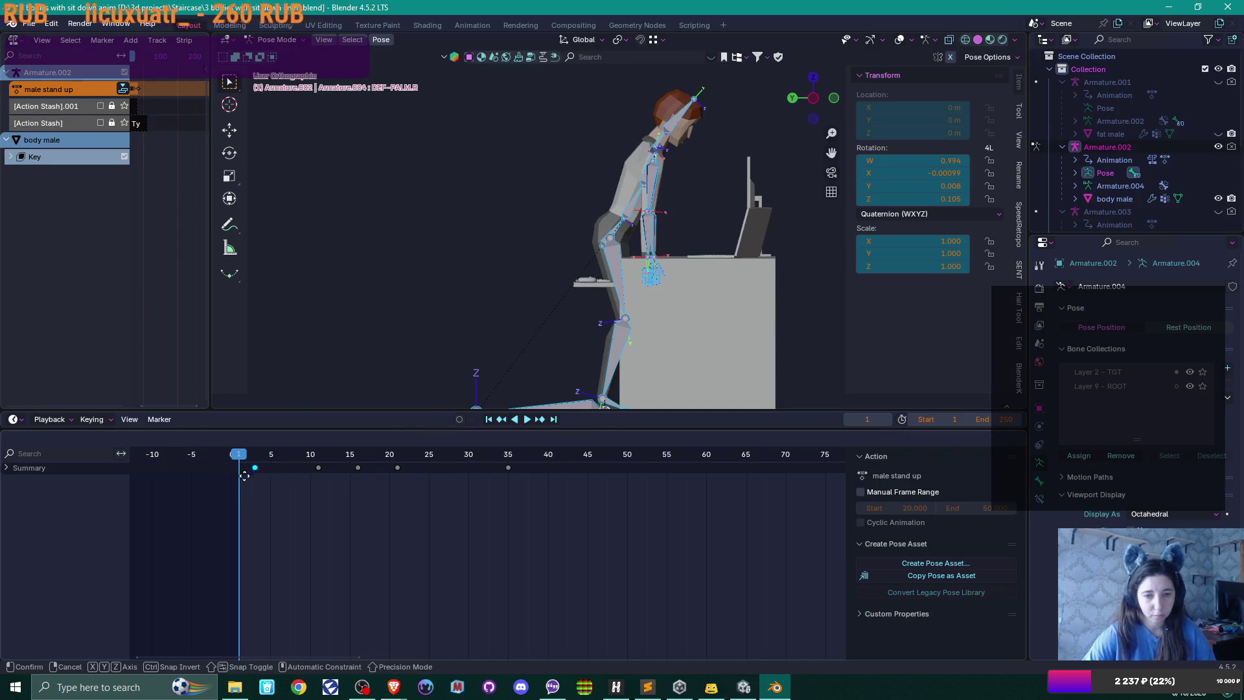
pyautogui.moveTo(320, 468)
pyautogui.mouseDown()
pyautogui.moveTo(407, 473)
pyautogui.moveTo(312, 468)
pyautogui.mouseUp()
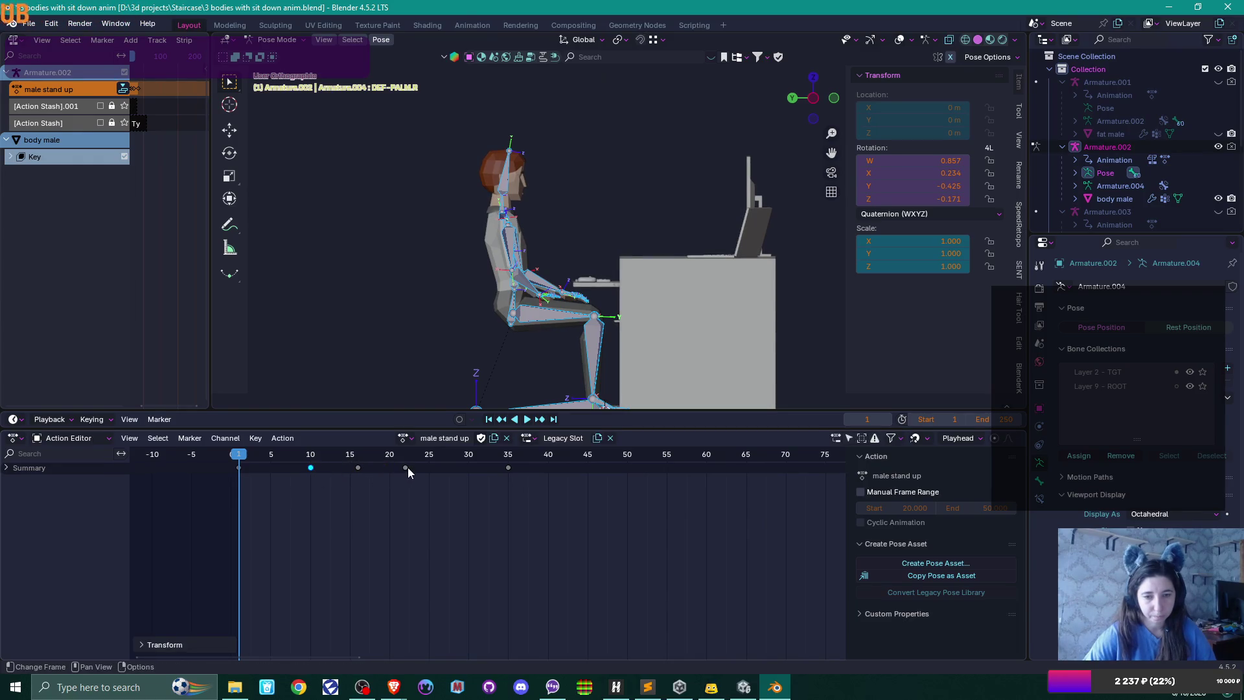
pyautogui.moveTo(407, 468); pyautogui.dragTo(393, 471)
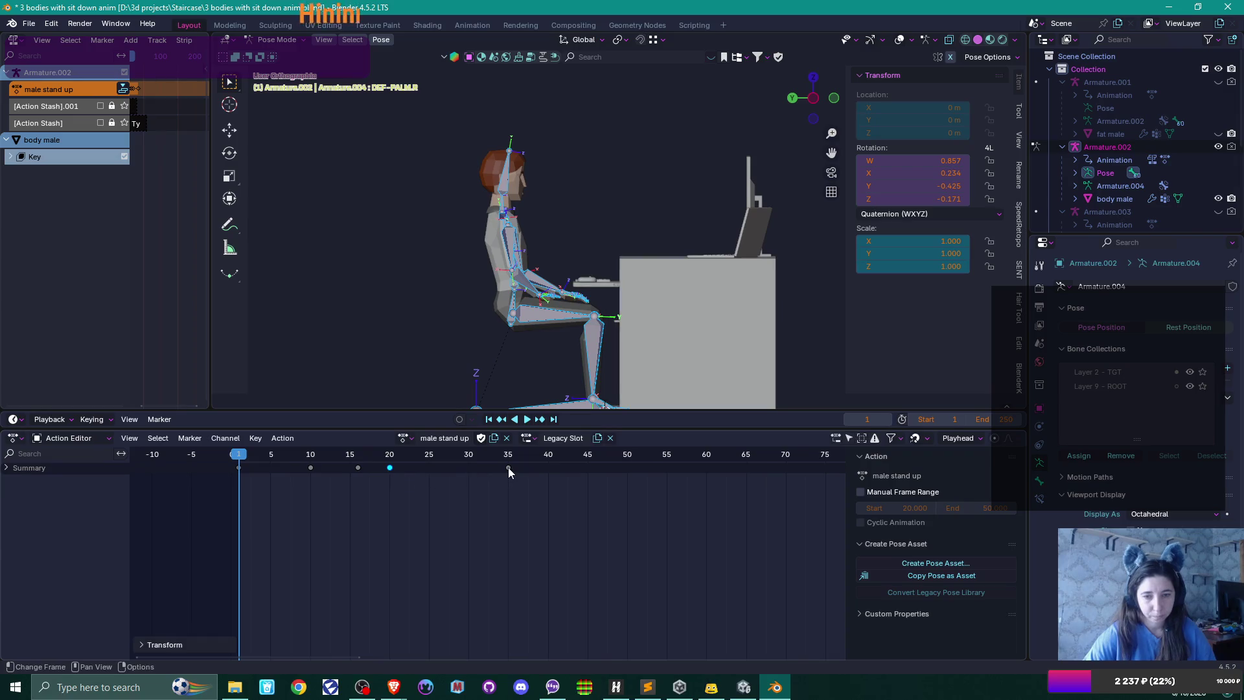
pyautogui.moveTo(508, 468); pyautogui.dragTo(468, 468)
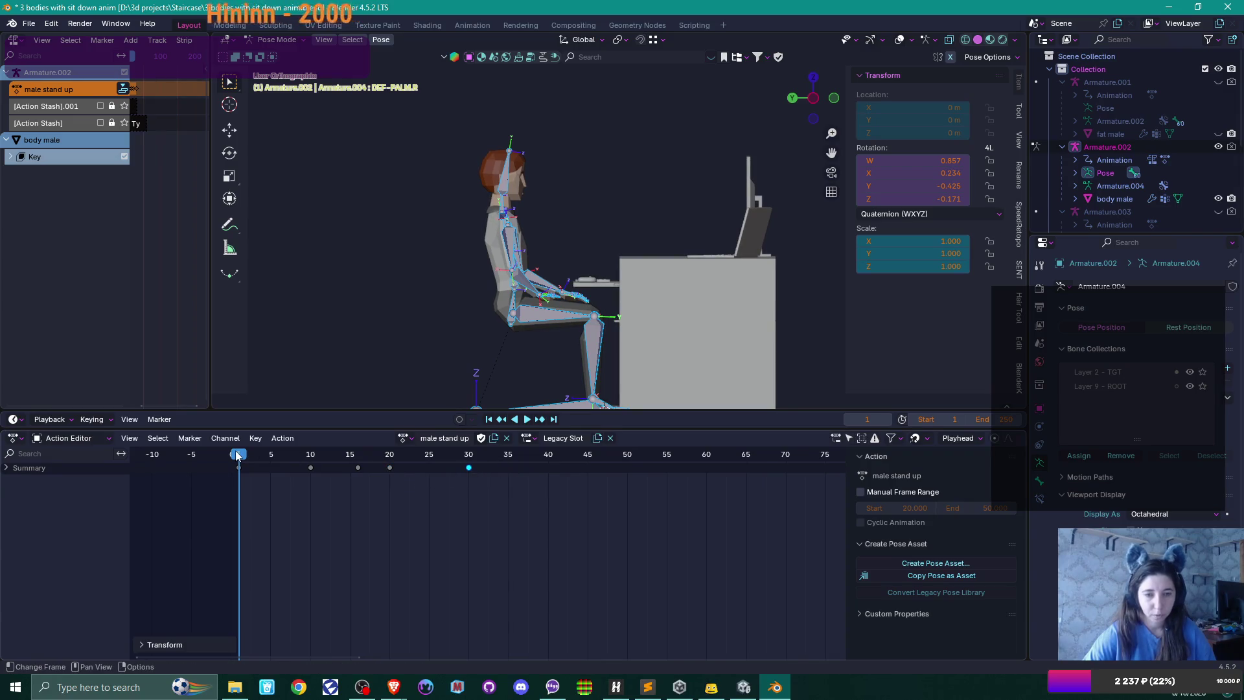
# - Scrub the male stand up action forward and back to preview the rise from the seat
pyautogui.moveTo(237, 456); pyautogui.dragTo(469, 441)
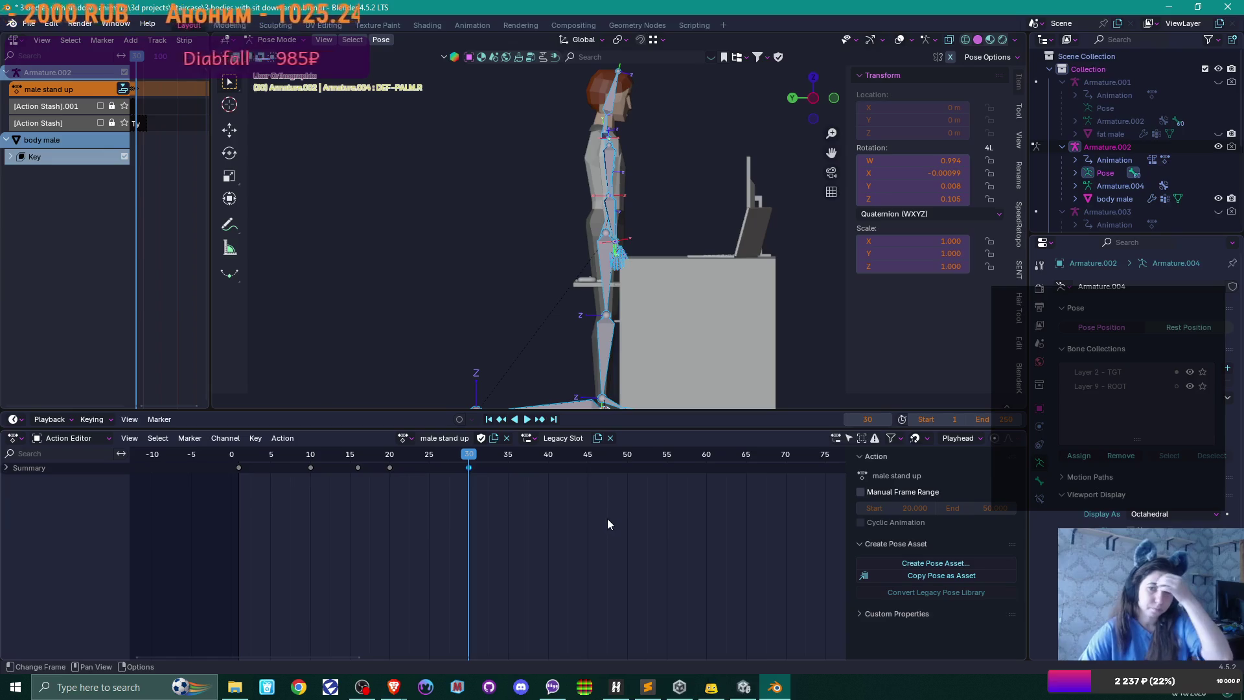
pyautogui.scroll(-2, 631, 311)
pyautogui.moveTo(641, 274)
pyautogui.mouseDown()
pyautogui.moveTo(687, 299)
pyautogui.moveTo(659, 305)
pyautogui.mouseUp()
pyautogui.scroll(2, 659, 305)
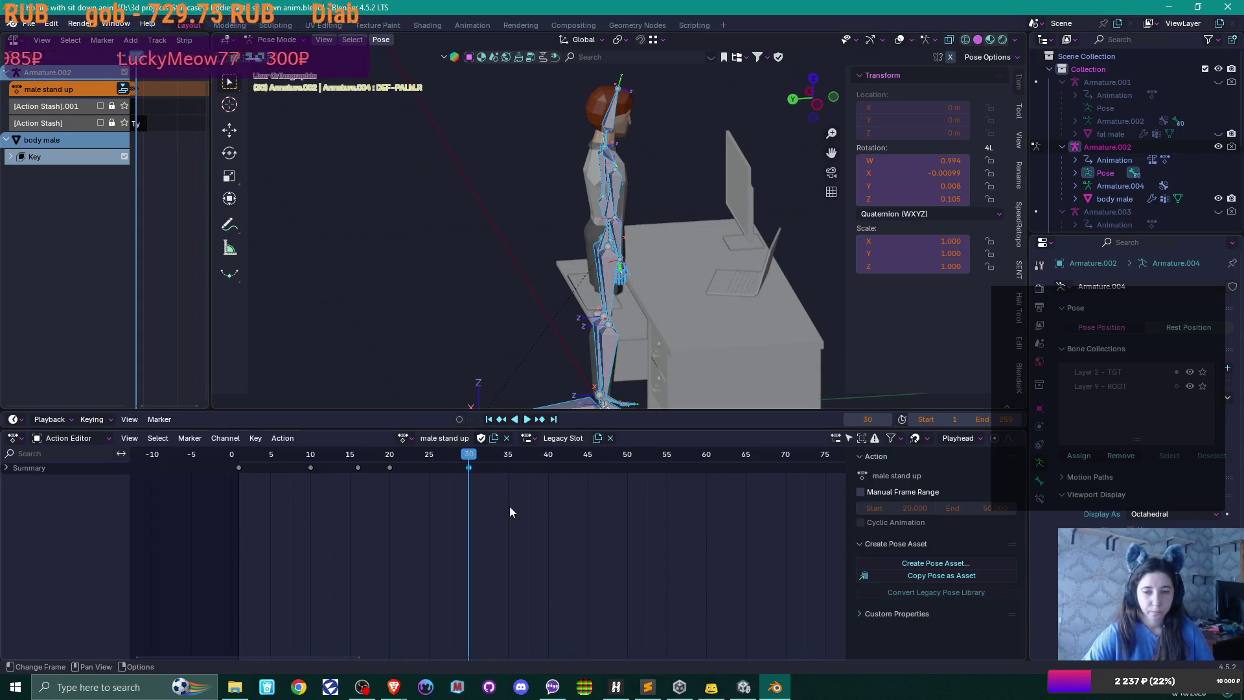
pyautogui.moveTo(470, 460); pyautogui.dragTo(241, 477)
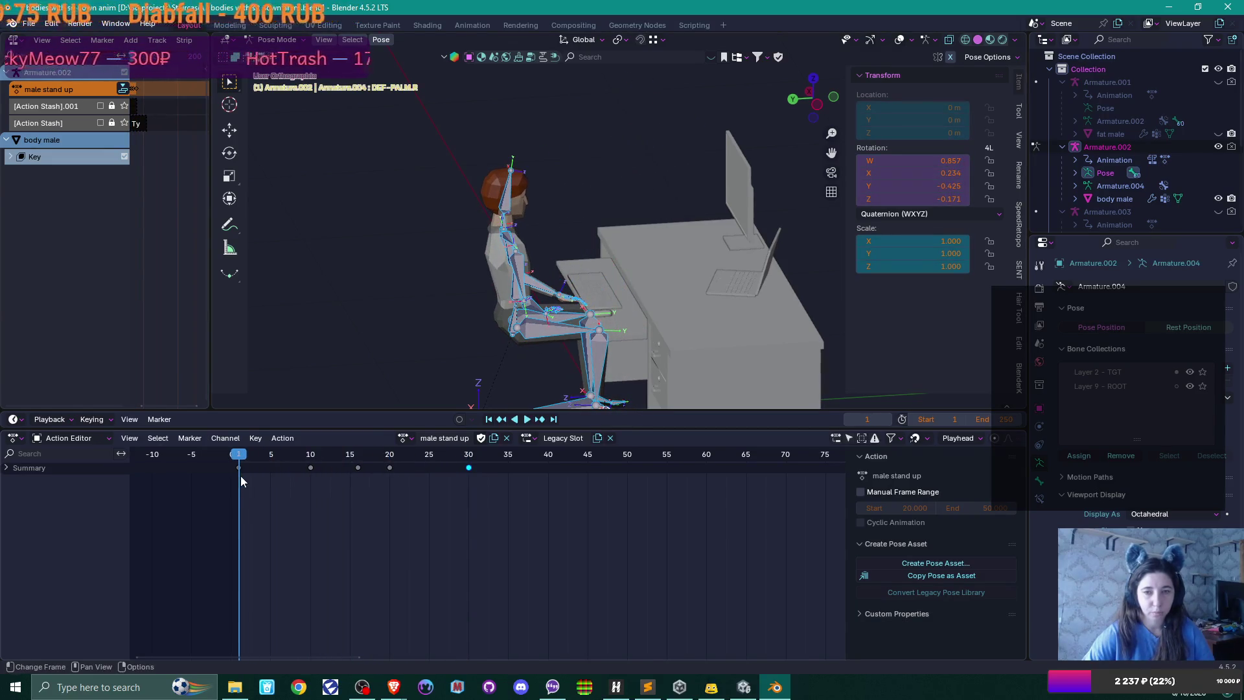
pyautogui.moveTo(725, 259)
pyautogui.mouseDown()
pyautogui.moveTo(663, 241)
pyautogui.moveTo(678, 224)
pyautogui.moveTo(678, 293)
pyautogui.mouseUp()
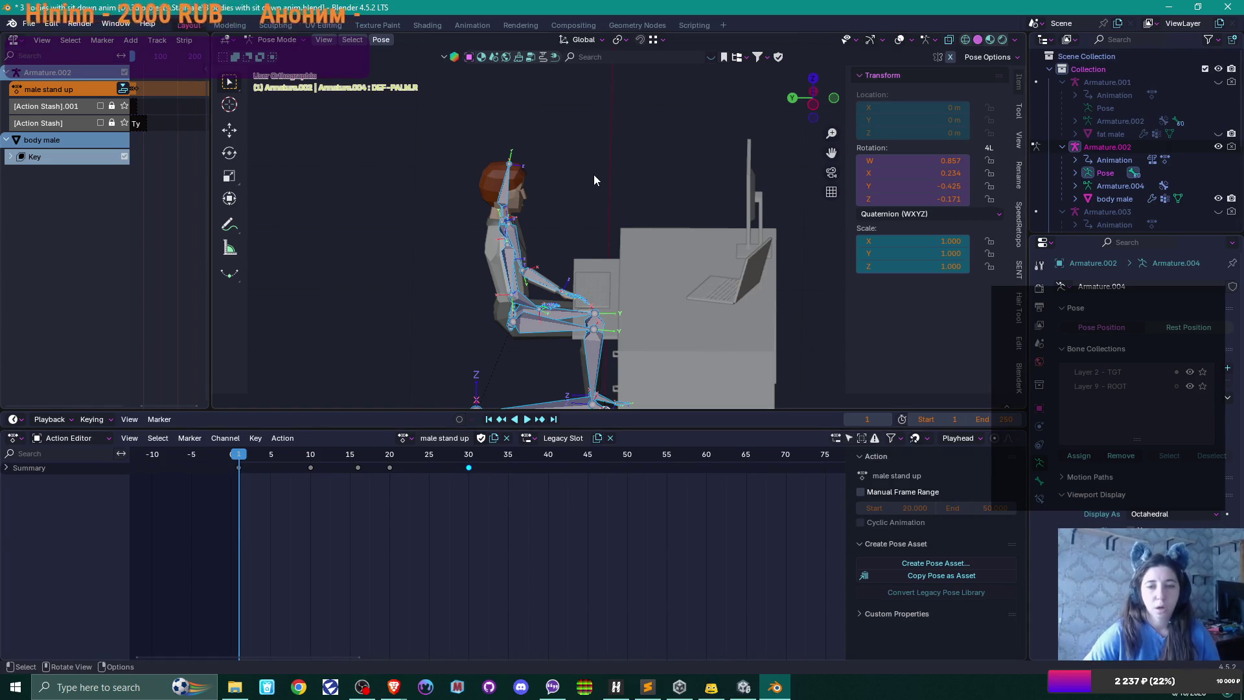
# - Set the armature back to the Idle action, return to Object Mode, and save the blend file
pyautogui.click(406, 439)
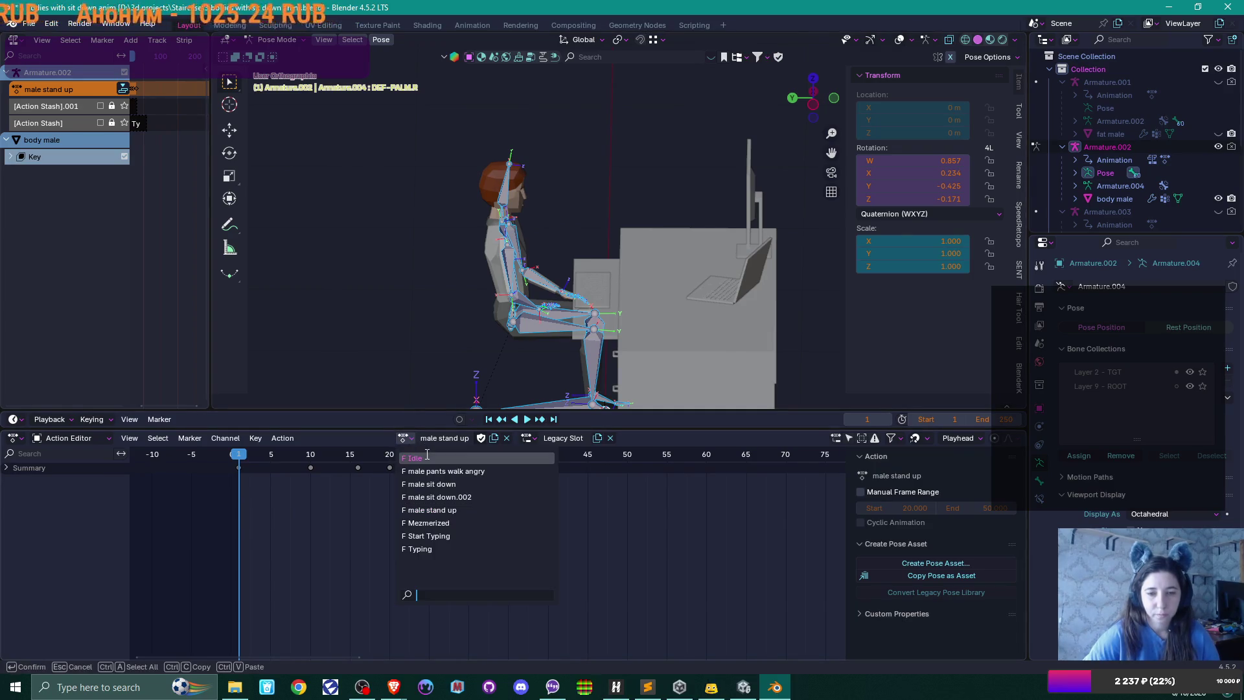
pyautogui.click(414, 458)
pyautogui.moveTo(576, 197)
pyautogui.mouseDown()
pyautogui.moveTo(651, 235)
pyautogui.moveTo(677, 224)
pyautogui.moveTo(635, 233)
pyautogui.mouseUp()
pyautogui.scroll(4, 587, 236)
pyautogui.scroll(3, 587, 236)
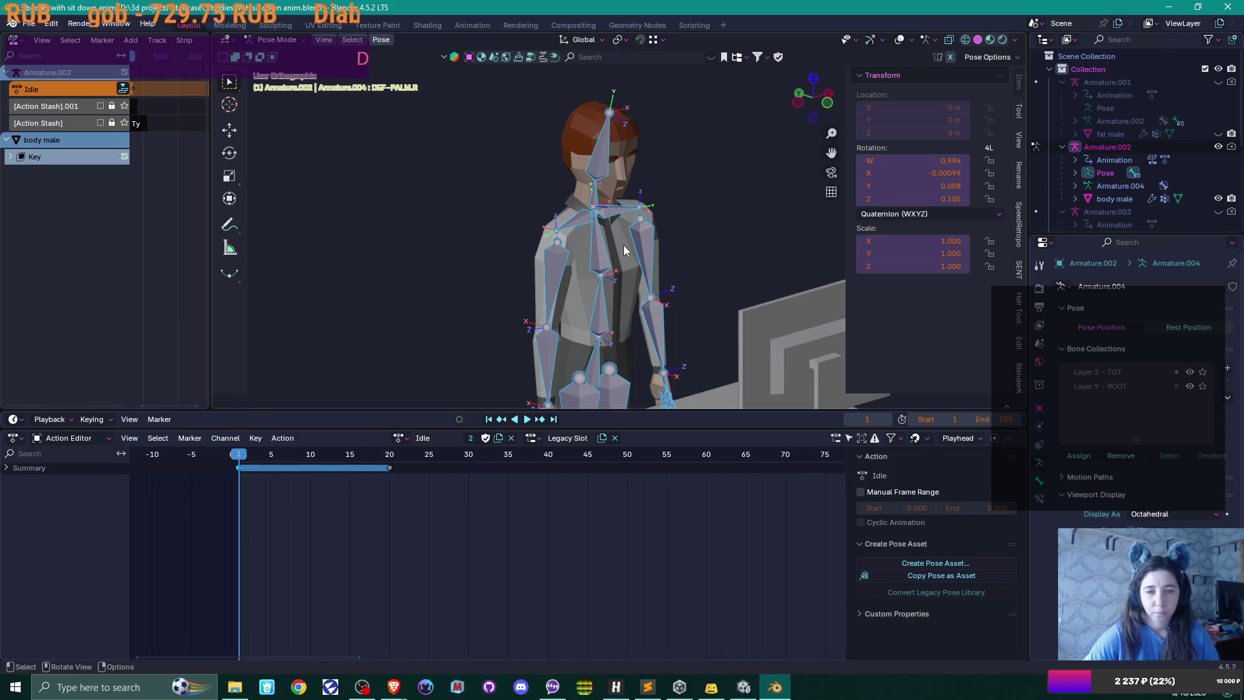
pyautogui.hotkey('ctrl', 'Tab')
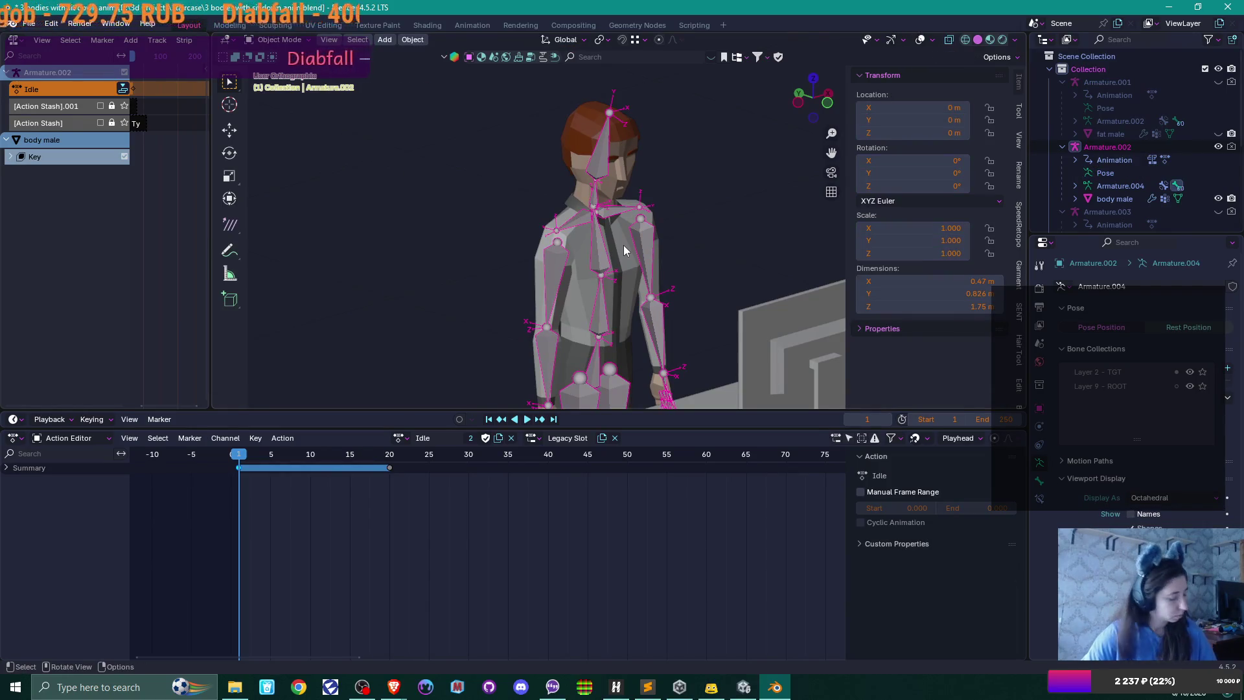
pyautogui.hotkey('ctrl', 's')
# - With Armature.004 selected, begin an FBX export from the File menu
pyautogui.click(603, 241)
pyautogui.click(604, 241)
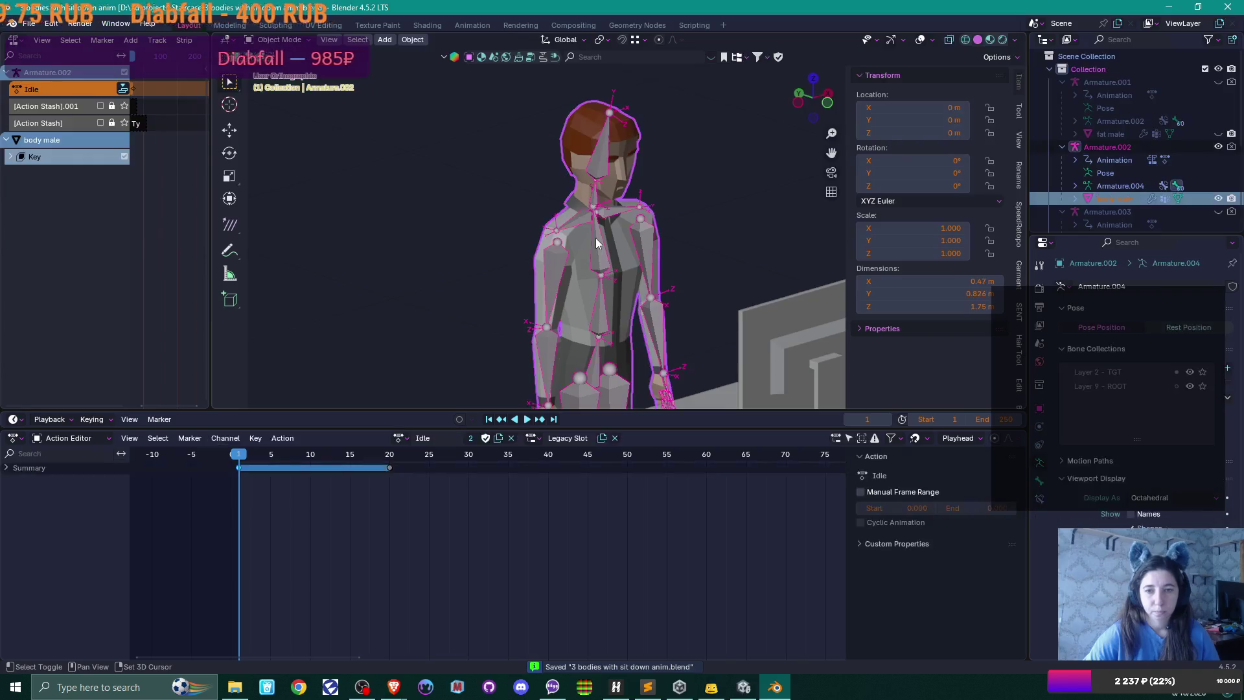
pyautogui.click(28, 23)
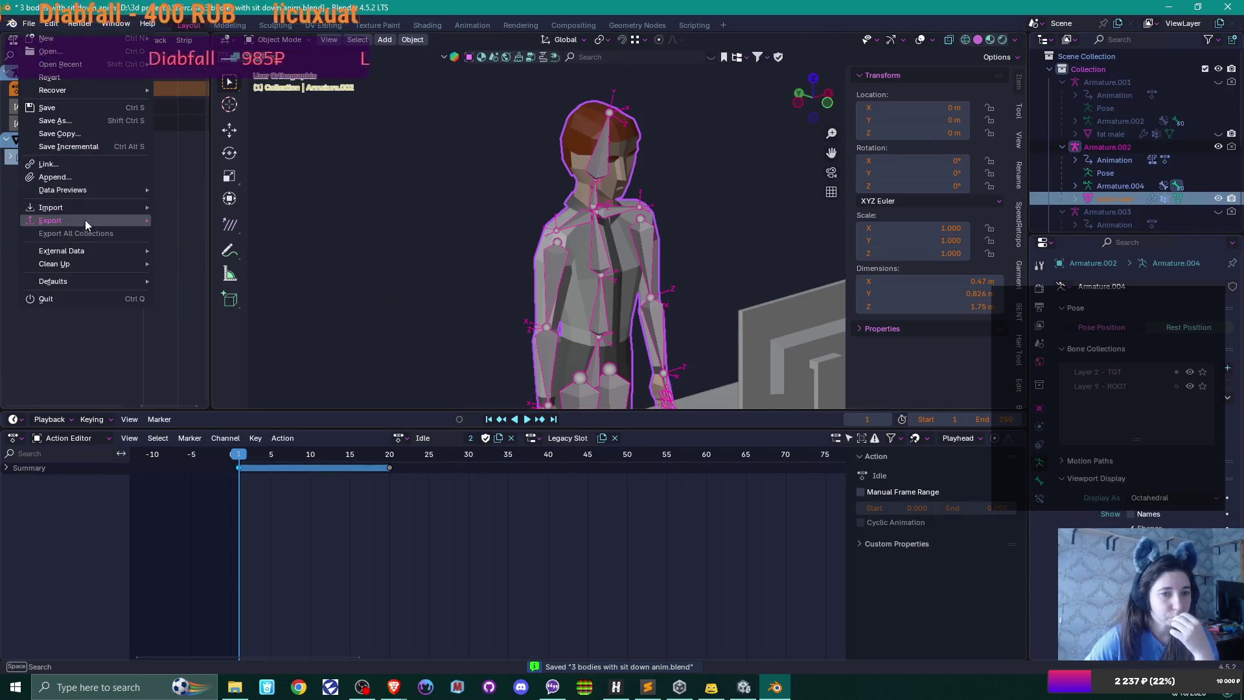
pyautogui.moveTo(87, 221)
pyautogui.click(192, 336)
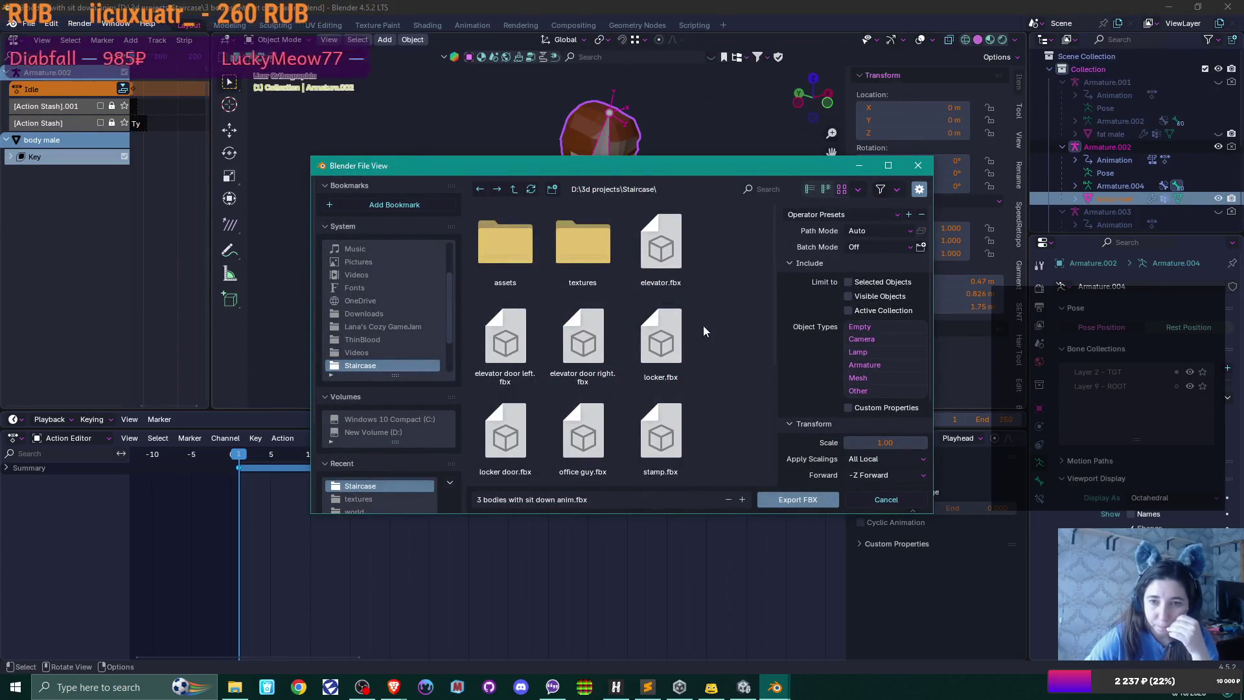
# - Browse to UnityProjects\4MonthsHorror\Assets\Client\Content\Models in the export dialog
pyautogui.click(513, 188)
pyautogui.click(513, 188)
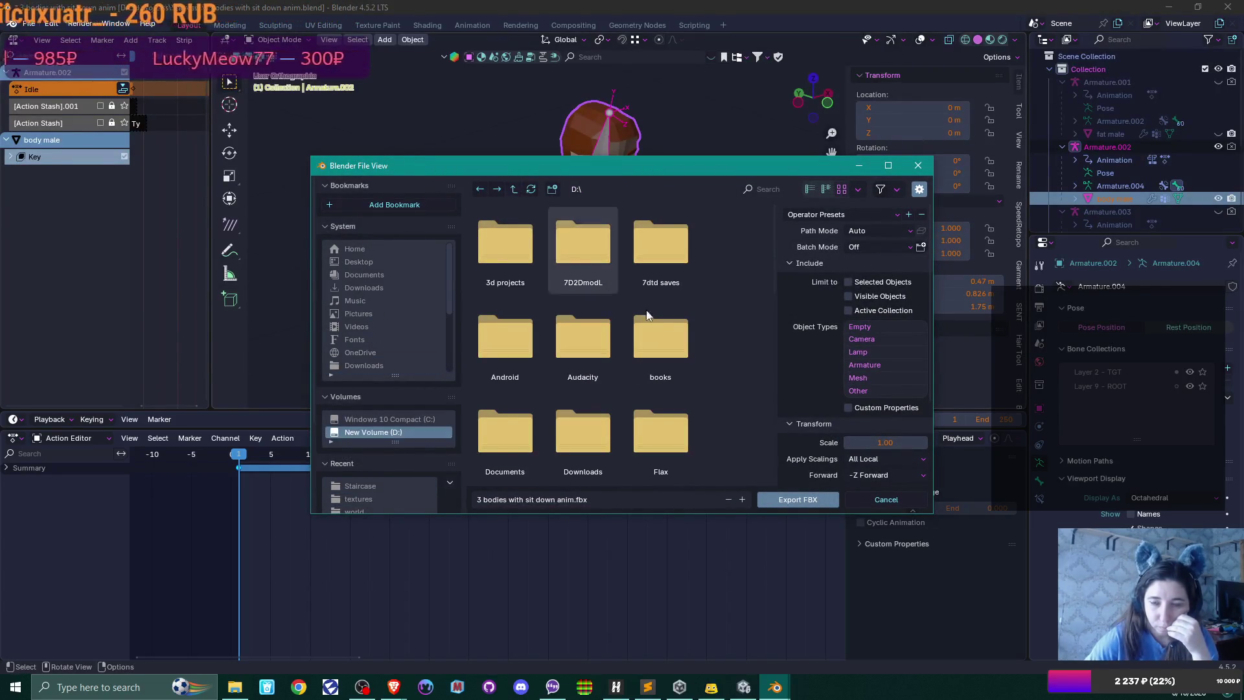
pyautogui.scroll(-3, 658, 315)
pyautogui.scroll(-5, 656, 321)
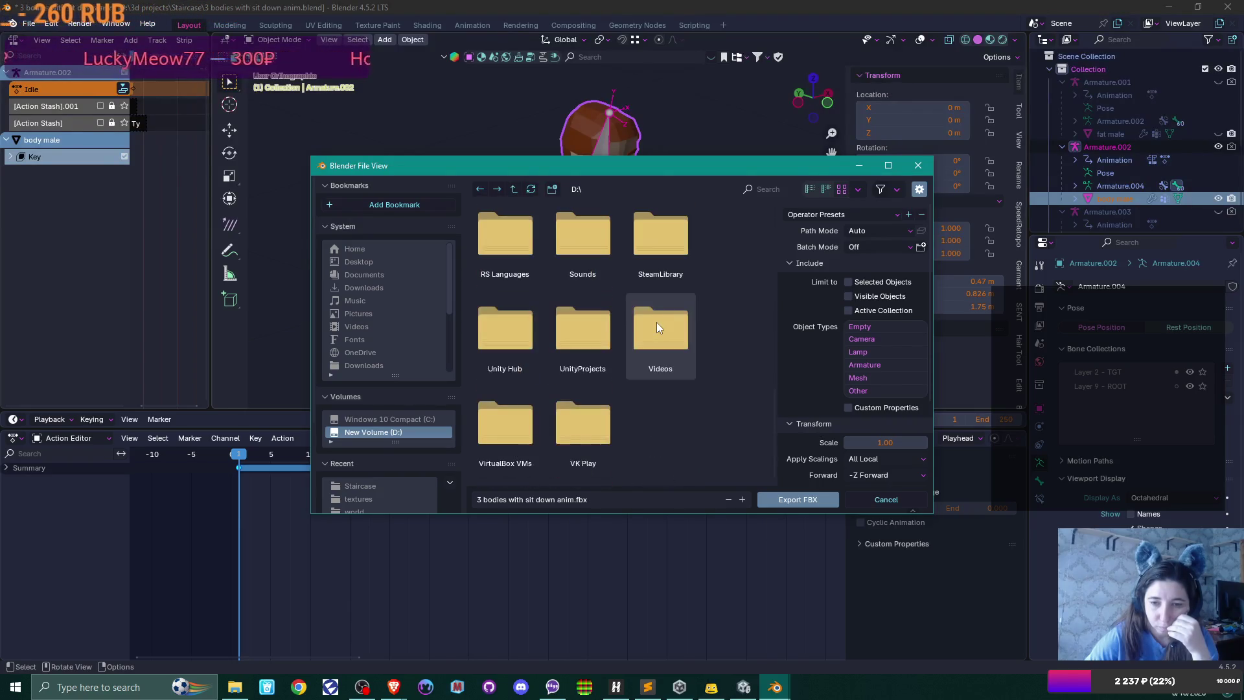
pyautogui.doubleClick(580, 325)
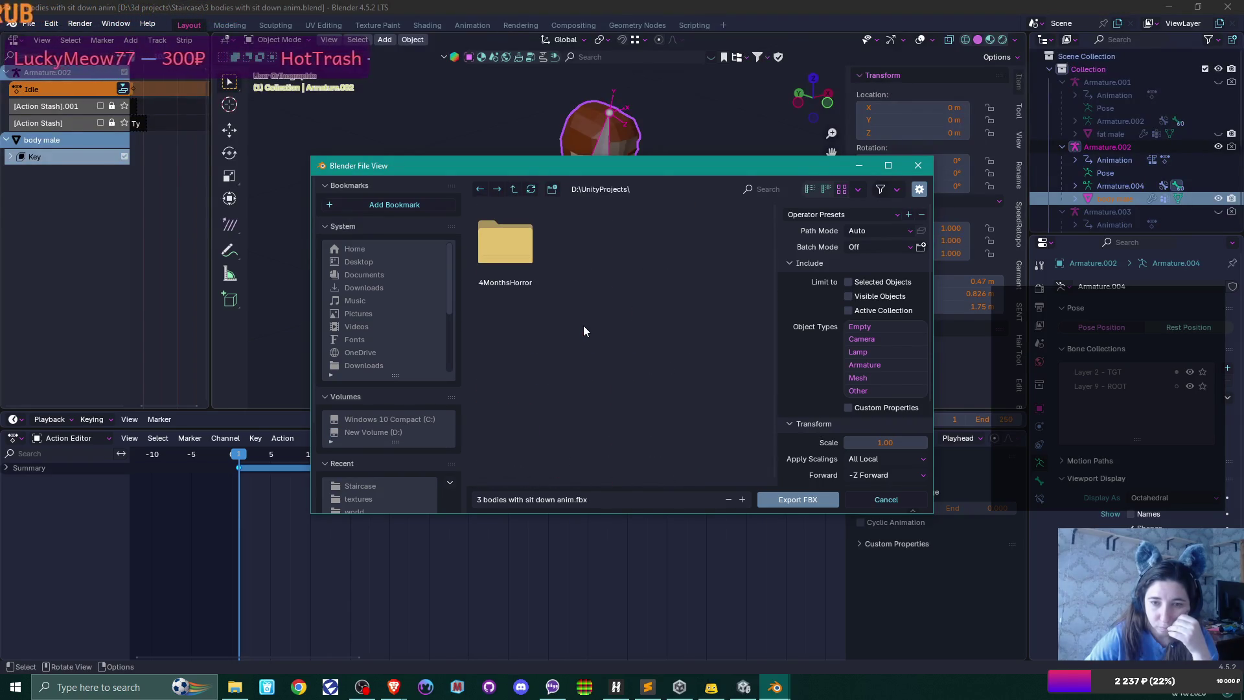
pyautogui.doubleClick(492, 245)
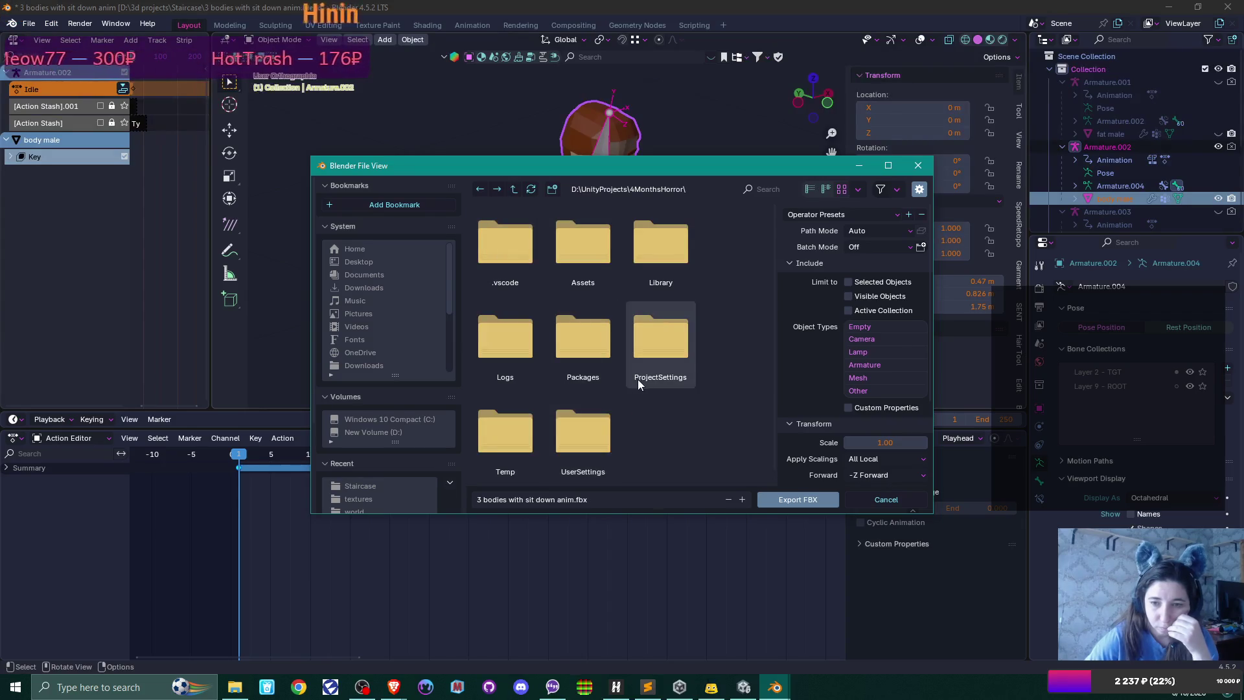
pyautogui.doubleClick(574, 241)
pyautogui.doubleClick(574, 240)
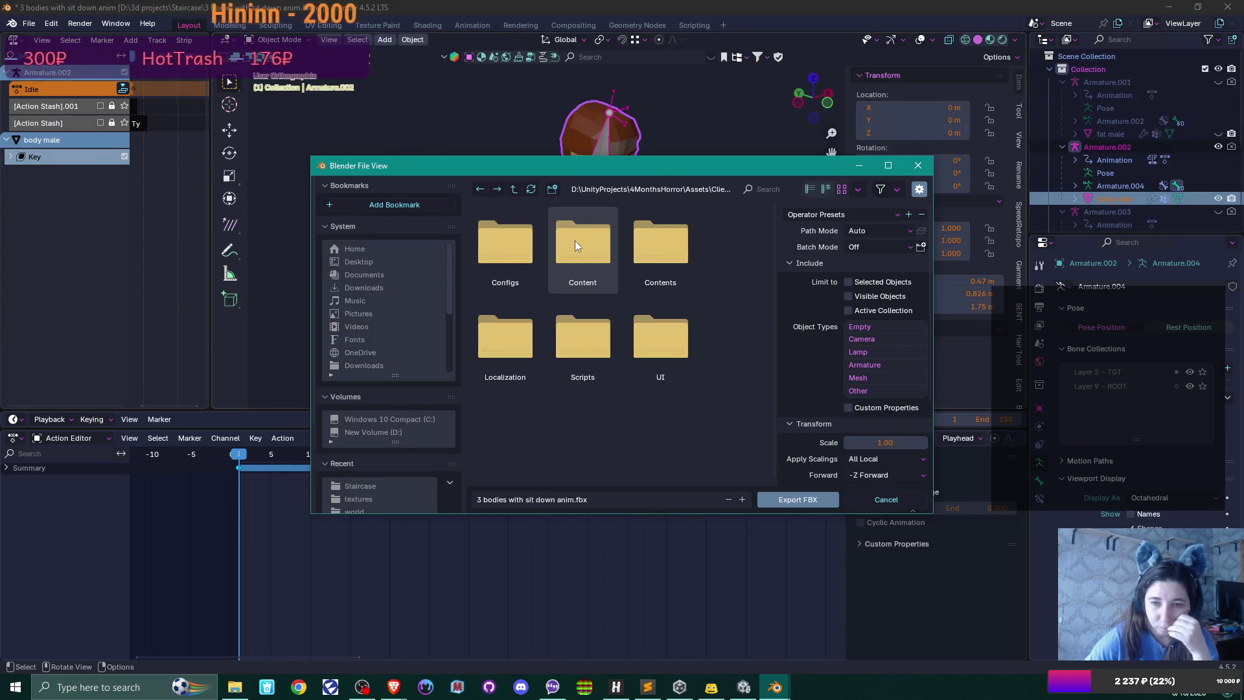
pyautogui.doubleClick(582, 243)
# - Export over office guy.fbx using the Unity preset
pyautogui.scroll(-4, 759, 368)
pyautogui.scroll(-2, 760, 368)
pyautogui.click(493, 347)
pyautogui.scroll(-4, 753, 336)
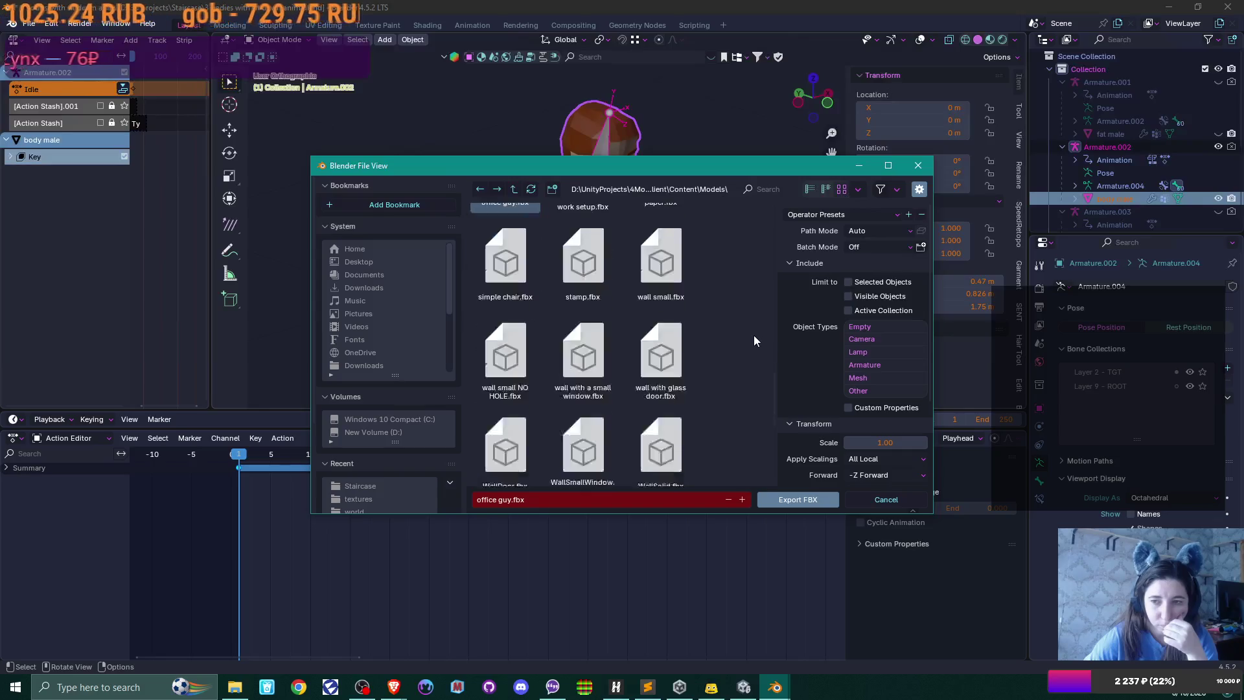
pyautogui.click(821, 215)
pyautogui.click(813, 268)
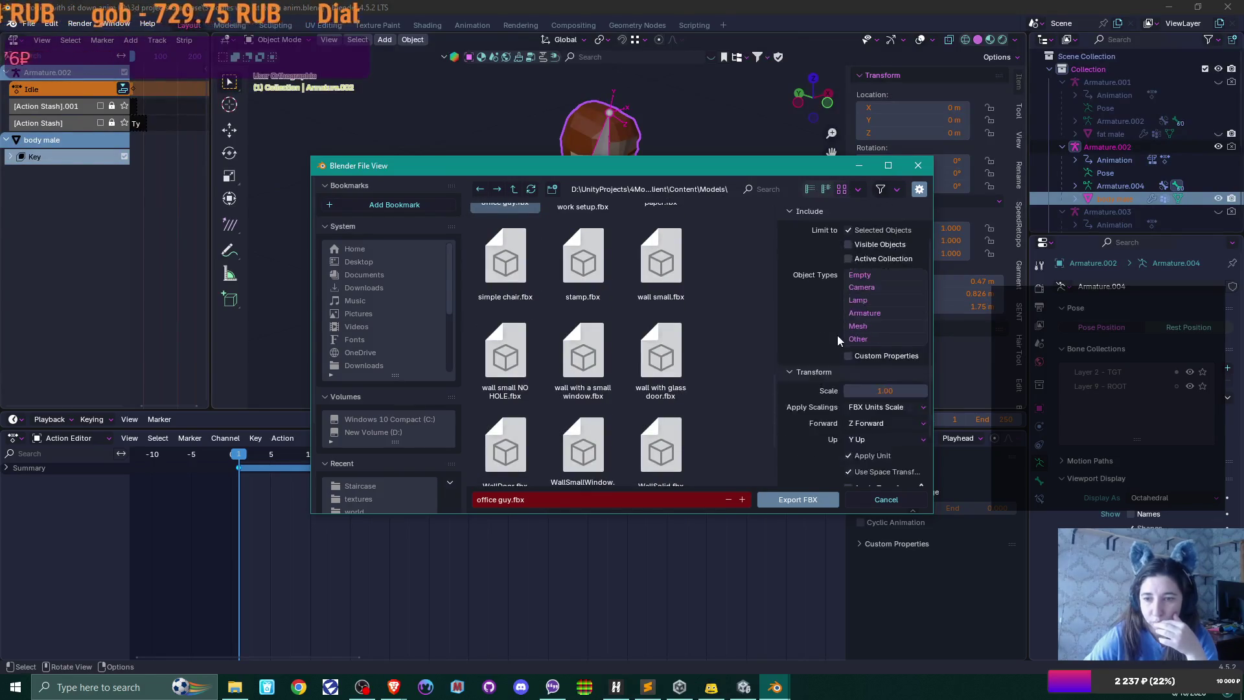
pyautogui.scroll(-4, 837, 336)
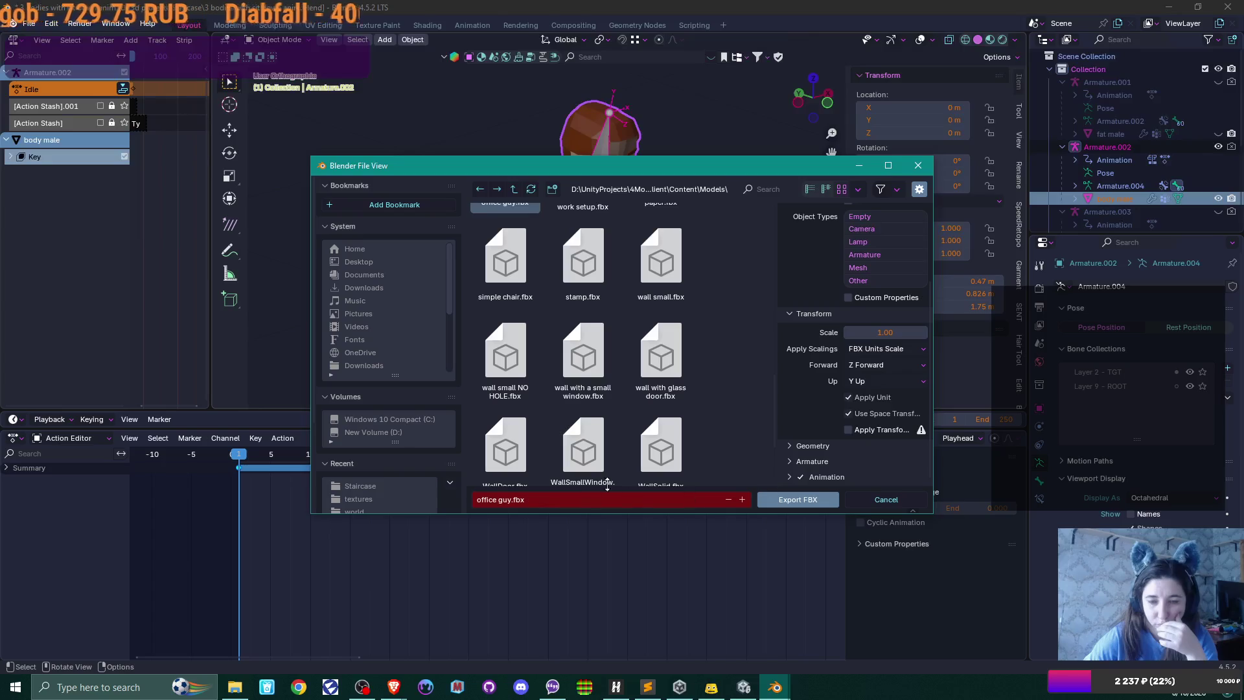
pyautogui.scroll(-3, 628, 453)
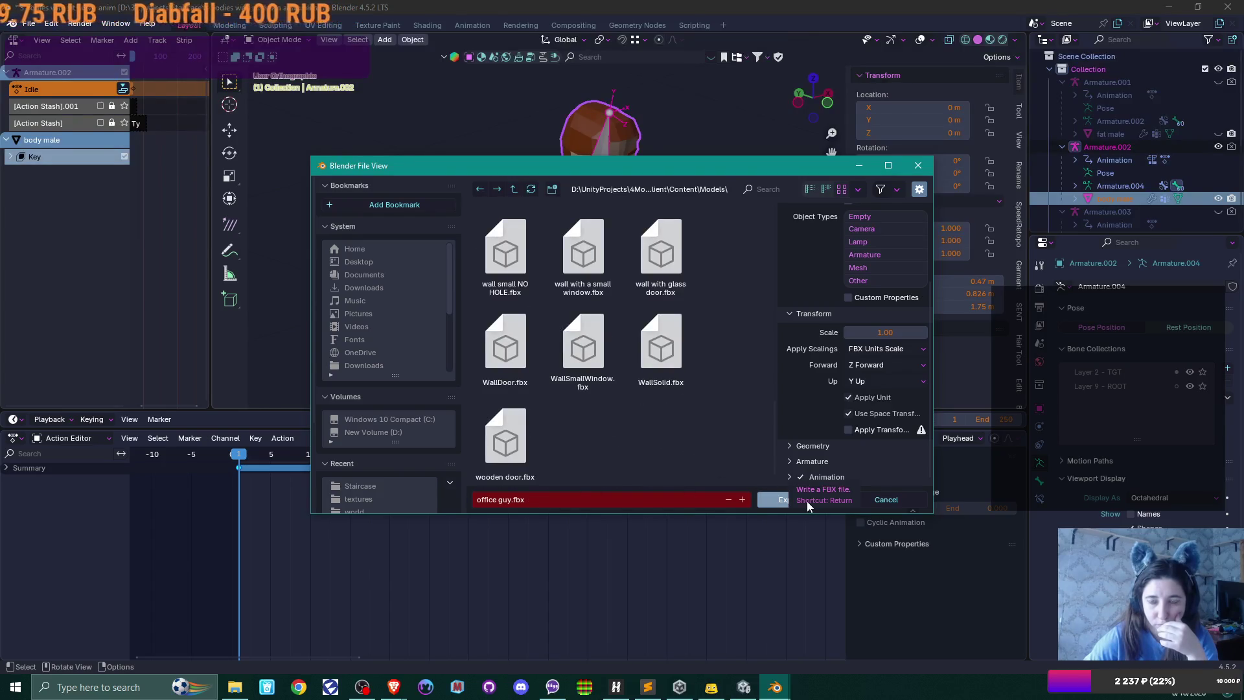
pyautogui.click(807, 500)
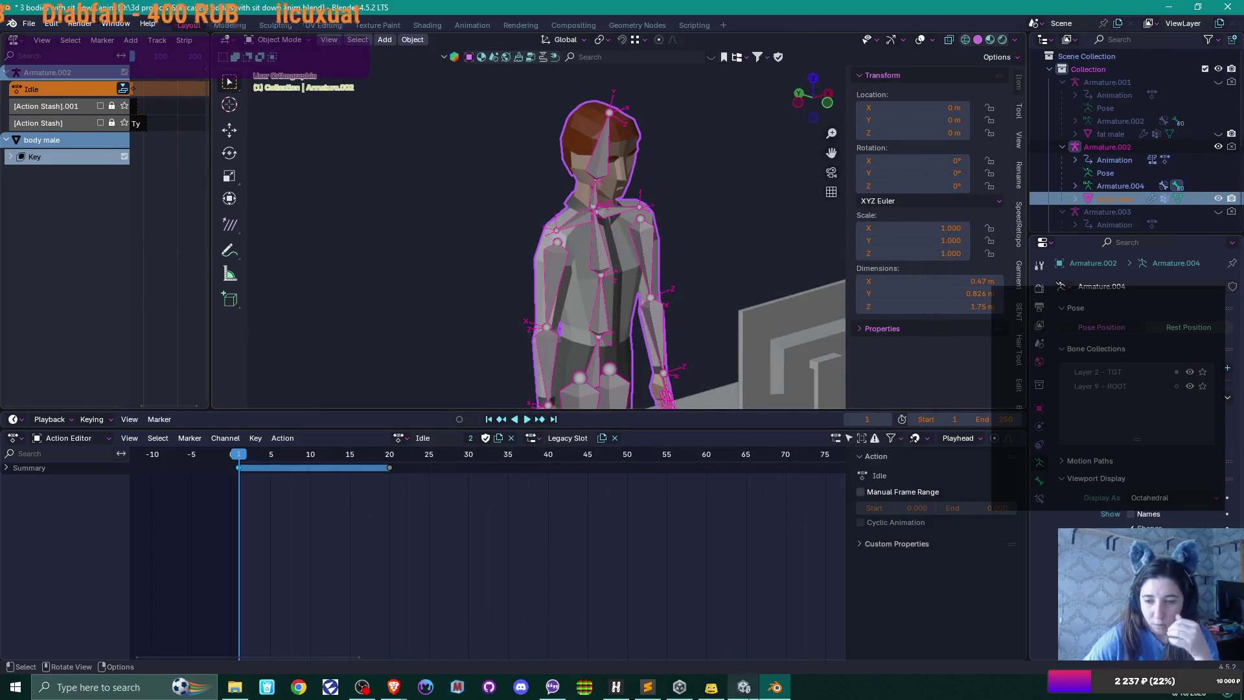
pyautogui.click(743, 687)
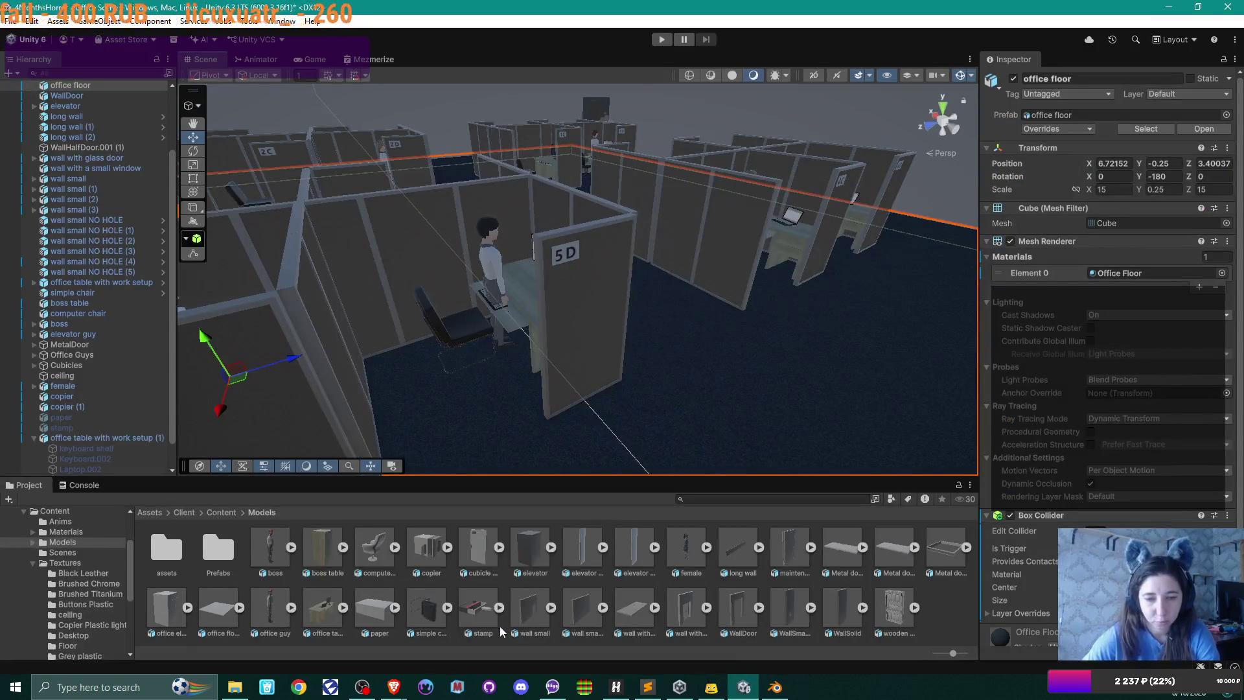
# - Expand office guy.fbx in the Project window and reimport it
pyautogui.click(290, 608)
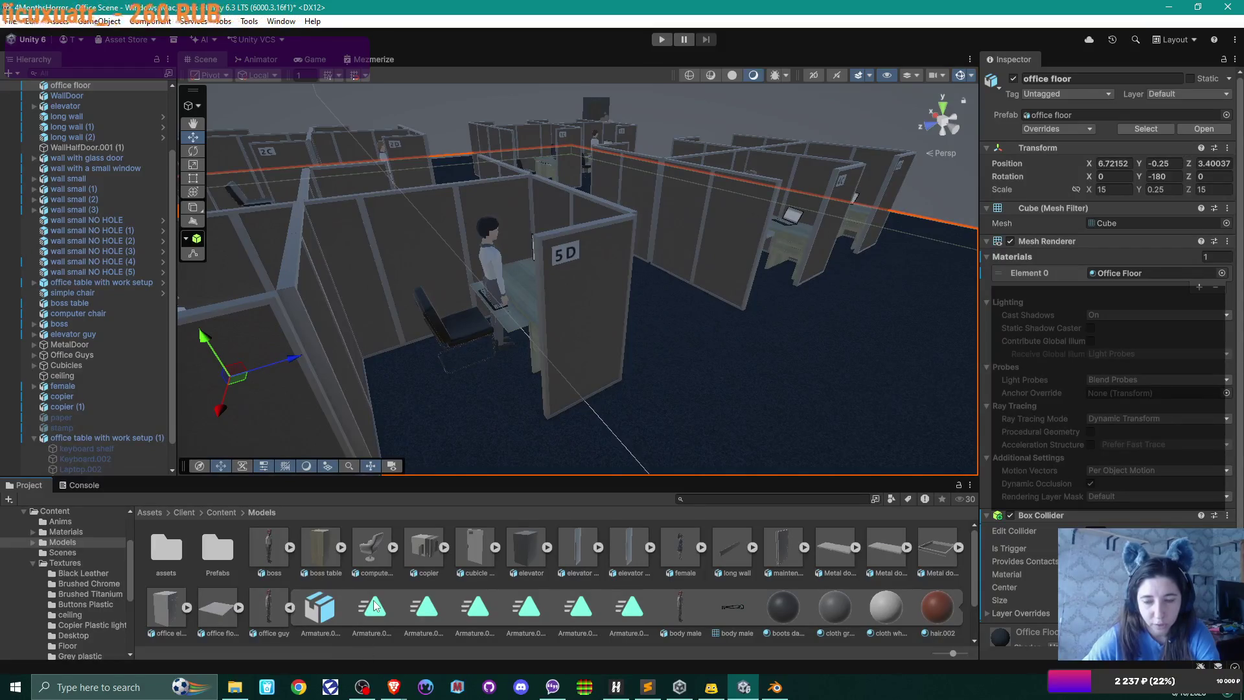
pyautogui.rightClick(265, 603)
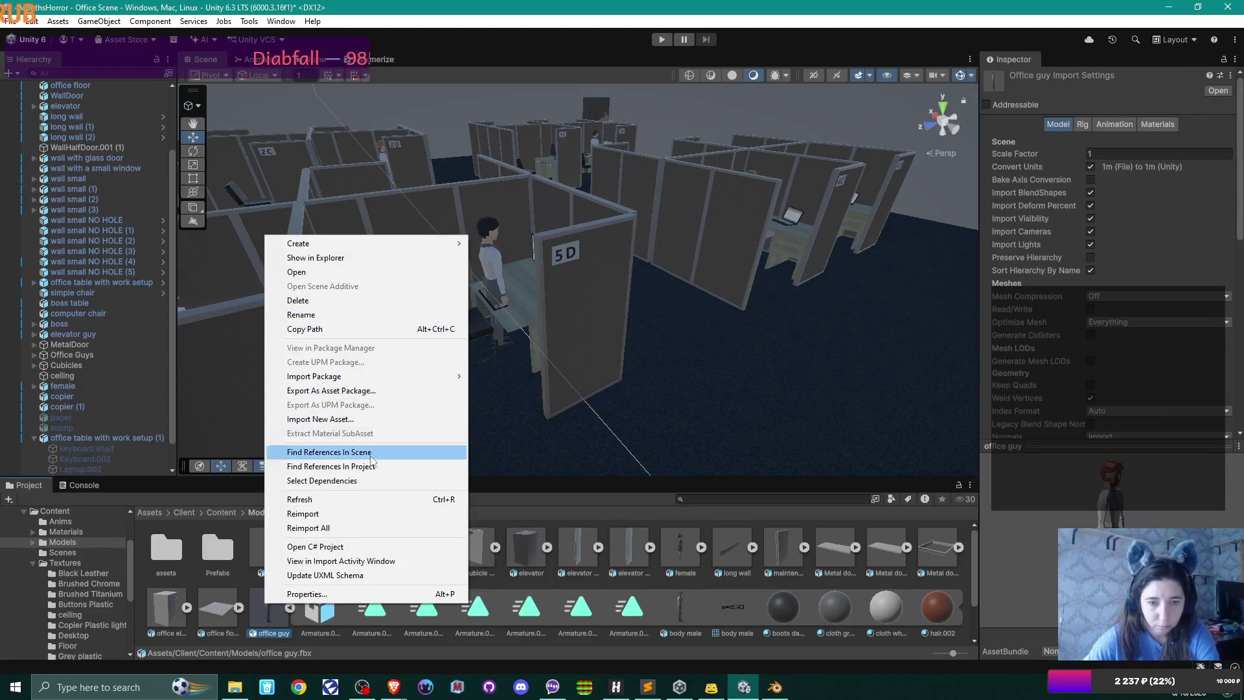
pyautogui.click(355, 511)
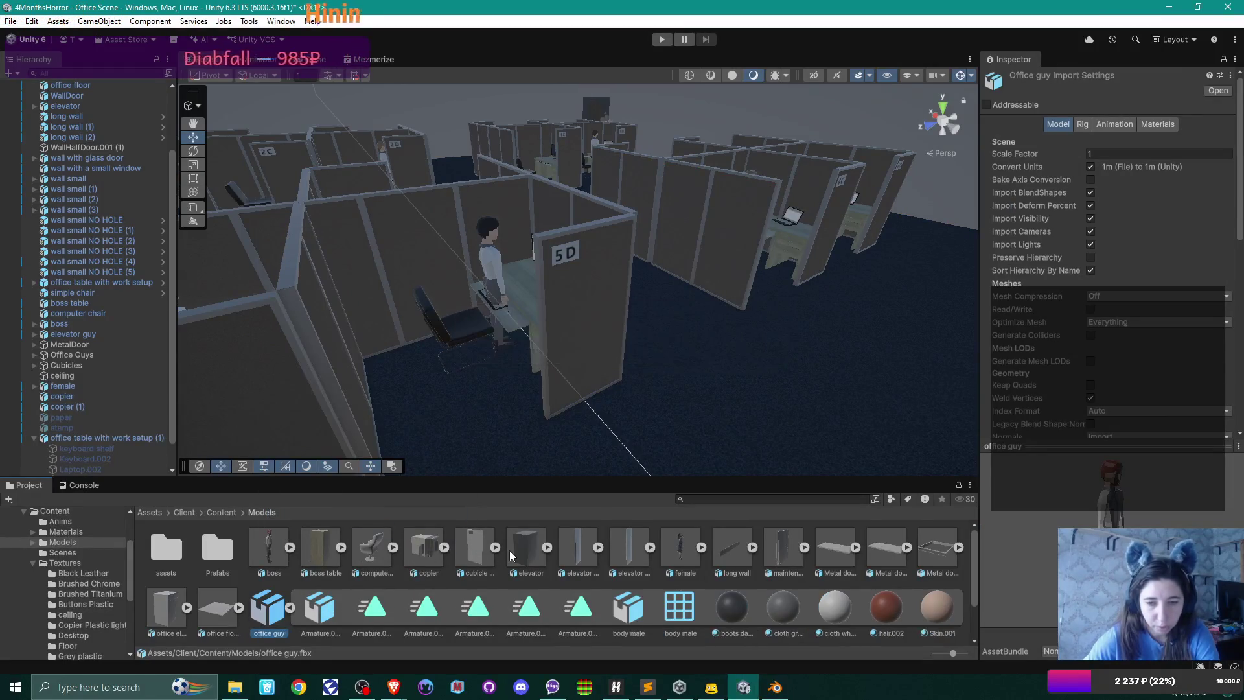
# - Inspect the model's Idle, male sit down, male sit down.002 and Typing clips
pyautogui.click(376, 612)
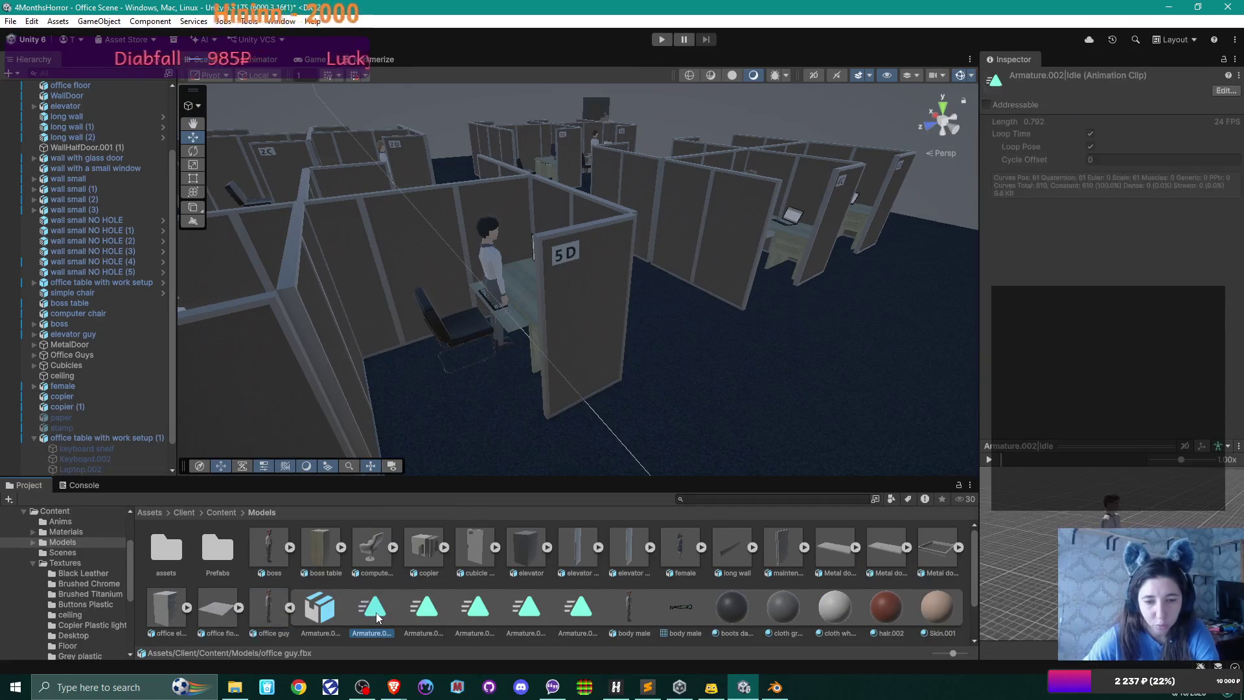
pyautogui.click(412, 602)
pyautogui.click(493, 612)
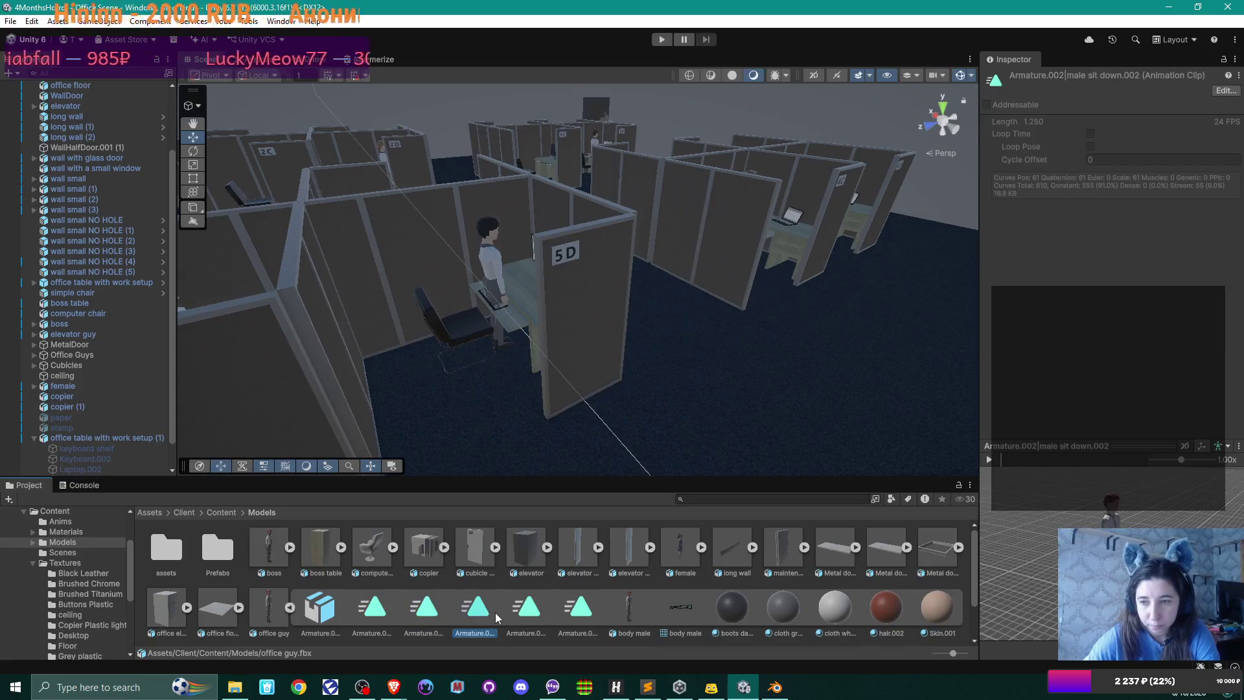
pyautogui.click(536, 614)
pyautogui.click(572, 613)
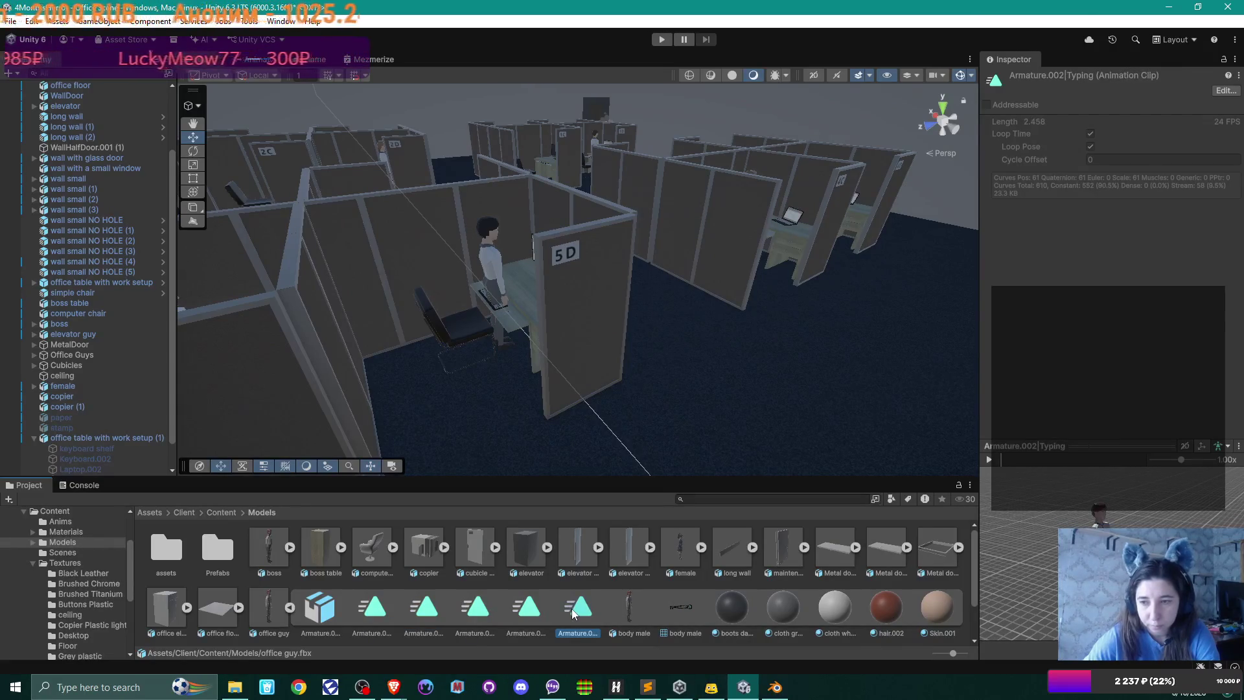
pyautogui.scroll(-1, 572, 608)
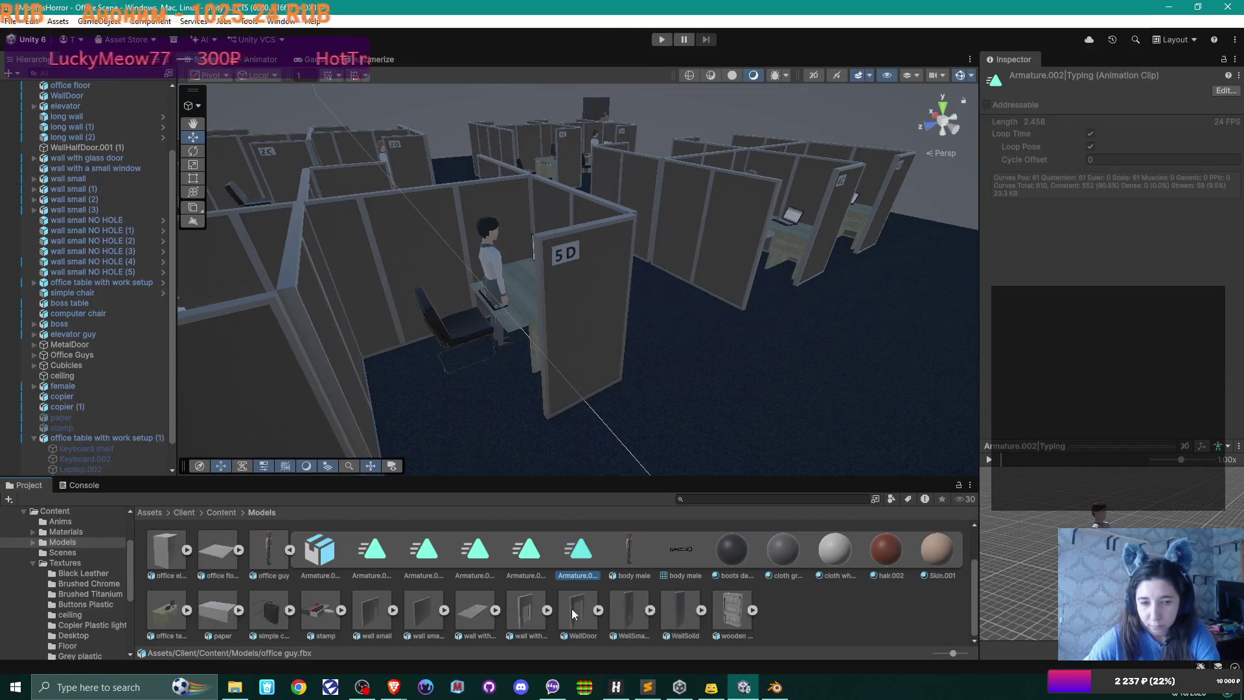
pyautogui.scroll(1, 571, 608)
pyautogui.scroll(1, 571, 608)
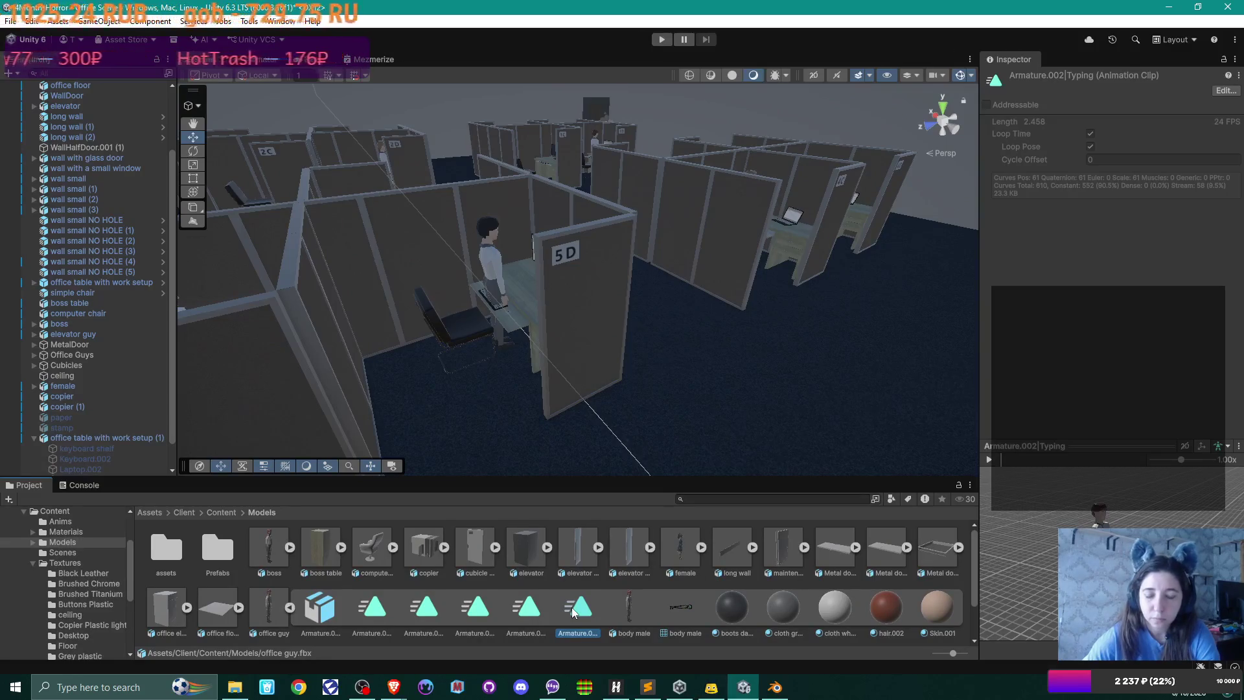
pyautogui.scroll(-1, 571, 607)
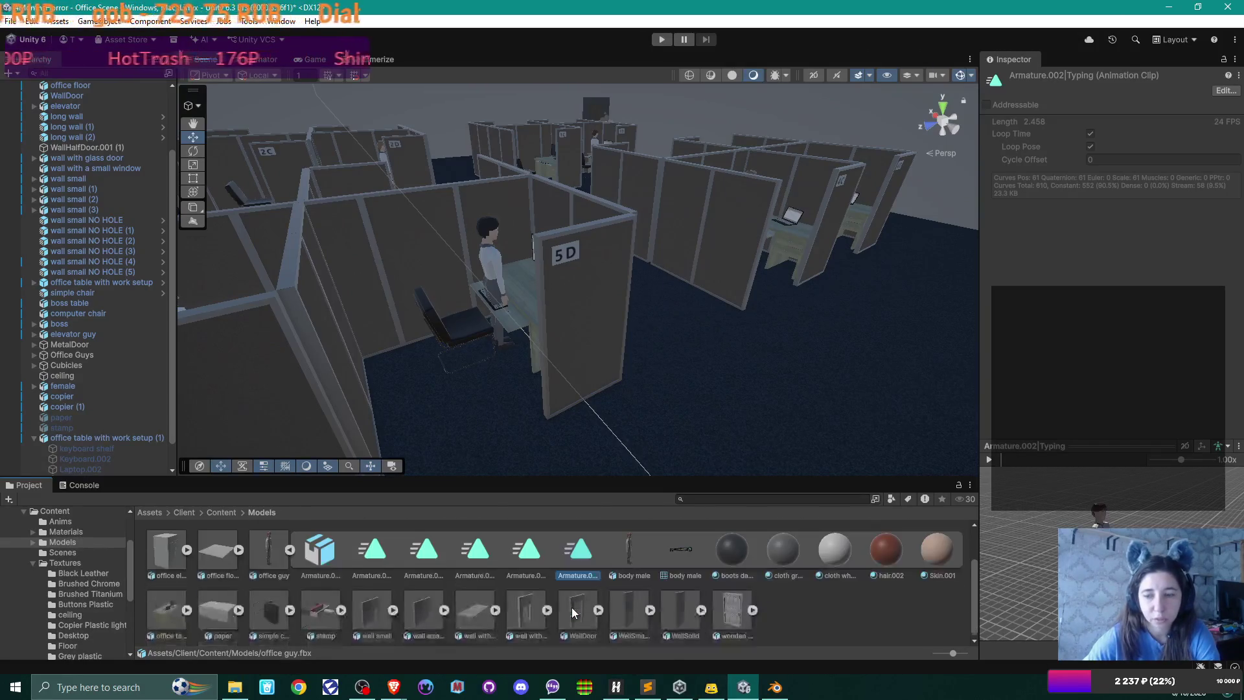
pyautogui.click(776, 691)
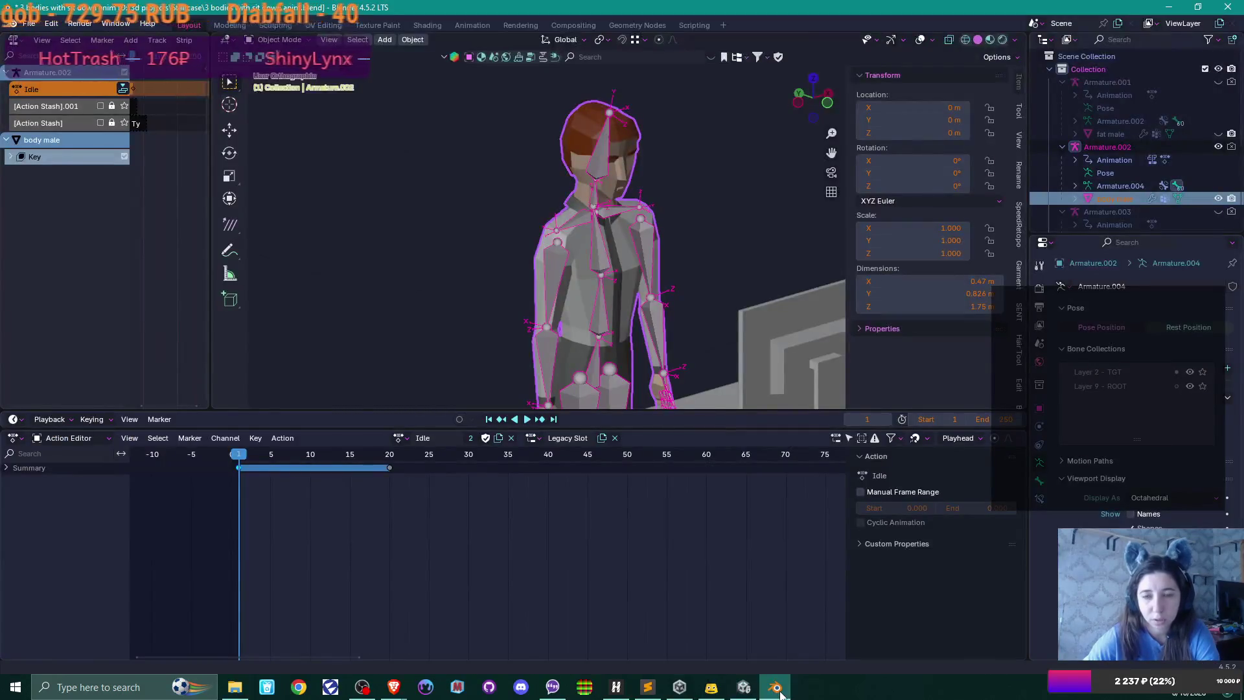
# - Minimize Blender so the Unity editor is back in front
pyautogui.click(780, 691)
pyautogui.click(780, 691)
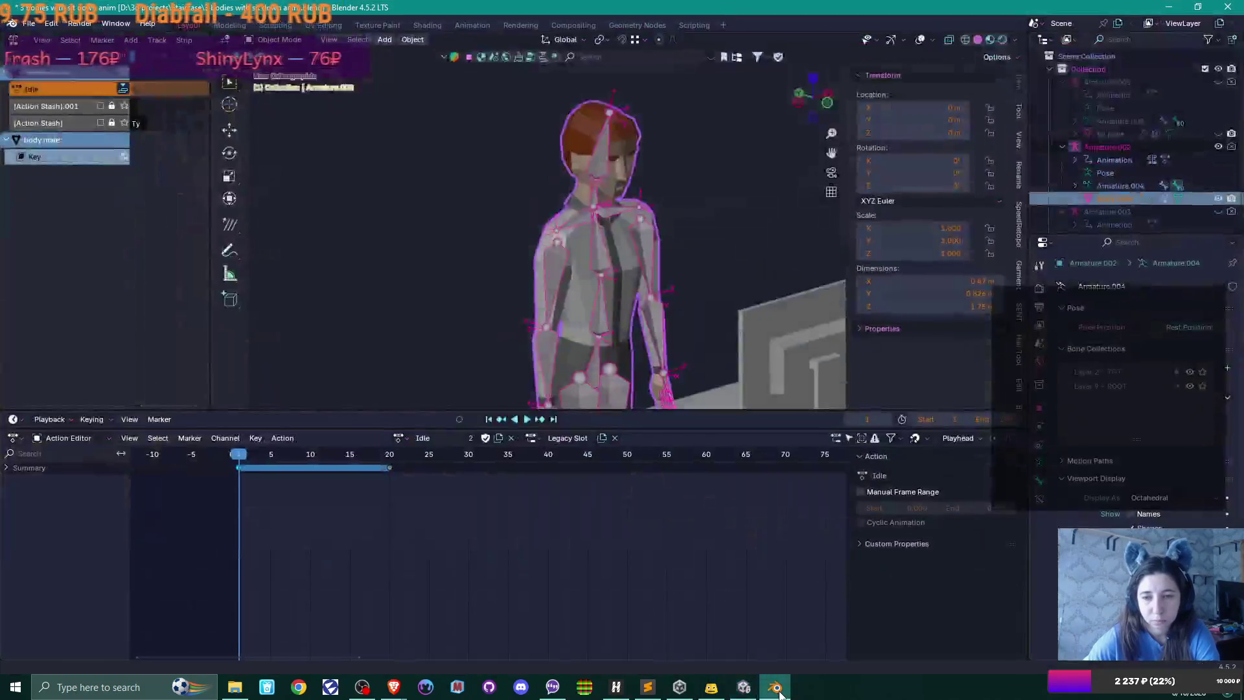
pyautogui.click(779, 691)
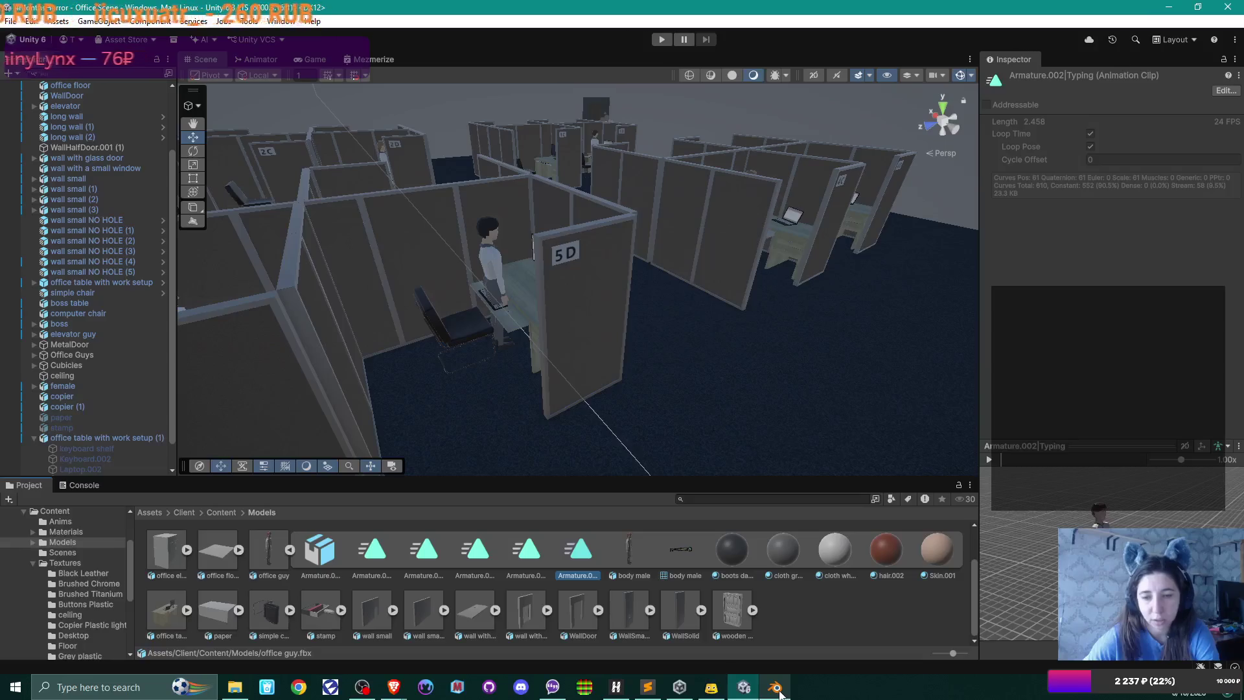
# - Go to Content > Anims and select the Armature.002_male sit down clip
pyautogui.scroll(2, 537, 582)
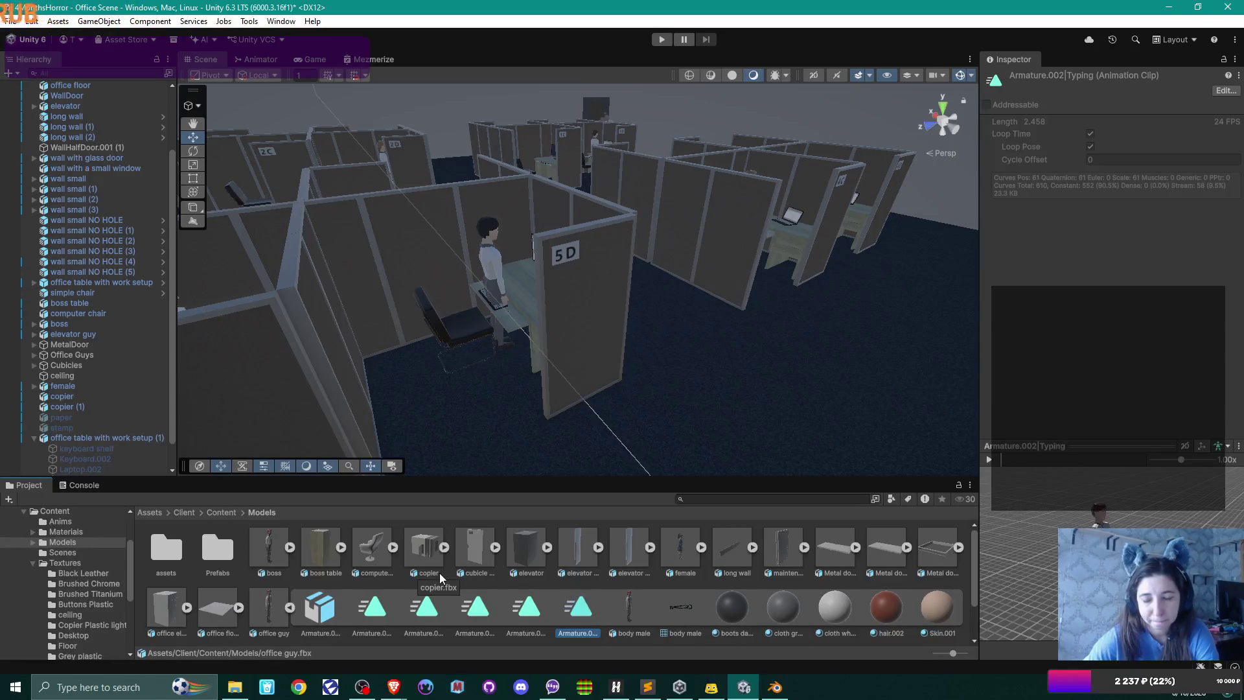
pyautogui.scroll(-1, 439, 572)
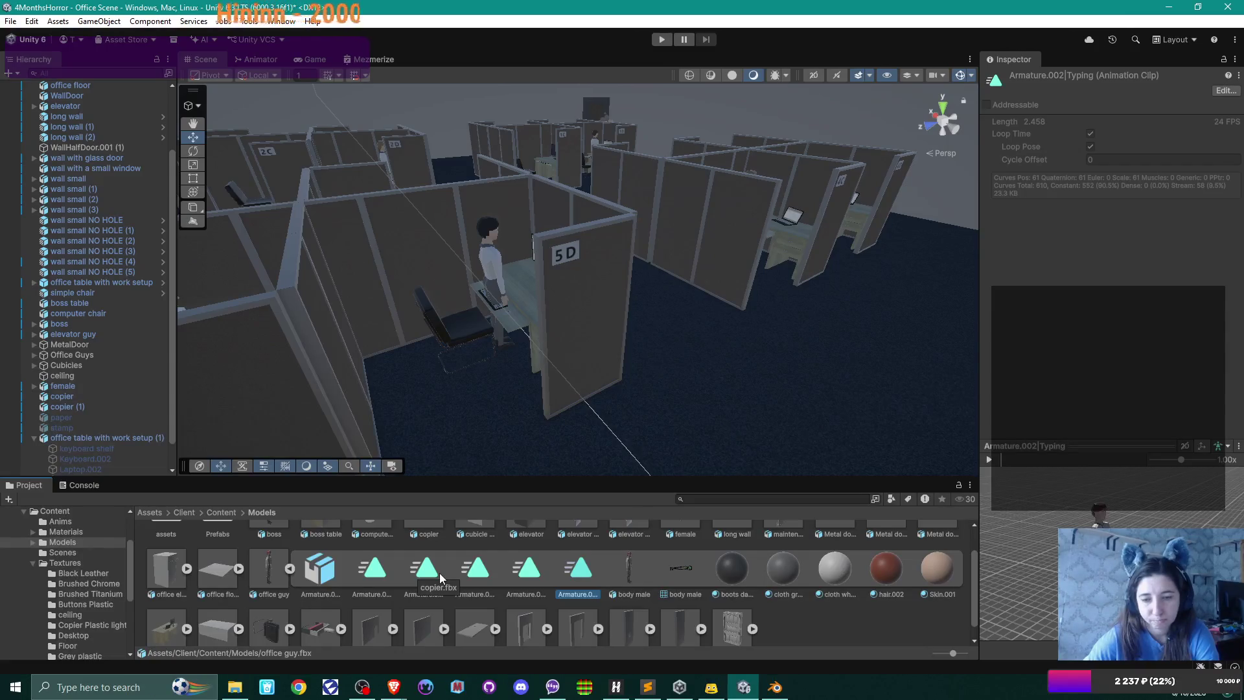
pyautogui.click(223, 512)
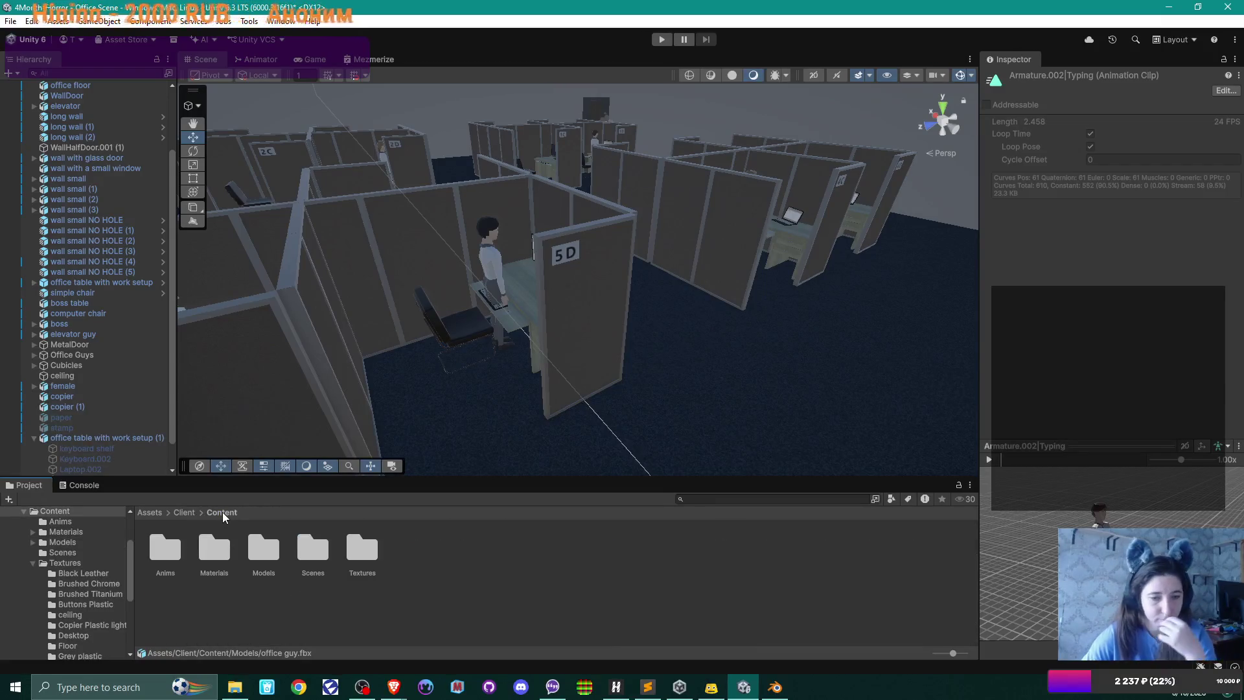
pyautogui.doubleClick(175, 546)
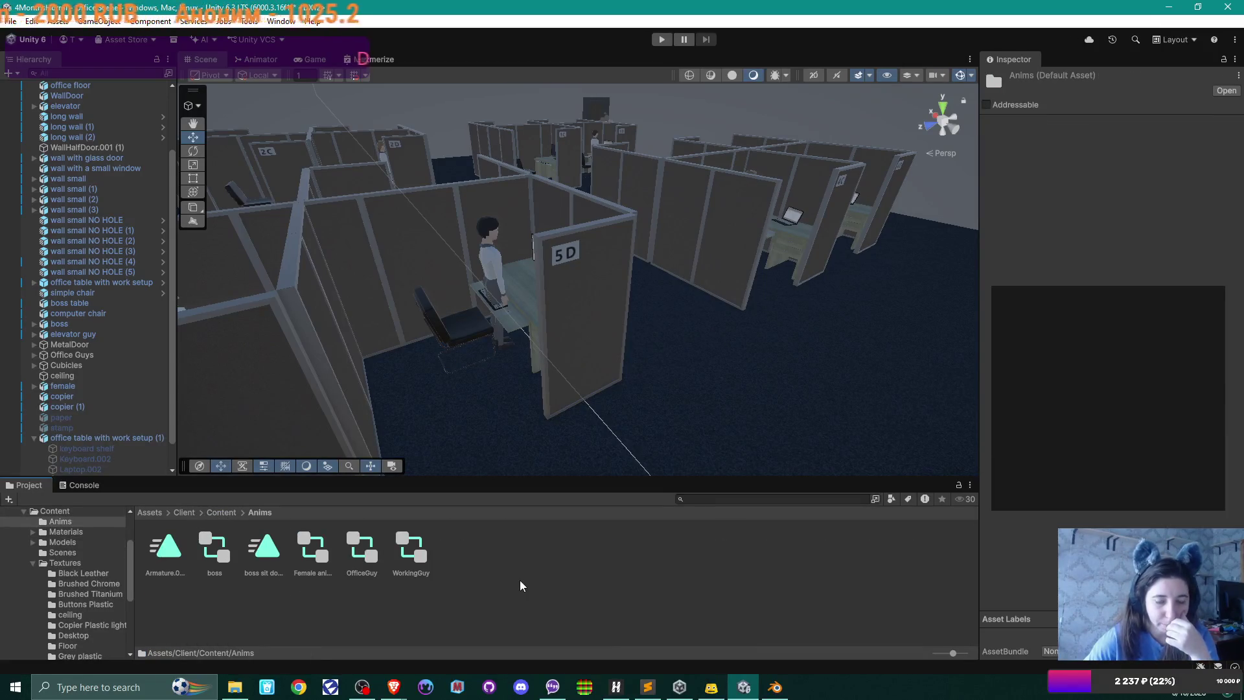
pyautogui.moveTo(236, 687)
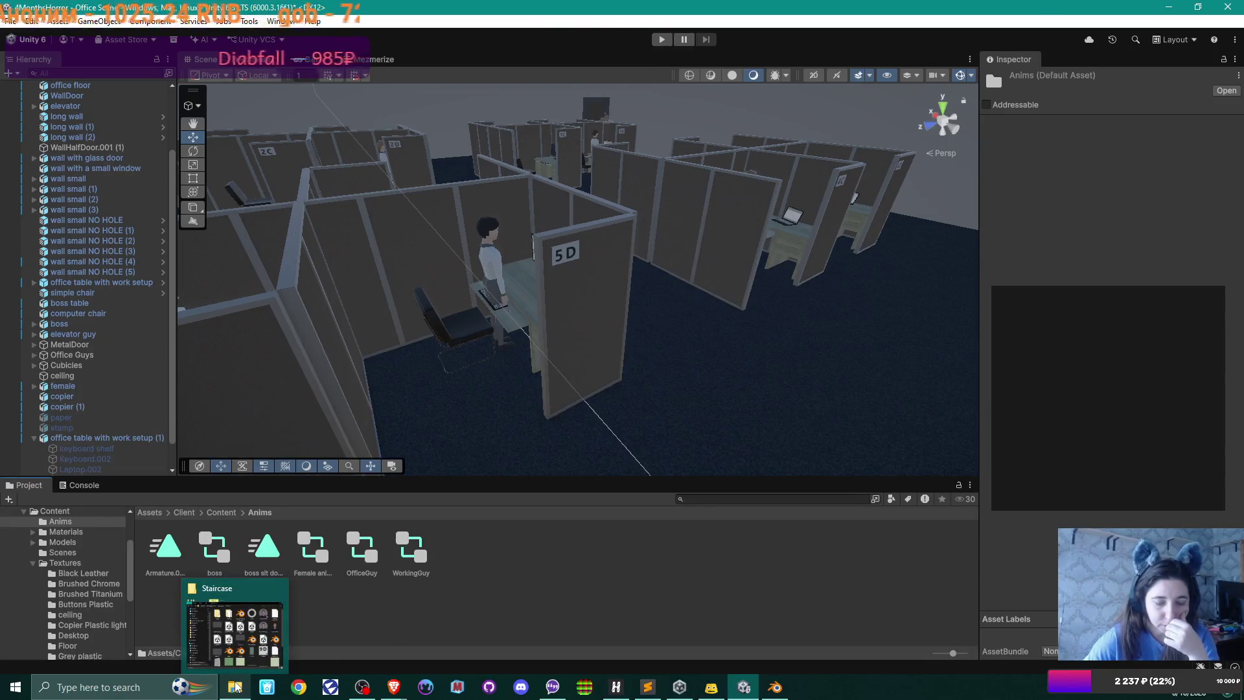
pyautogui.click(168, 553)
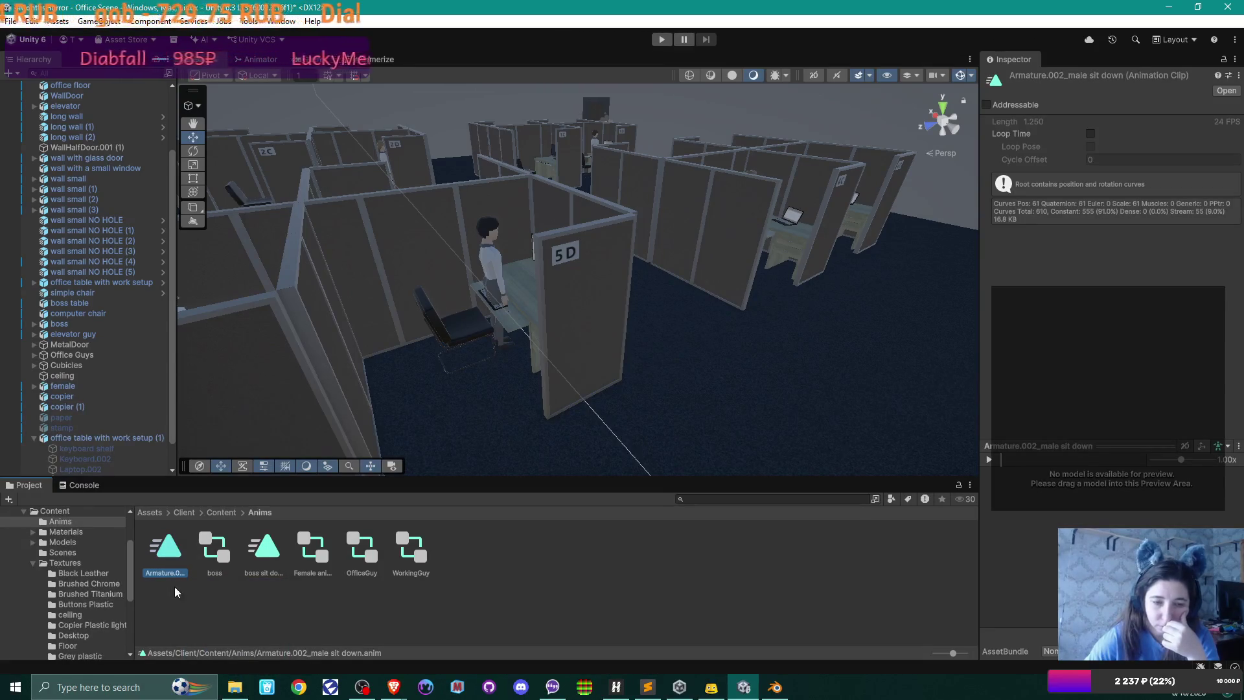
pyautogui.click(233, 688)
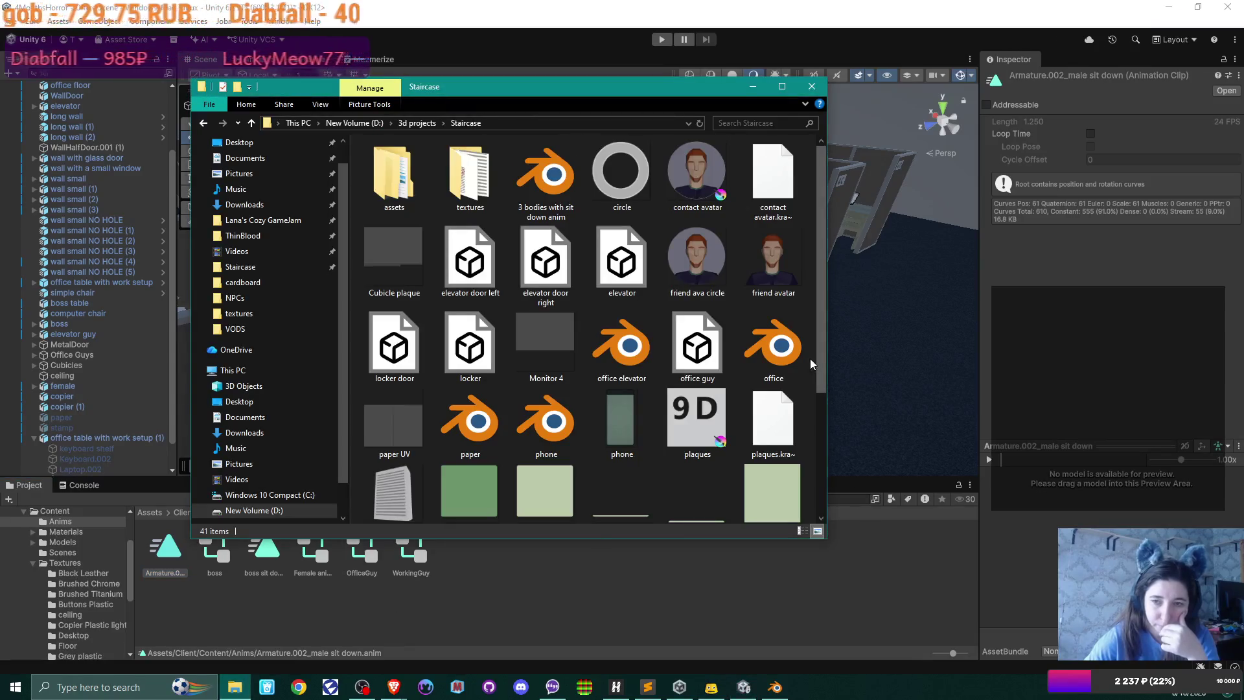
# - Browse to D:\UnityProjects\4MonthsHorror, then go back to Unity's Content folder
pyautogui.scroll(-3, 677, 341)
pyautogui.scroll(5, 677, 341)
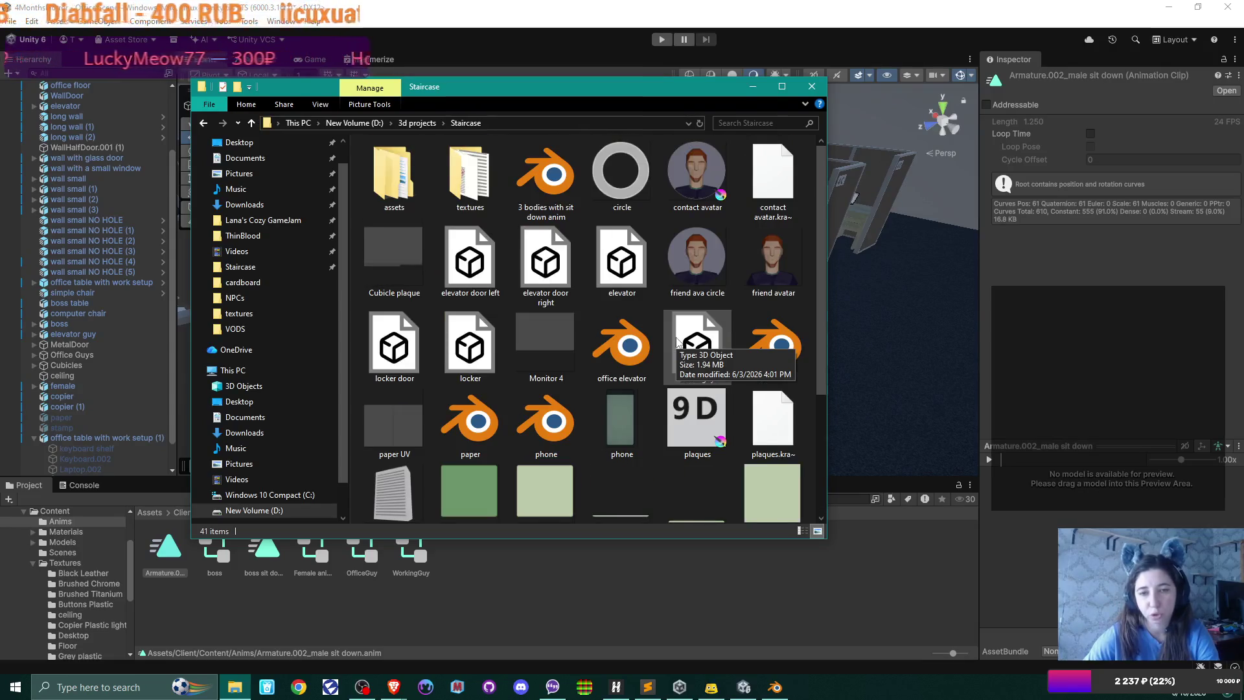
pyautogui.click(414, 123)
pyautogui.click(354, 123)
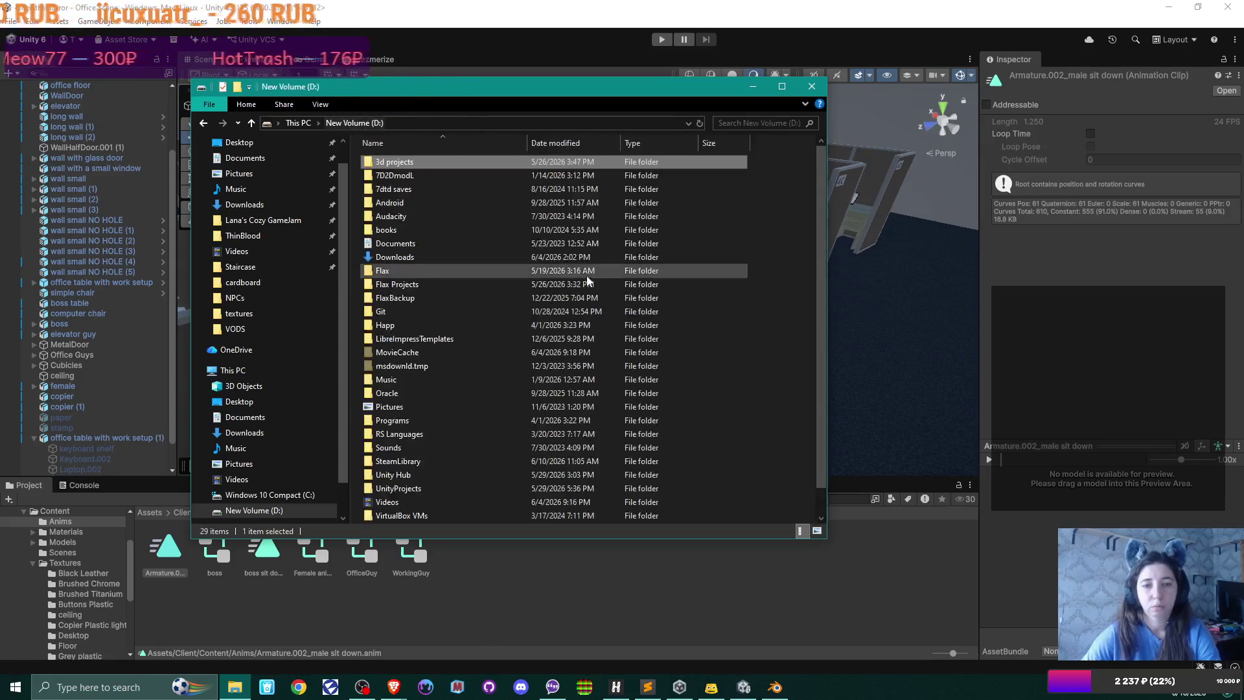
pyautogui.click(298, 123)
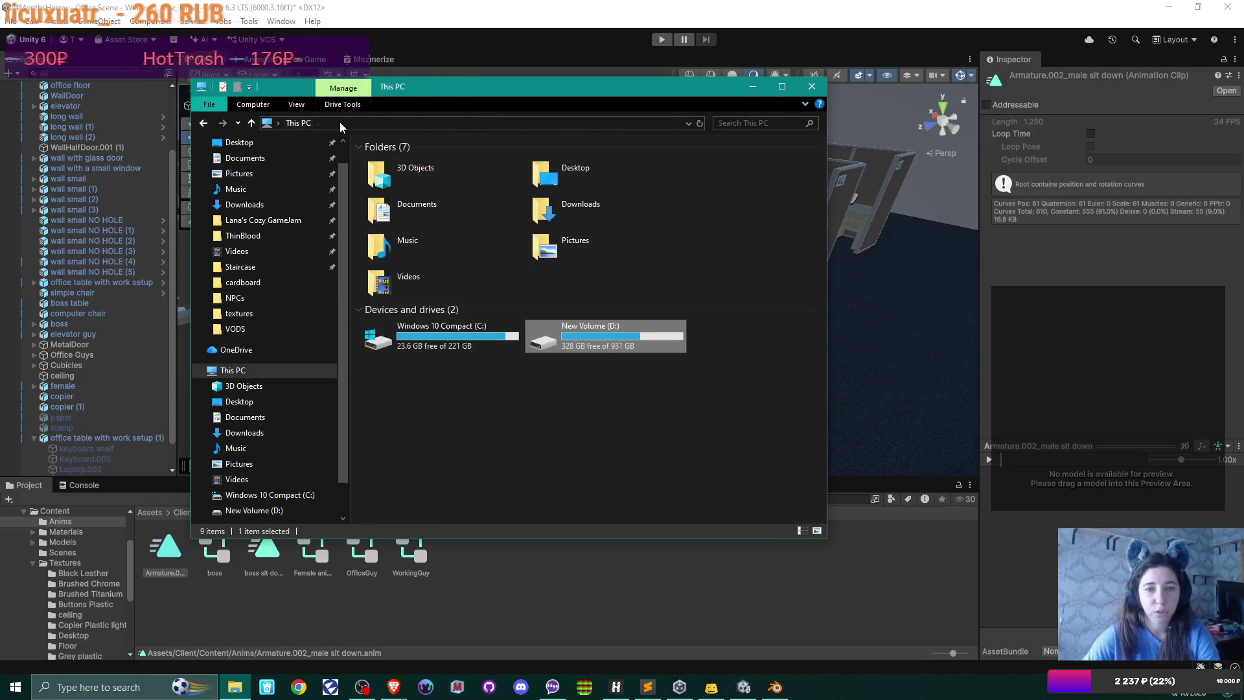
pyautogui.hotkey('alt', 'Left')
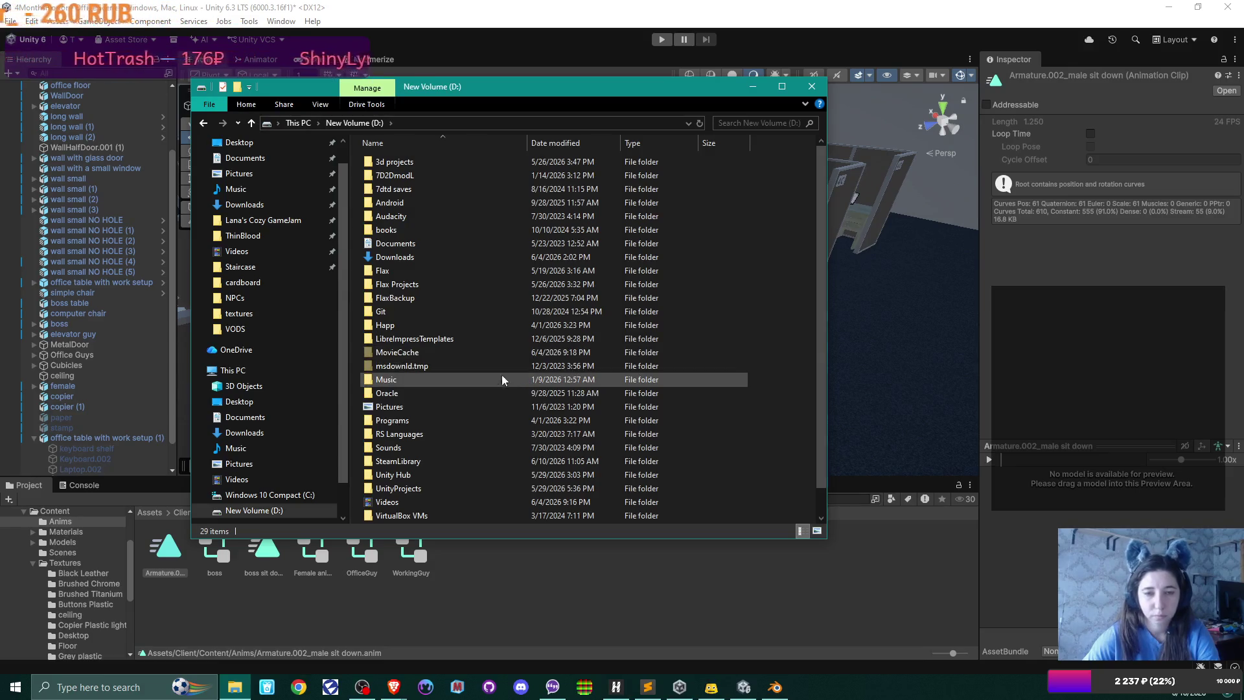
pyautogui.doubleClick(389, 462)
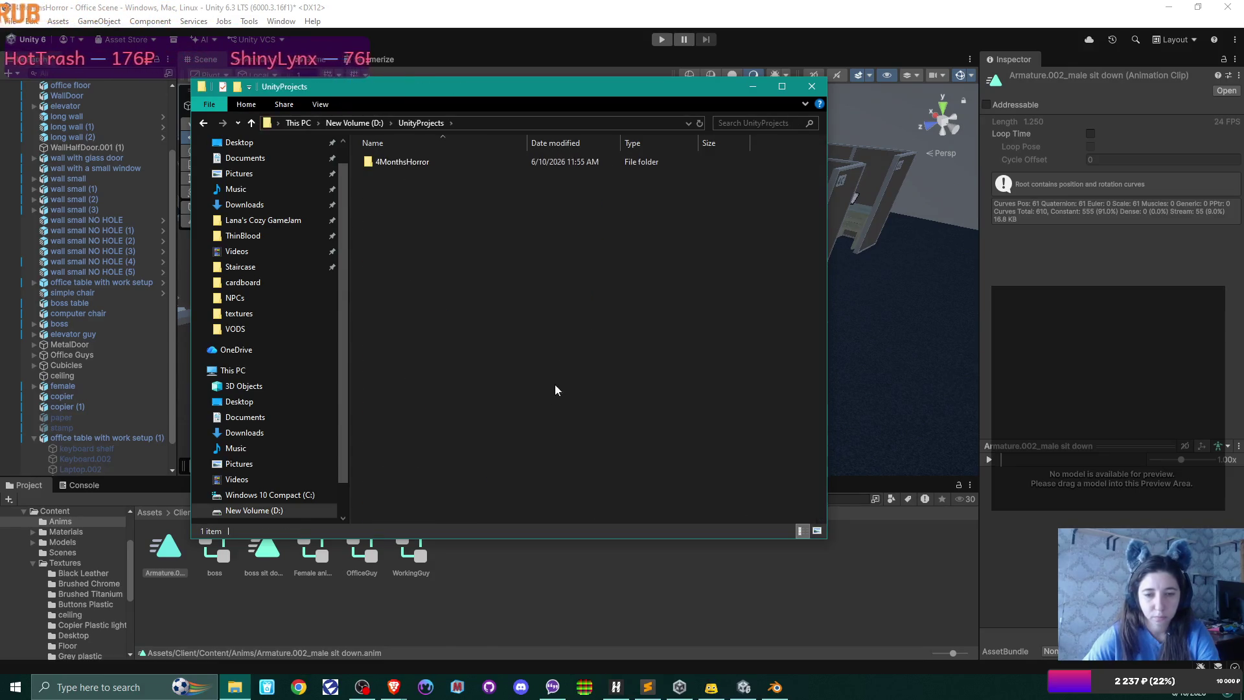
pyautogui.doubleClick(416, 167)
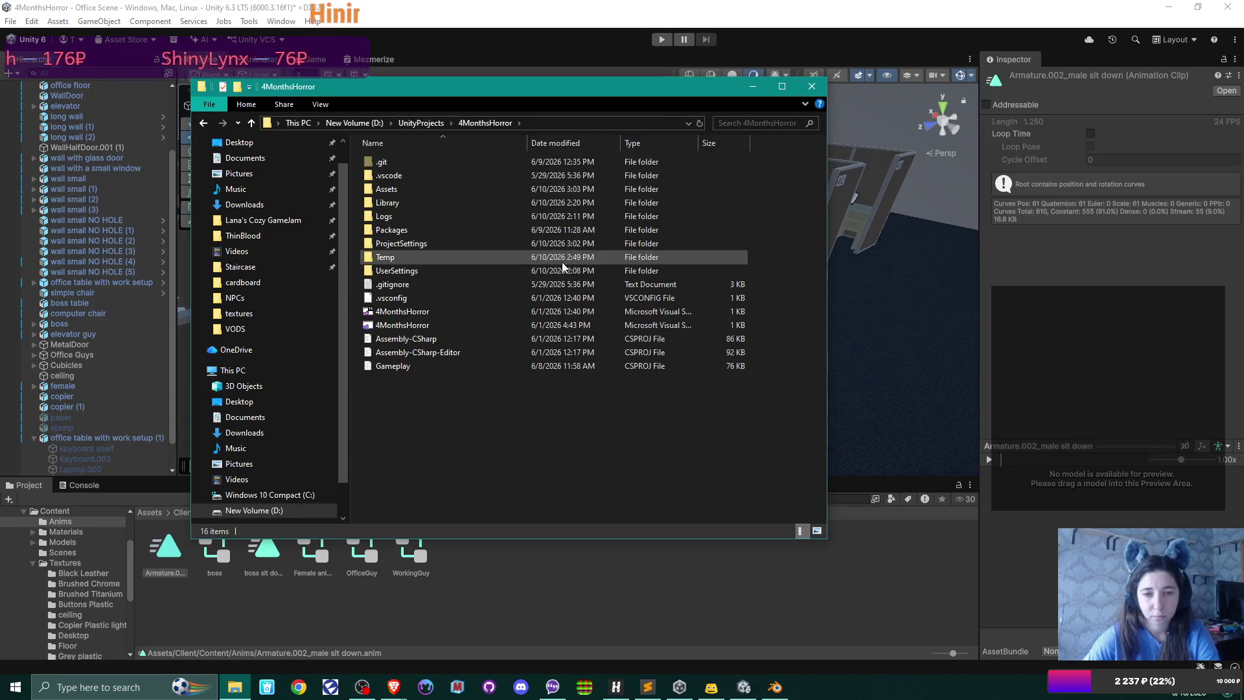
pyautogui.click(608, 8)
pyautogui.click(230, 513)
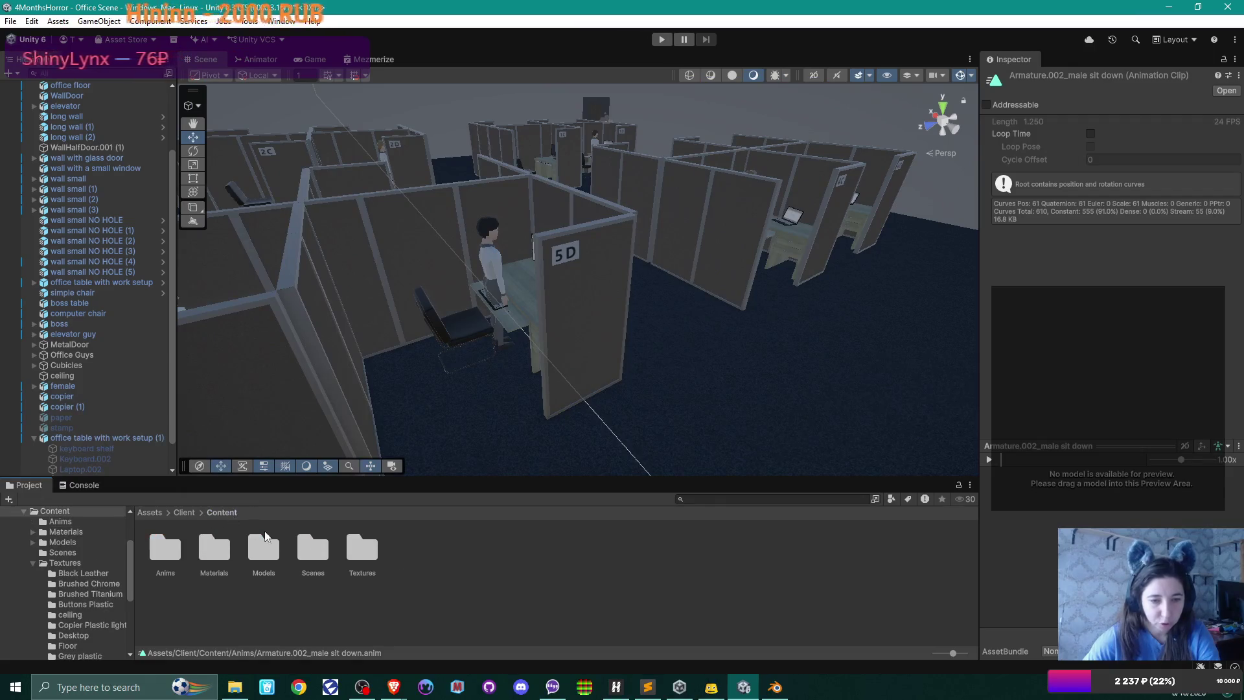
# - In office guy.fbx's Animation import settings, add a clip using the male stand up take
pyautogui.click(262, 556)
pyautogui.doubleClick(260, 554)
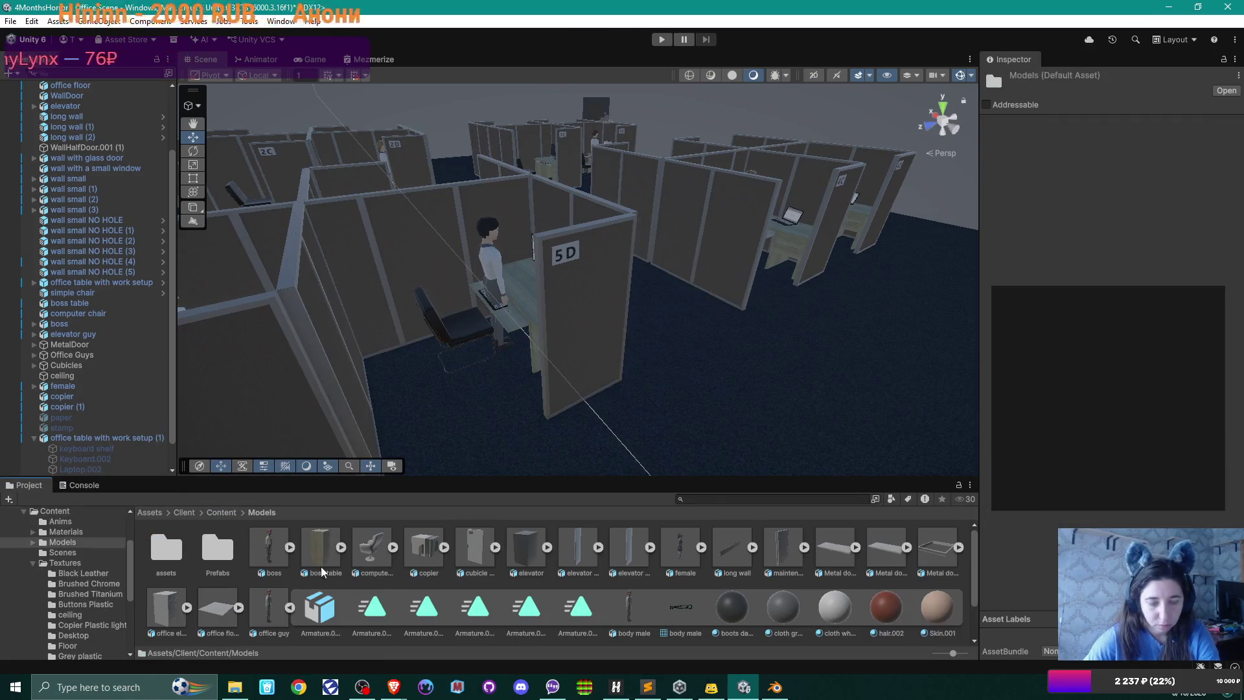
pyautogui.click(268, 605)
pyautogui.click(1122, 126)
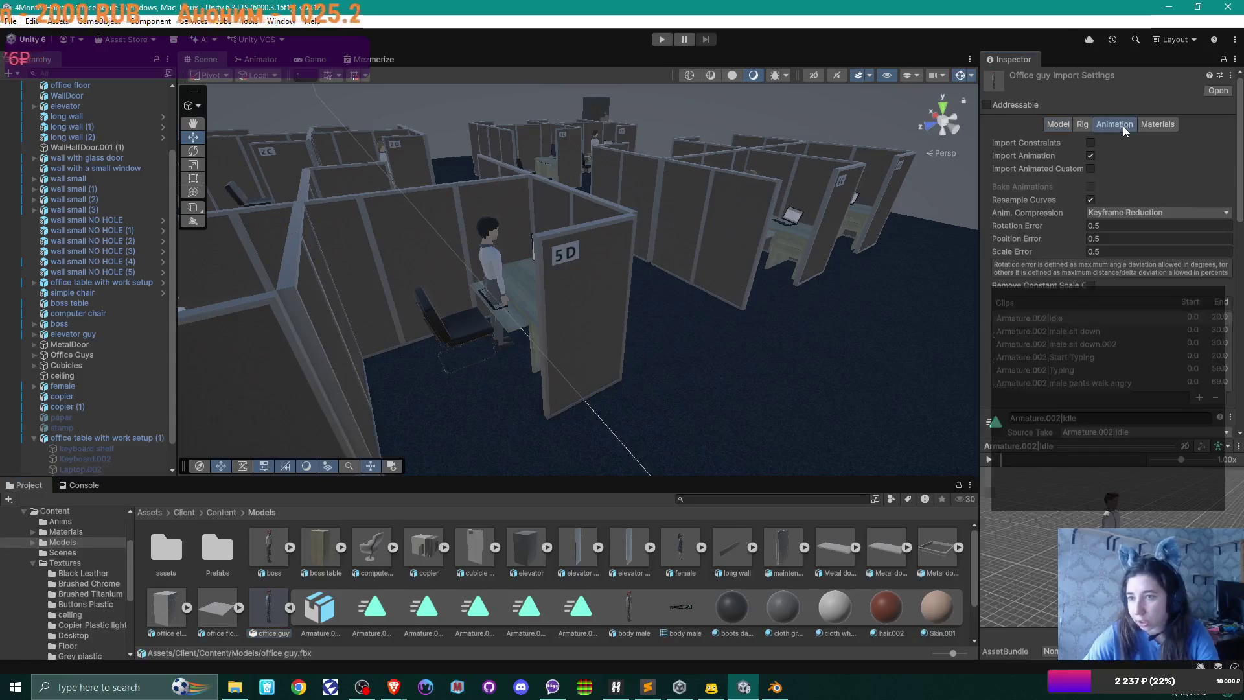
pyautogui.scroll(-2, 1183, 273)
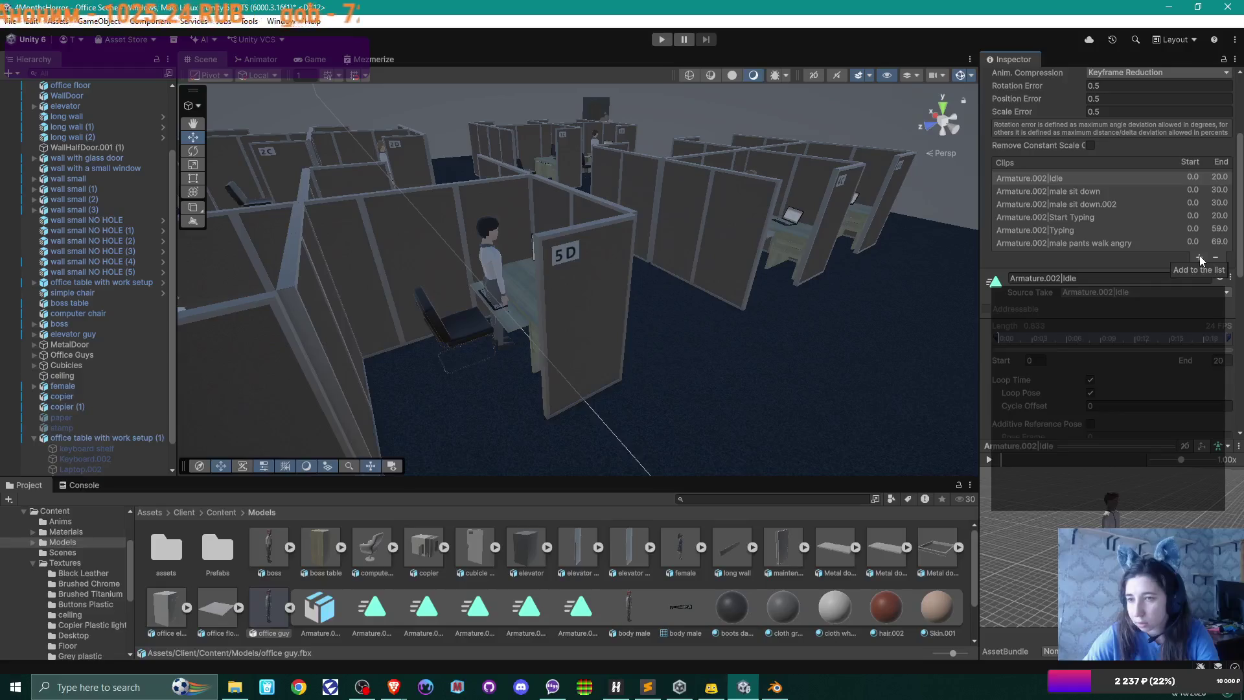
pyautogui.click(1199, 257)
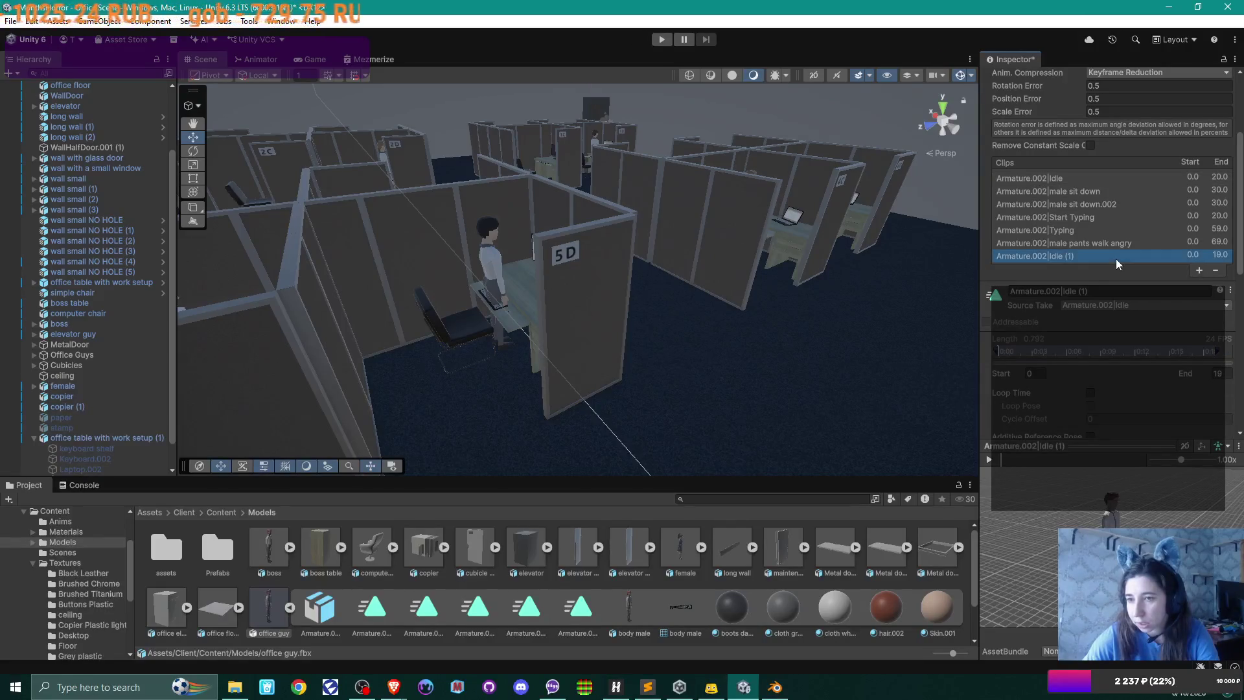
pyautogui.click(1120, 292)
pyautogui.click(1137, 292)
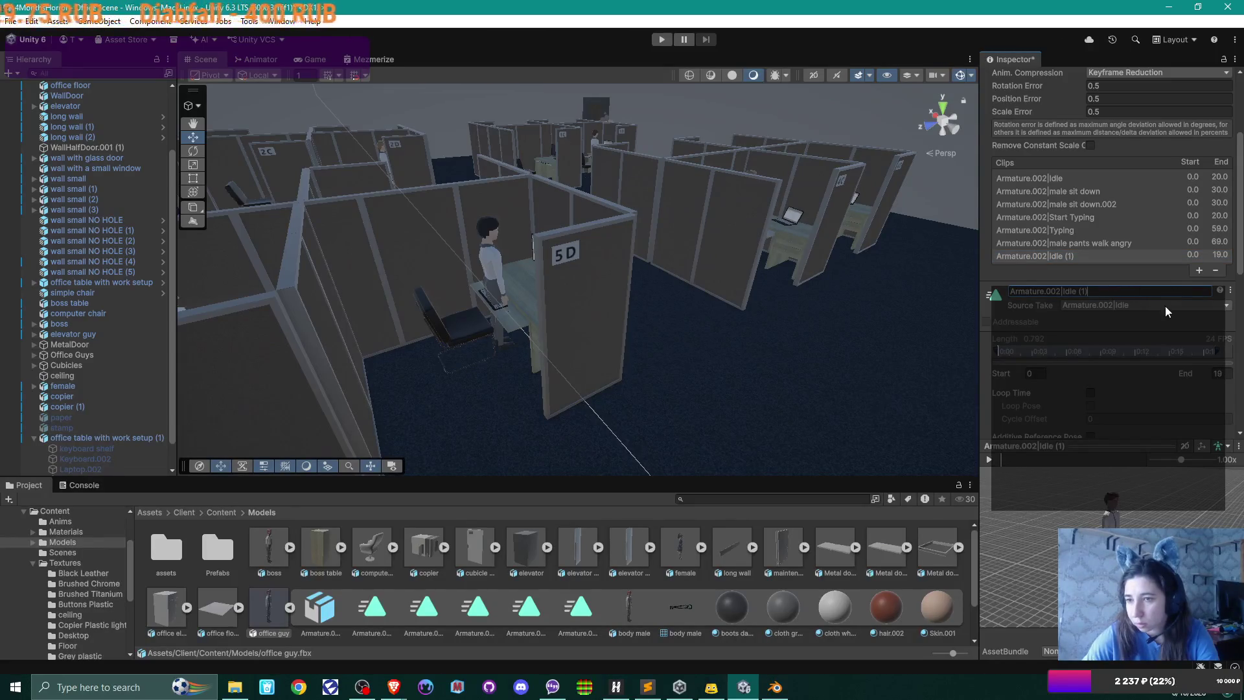
pyautogui.click(1166, 306)
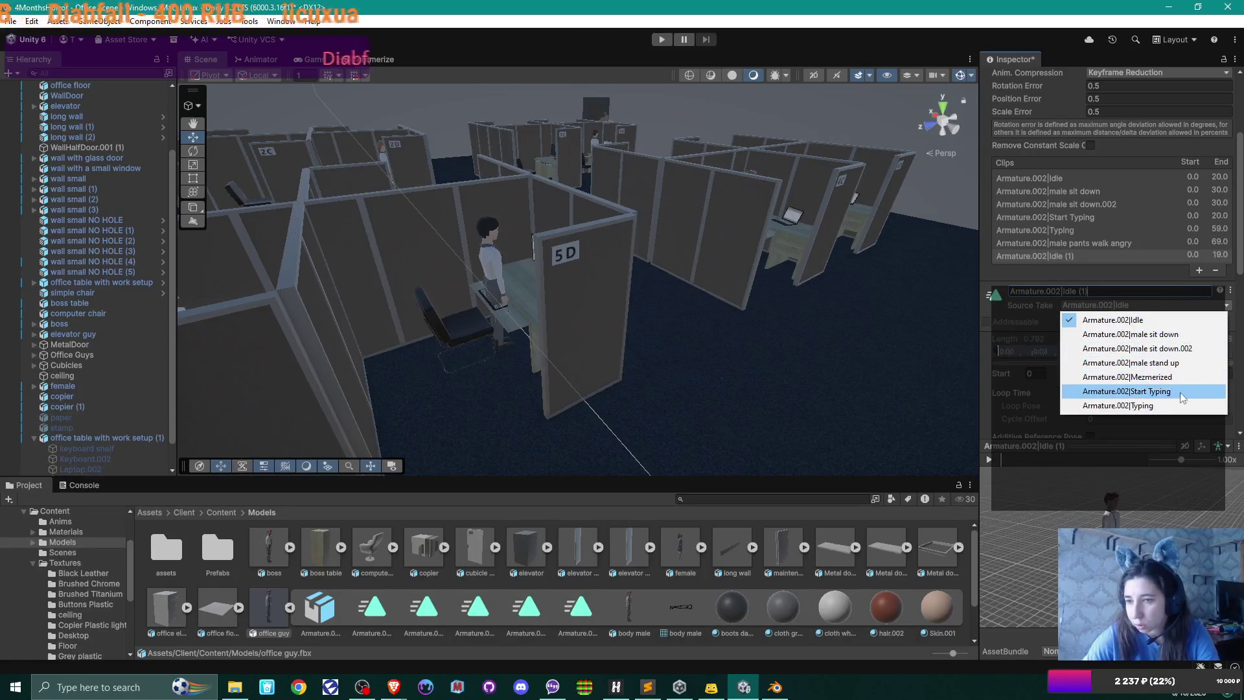
pyautogui.click(1184, 363)
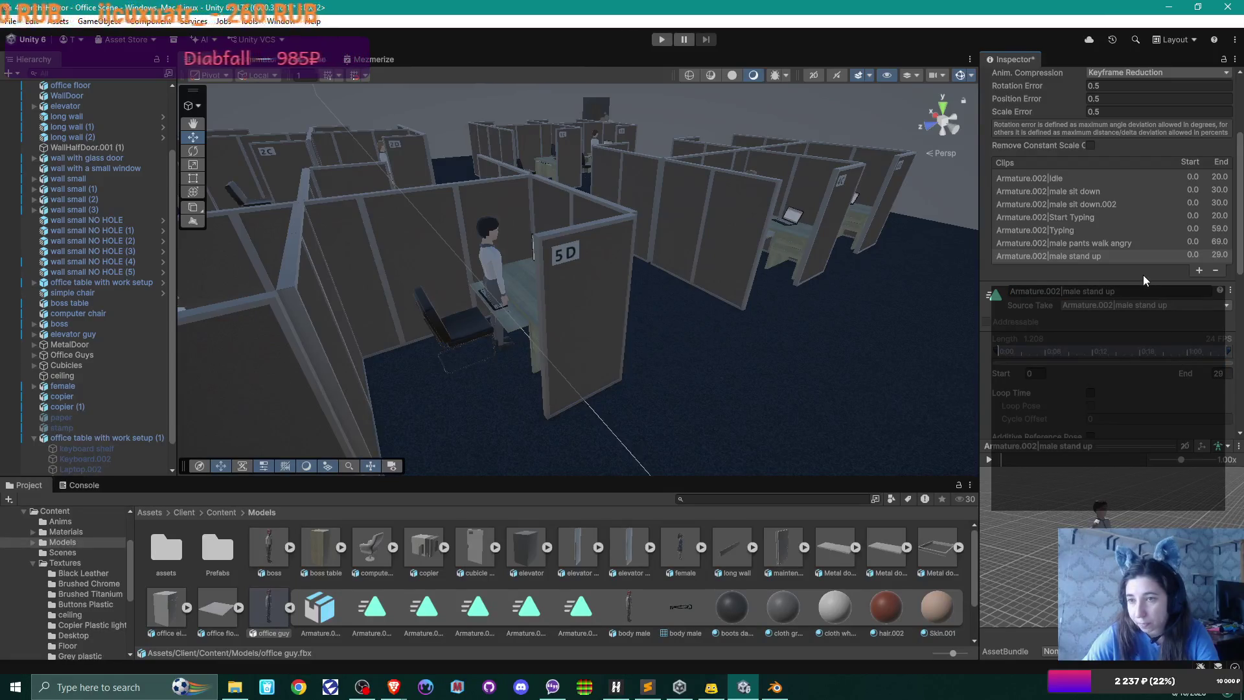
# - Add a second clip using the Mezmerized take and apply the import changes
pyautogui.click(1197, 271)
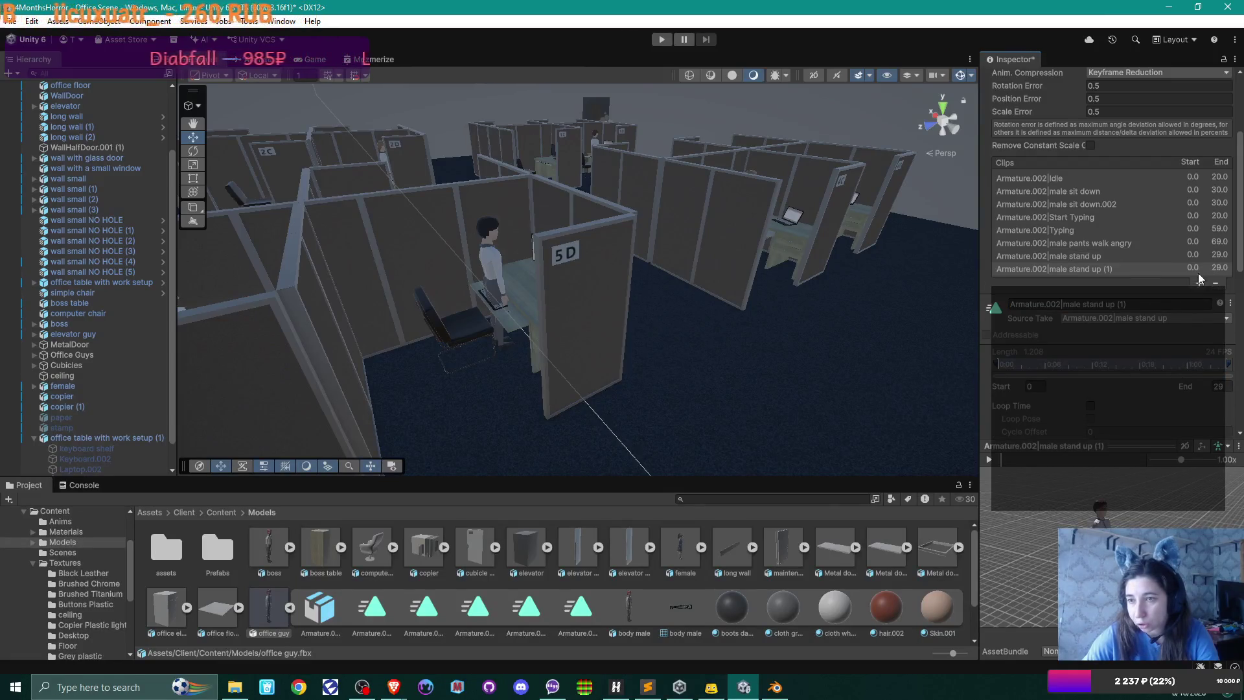
pyautogui.click(1191, 317)
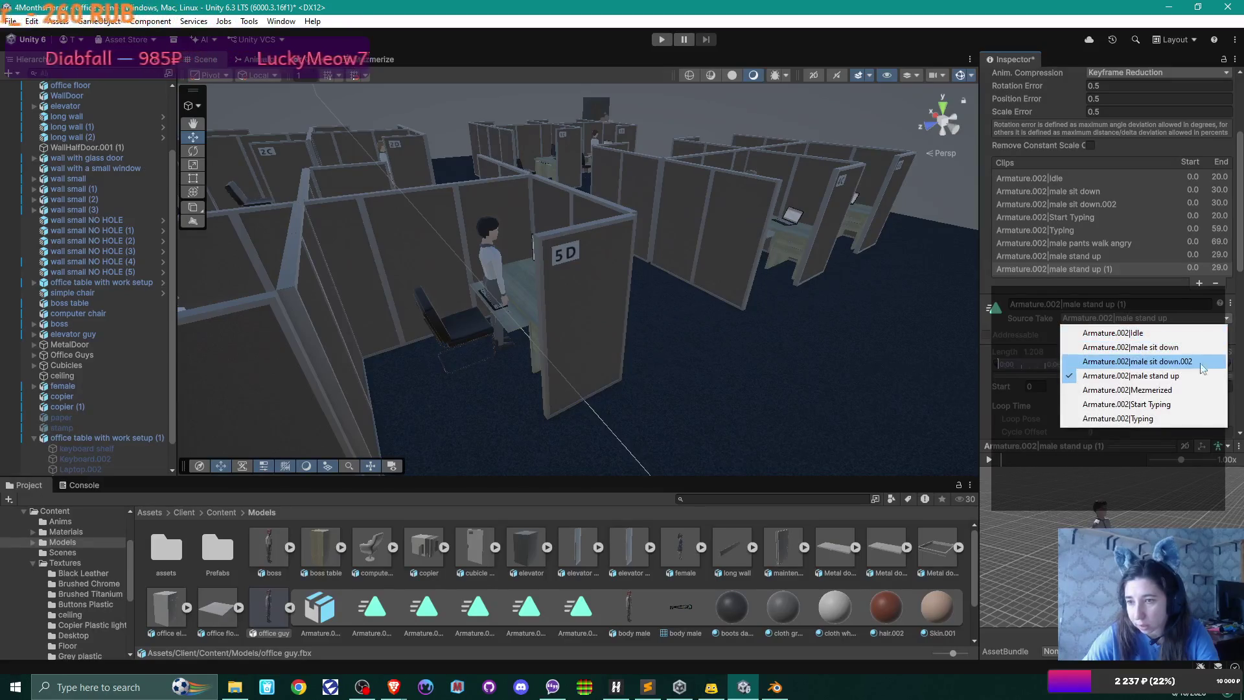
pyautogui.click(1172, 389)
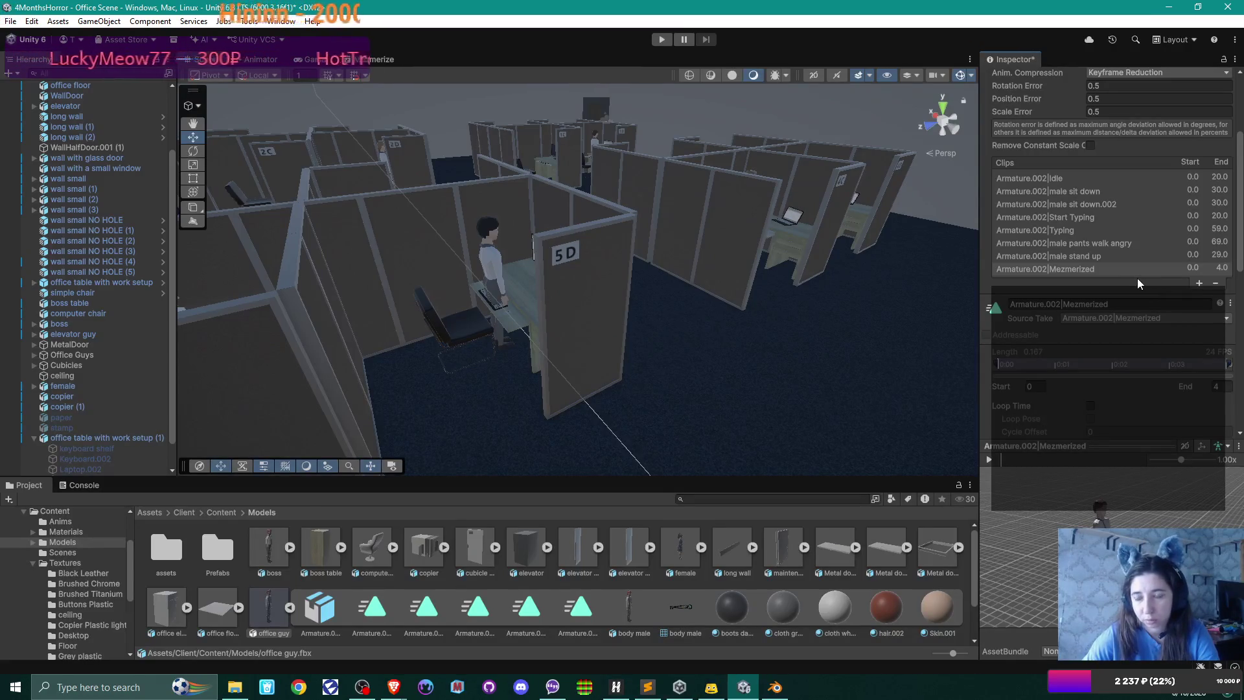
pyautogui.scroll(-5, 1205, 337)
pyautogui.click(1217, 333)
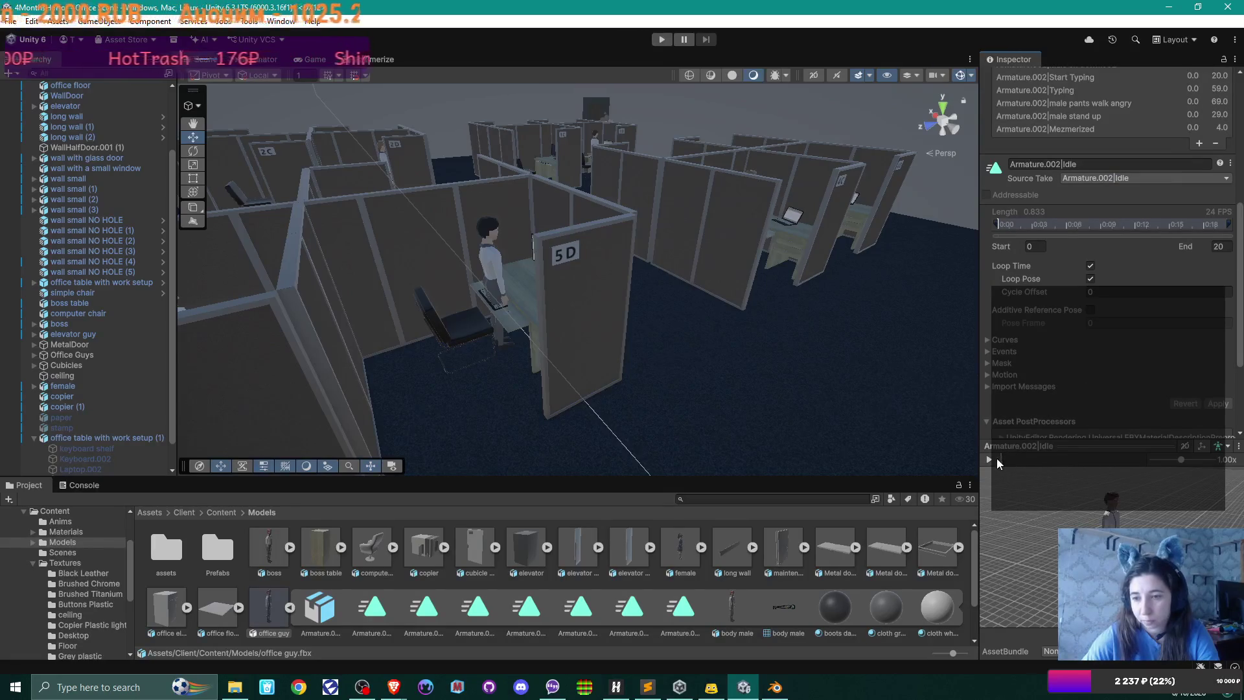
# - Preview the new male stand up and Mezmerized clips
pyautogui.scroll(2, 1144, 216)
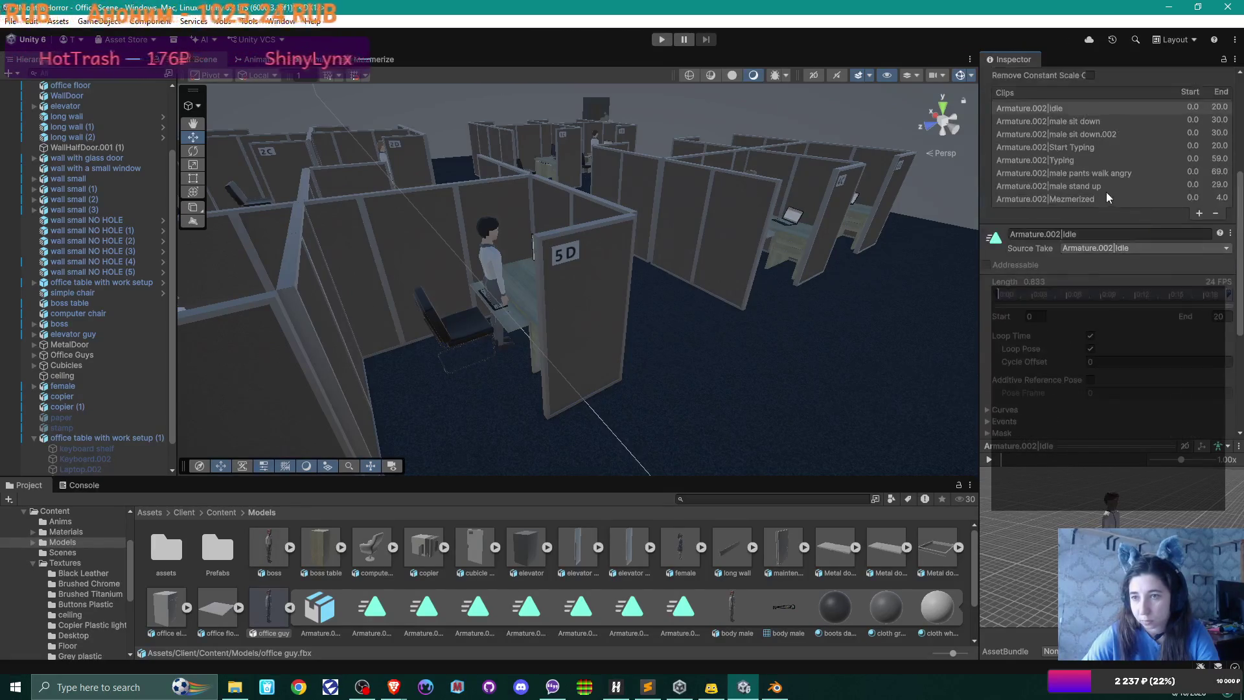
pyautogui.click(1101, 187)
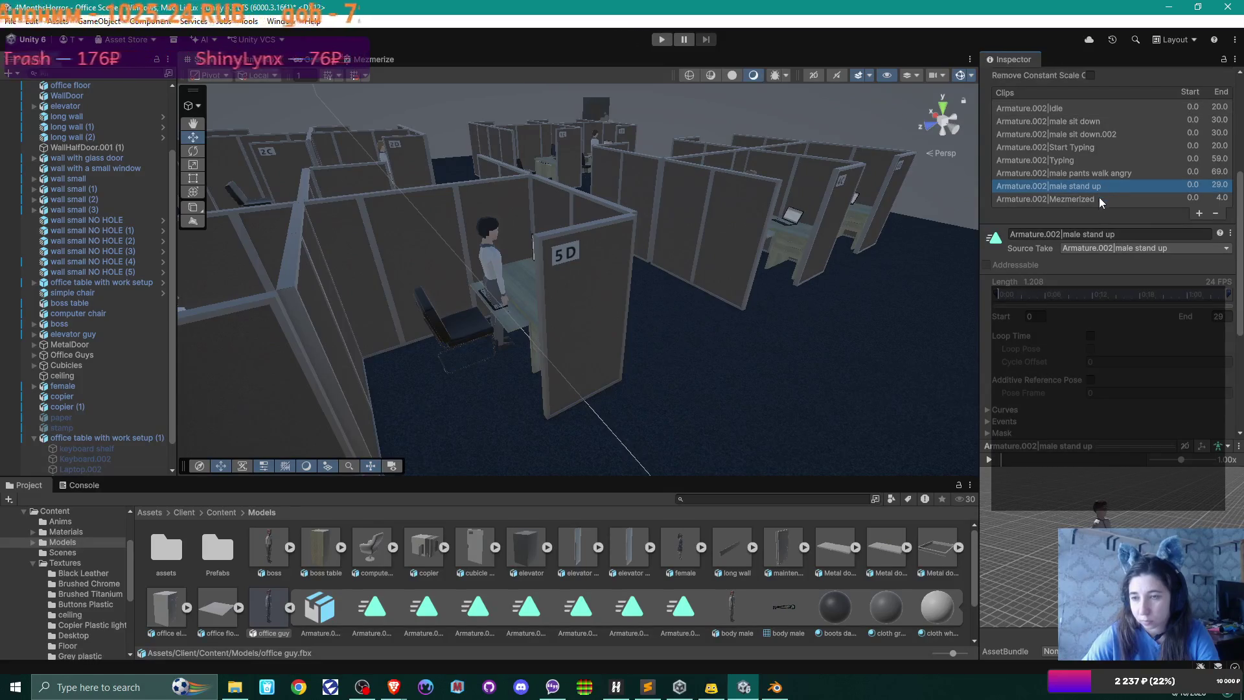
pyautogui.click(989, 459)
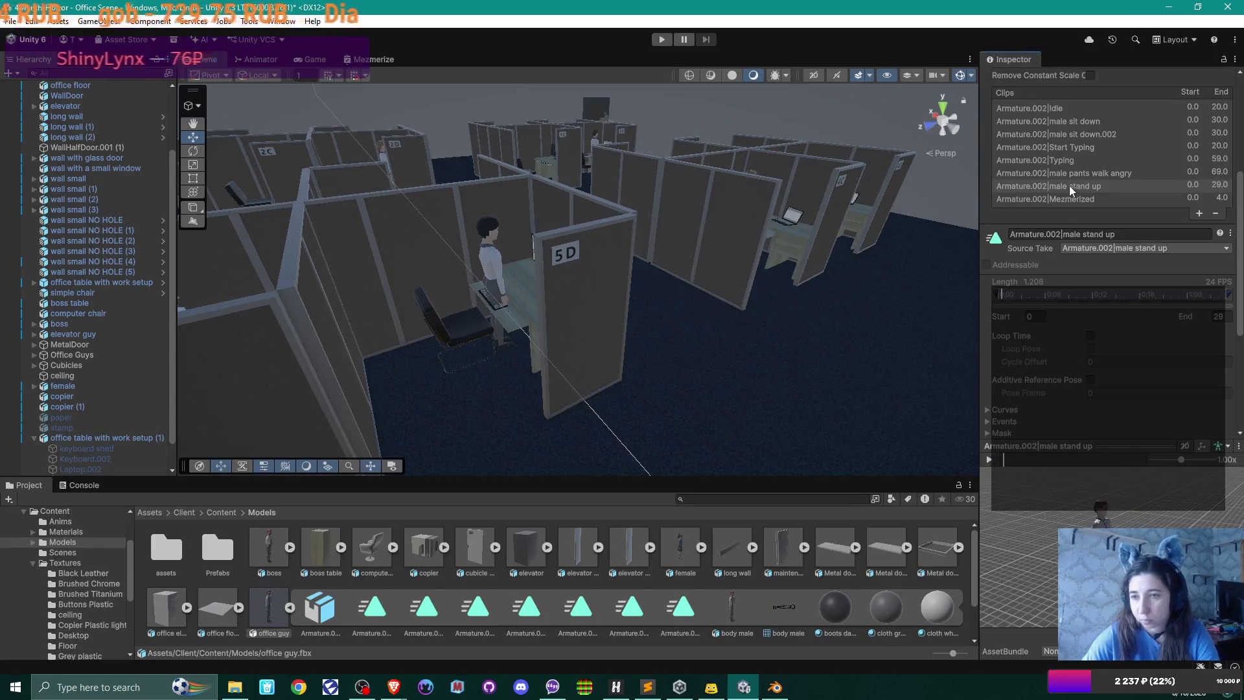
pyautogui.click(1069, 199)
pyautogui.click(992, 460)
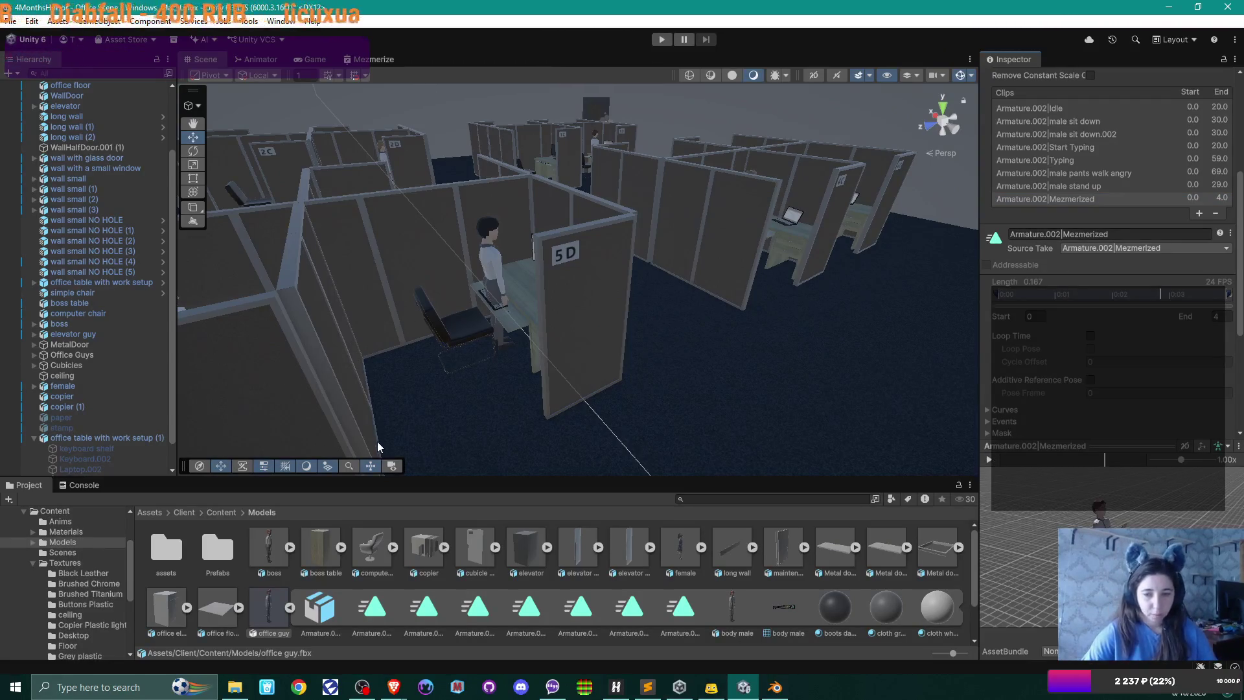
pyautogui.click(221, 513)
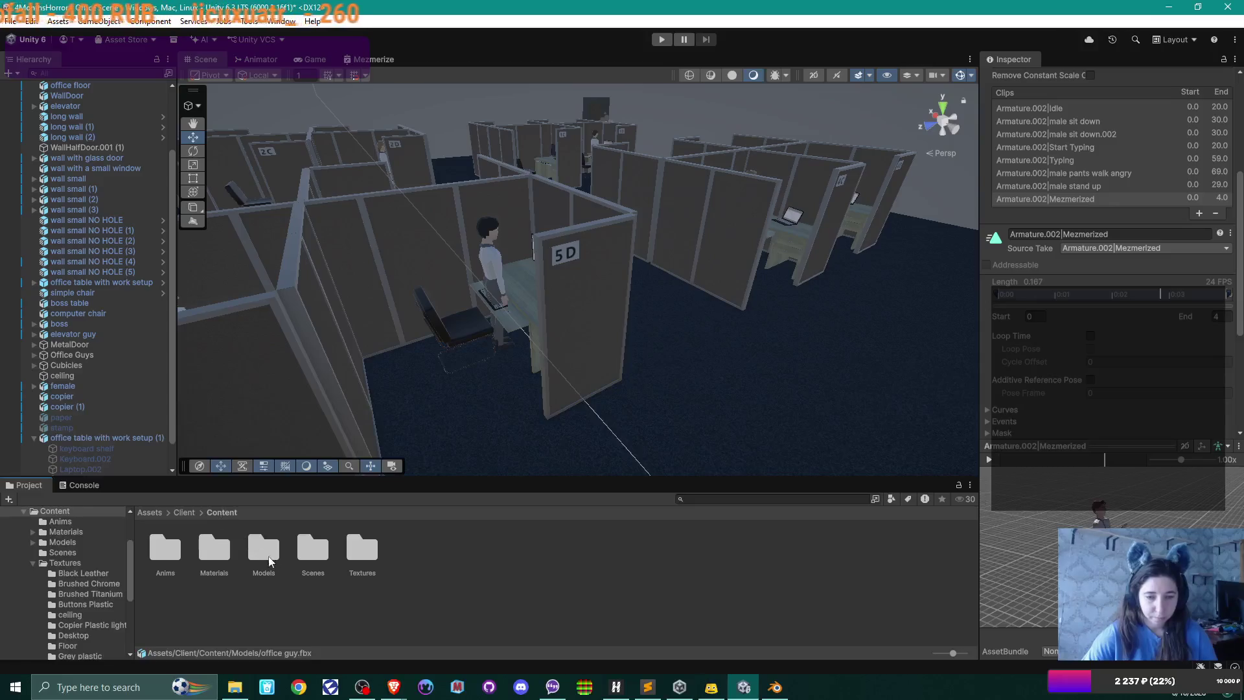
# - Open the WorkingGuy controller from Anims, tidy its graph, and browse to the Models folder
pyautogui.doubleClick(165, 550)
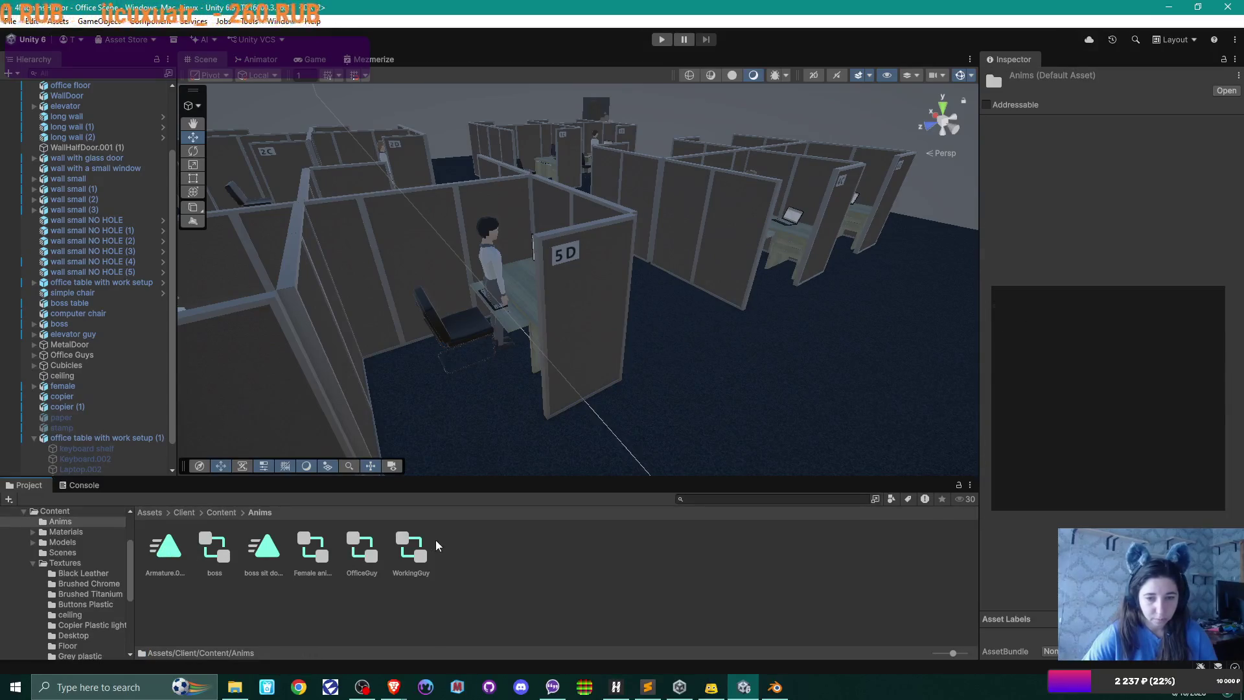
pyautogui.doubleClick(363, 548)
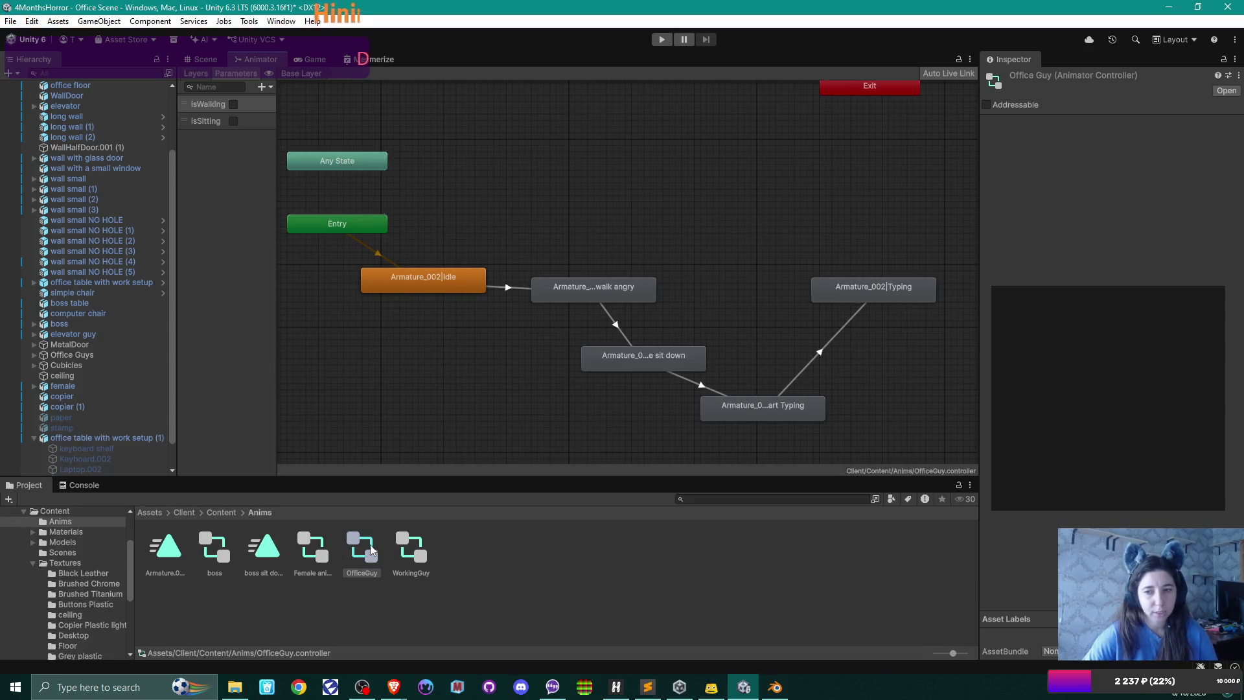
pyautogui.click(420, 550)
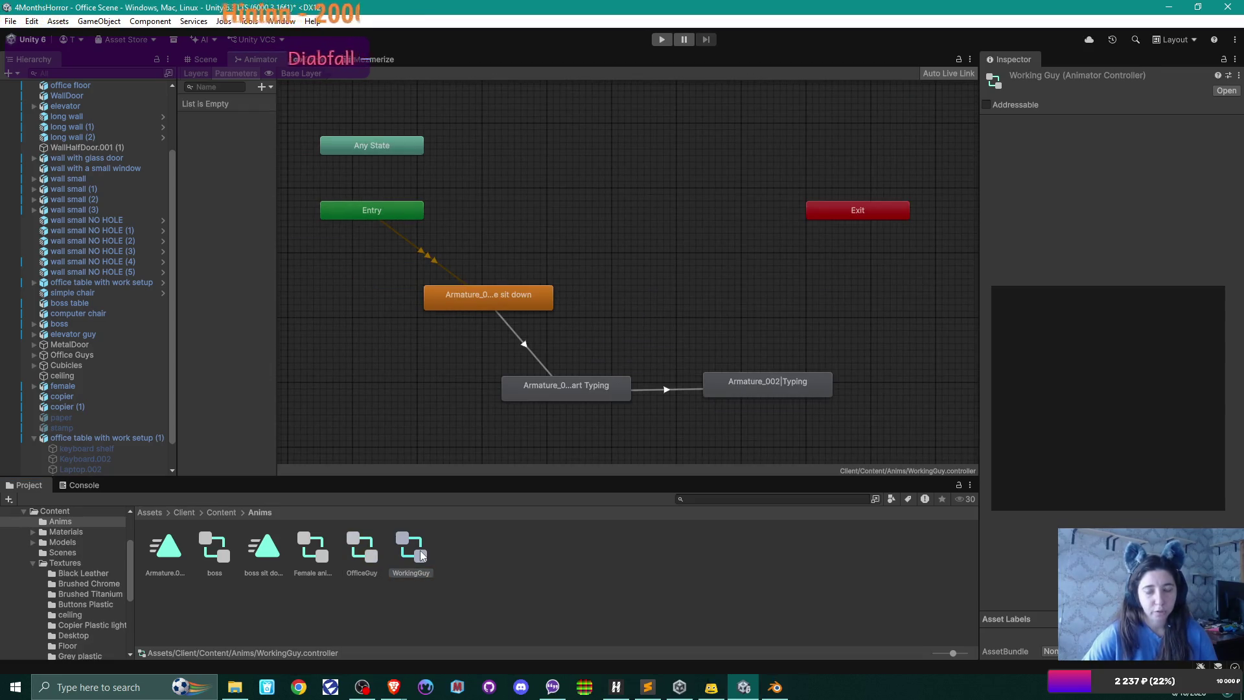
pyautogui.moveTo(713, 284); pyautogui.dragTo(505, 275)
pyautogui.moveTo(553, 376); pyautogui.dragTo(529, 382)
pyautogui.click(221, 511)
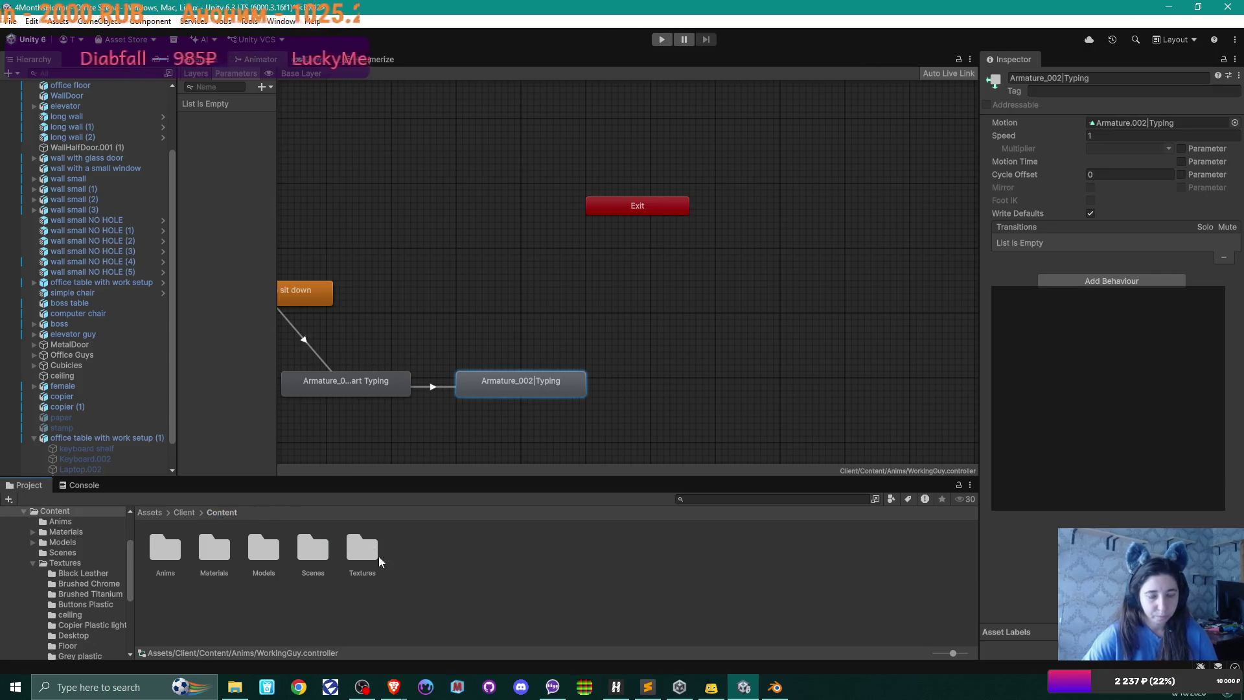
pyautogui.doubleClick(262, 547)
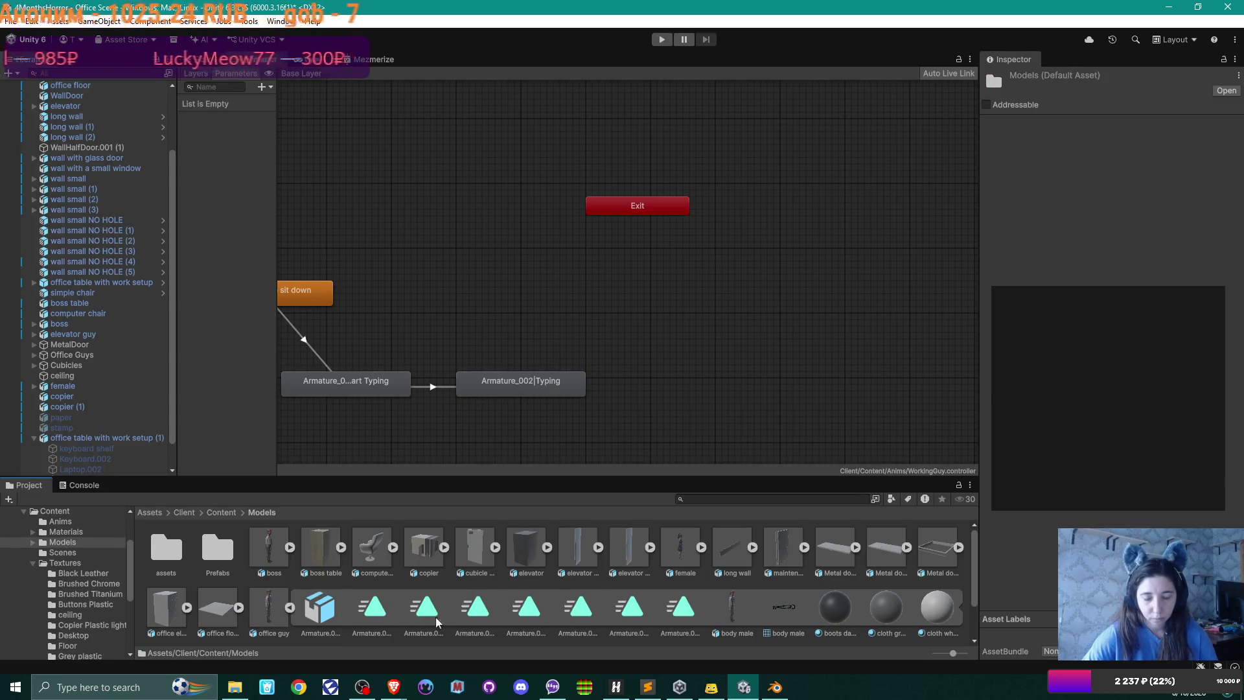
pyautogui.click(682, 609)
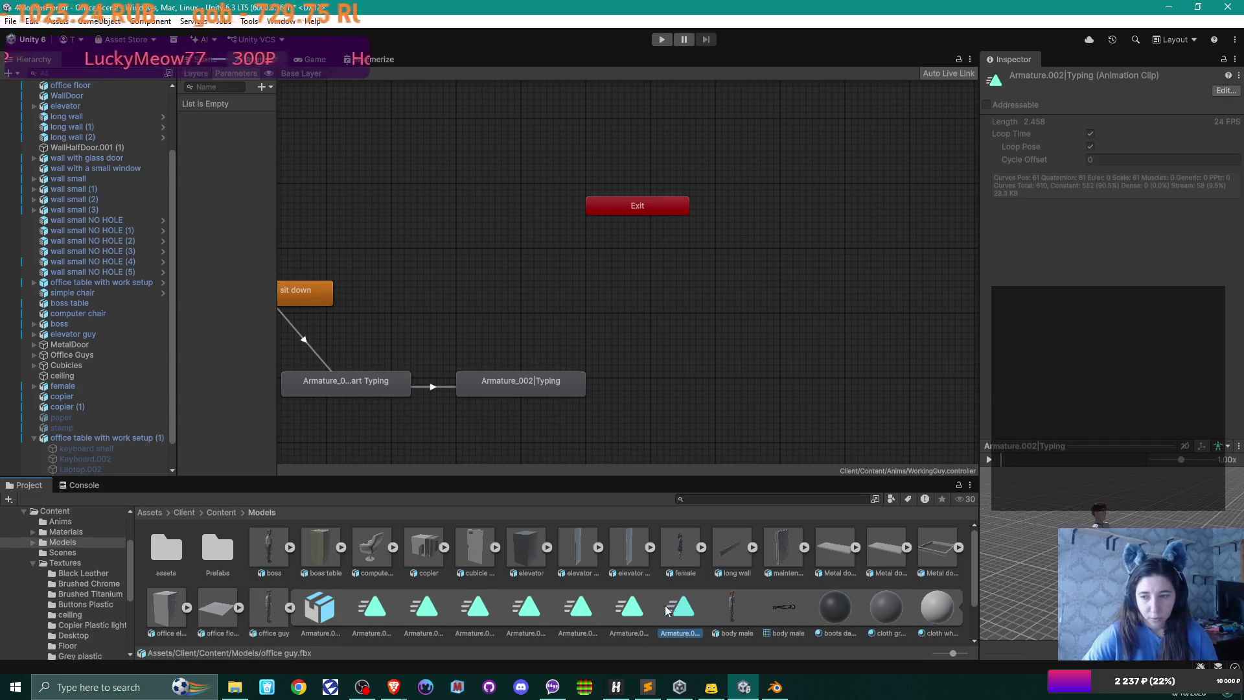
# - Drag the Mezmerized clip into the WorkingGuy graph and position its new state
pyautogui.click(575, 609)
pyautogui.moveTo(576, 609); pyautogui.dragTo(670, 355)
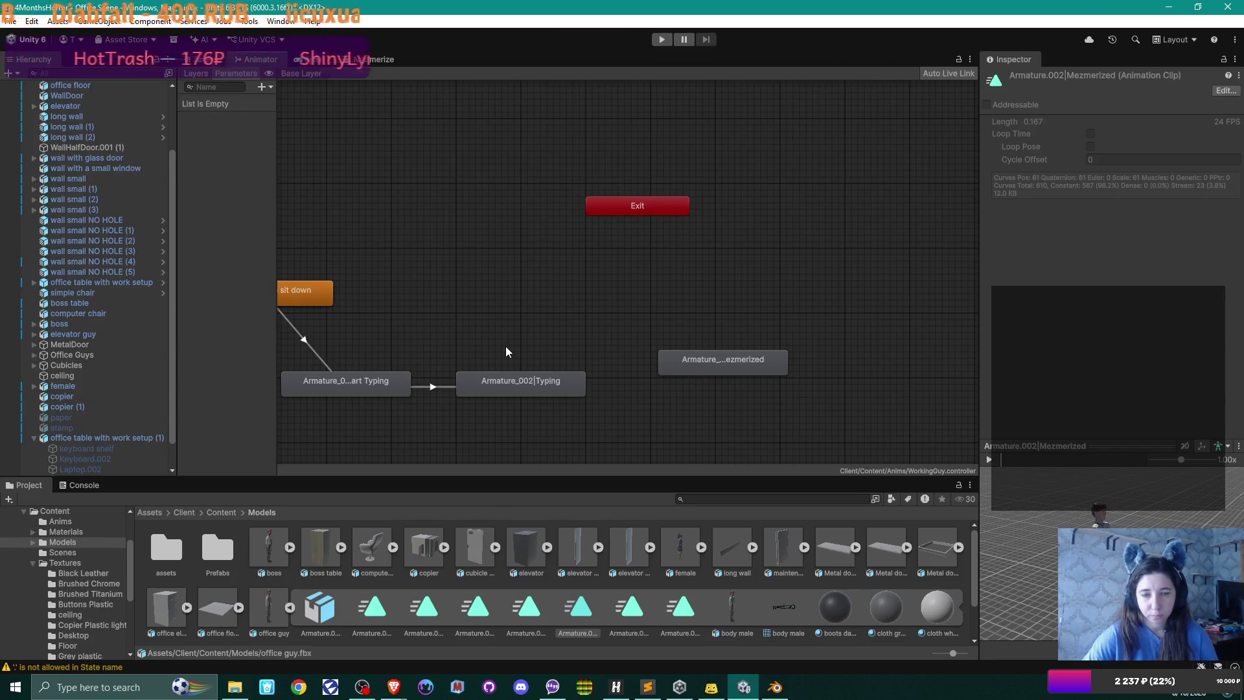
pyautogui.click(313, 353)
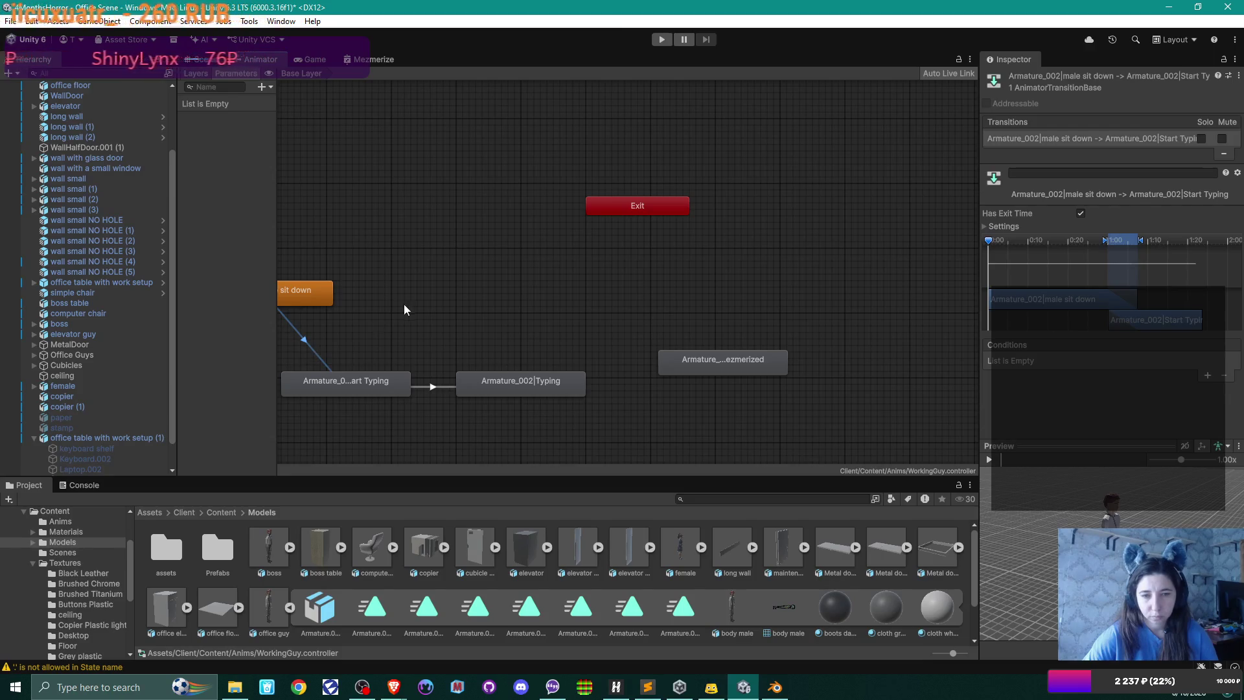
pyautogui.moveTo(401, 311); pyautogui.dragTo(440, 311)
pyautogui.click(457, 388)
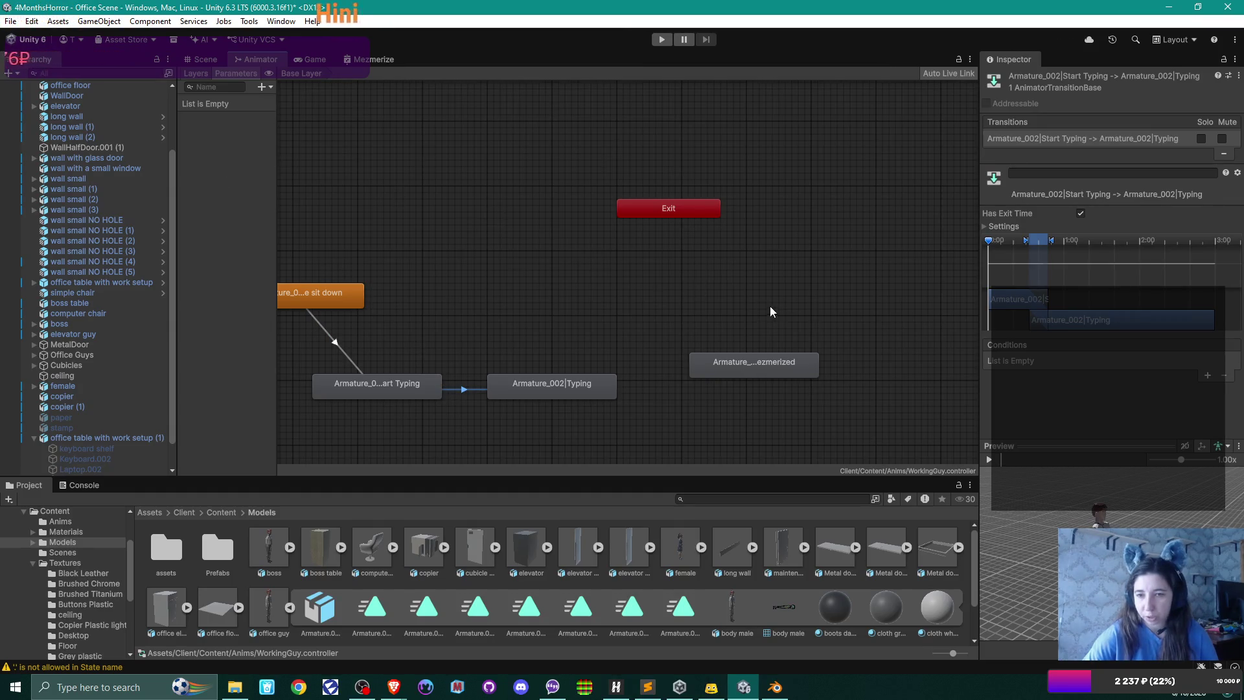
pyautogui.moveTo(776, 308); pyautogui.dragTo(729, 310)
pyautogui.click(726, 363)
pyautogui.moveTo(726, 363); pyautogui.dragTo(701, 368)
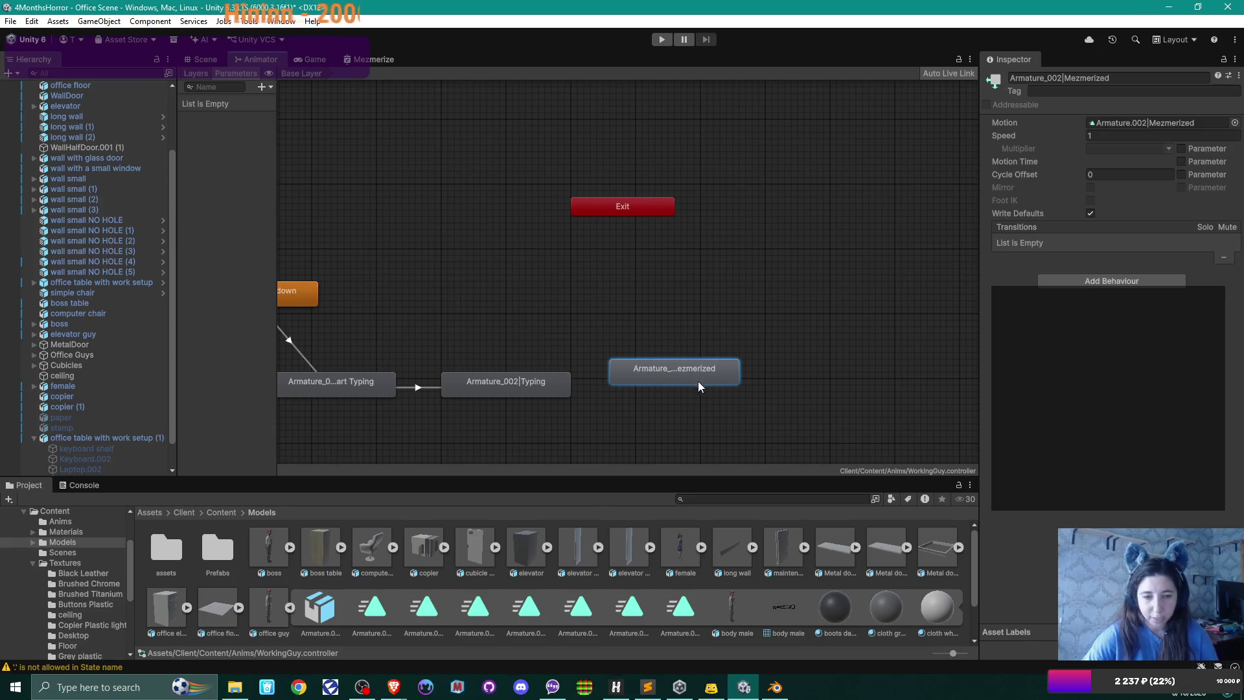
# - Find the male stand up clip and drag it in as a new state
pyautogui.click(378, 616)
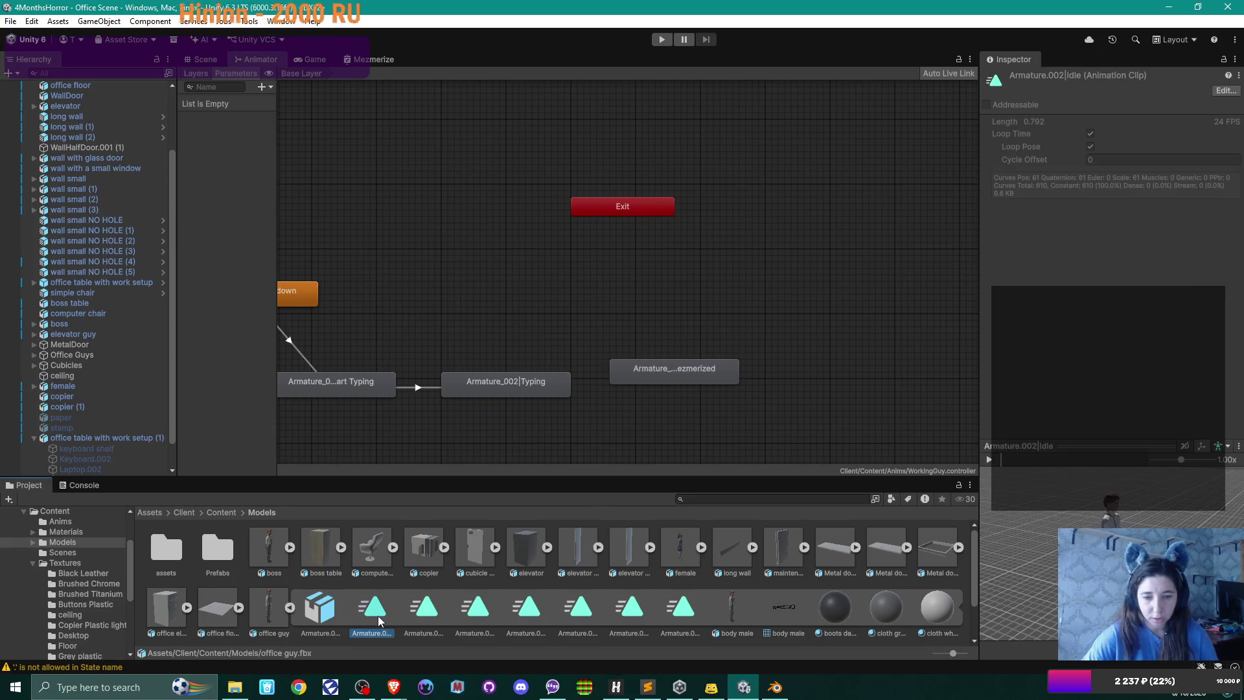
pyautogui.click(436, 612)
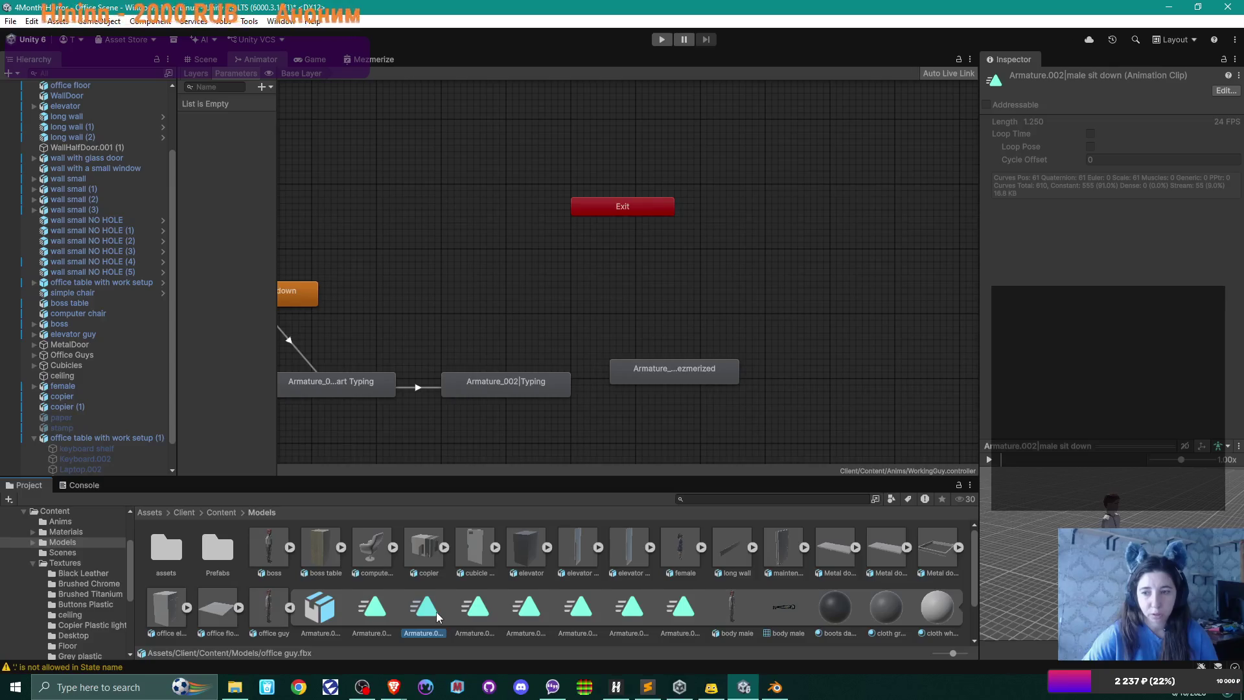
pyautogui.click(388, 609)
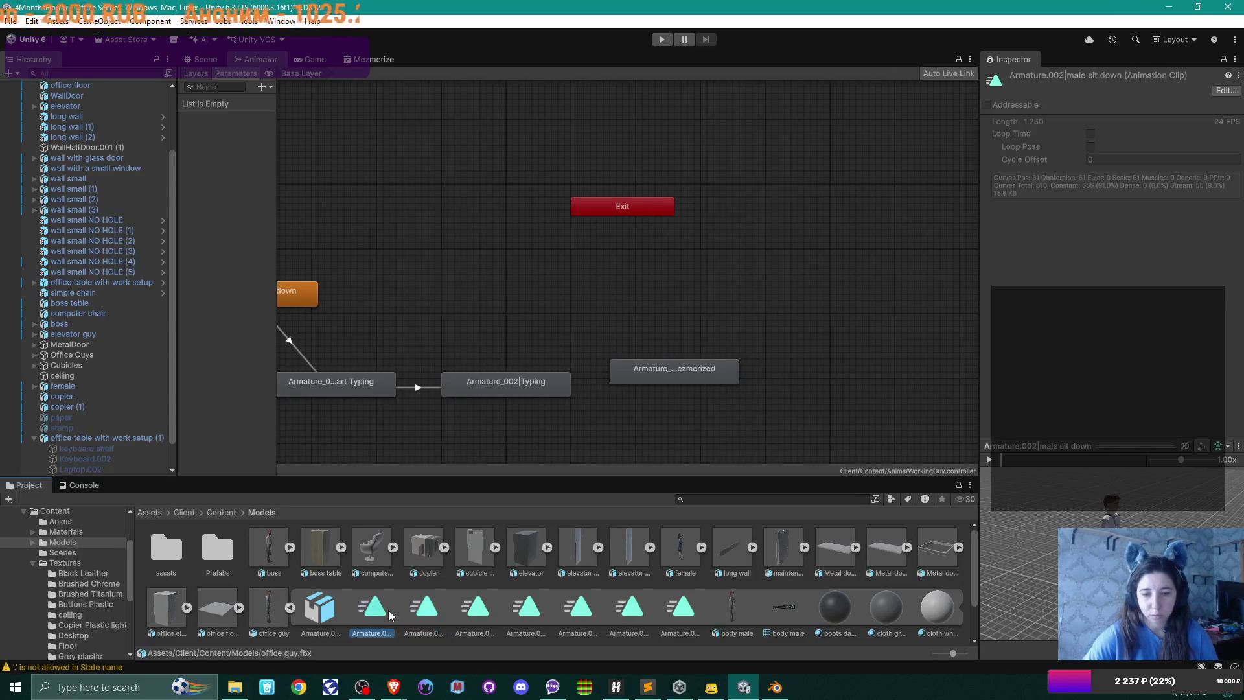
pyautogui.click(482, 612)
pyautogui.click(526, 612)
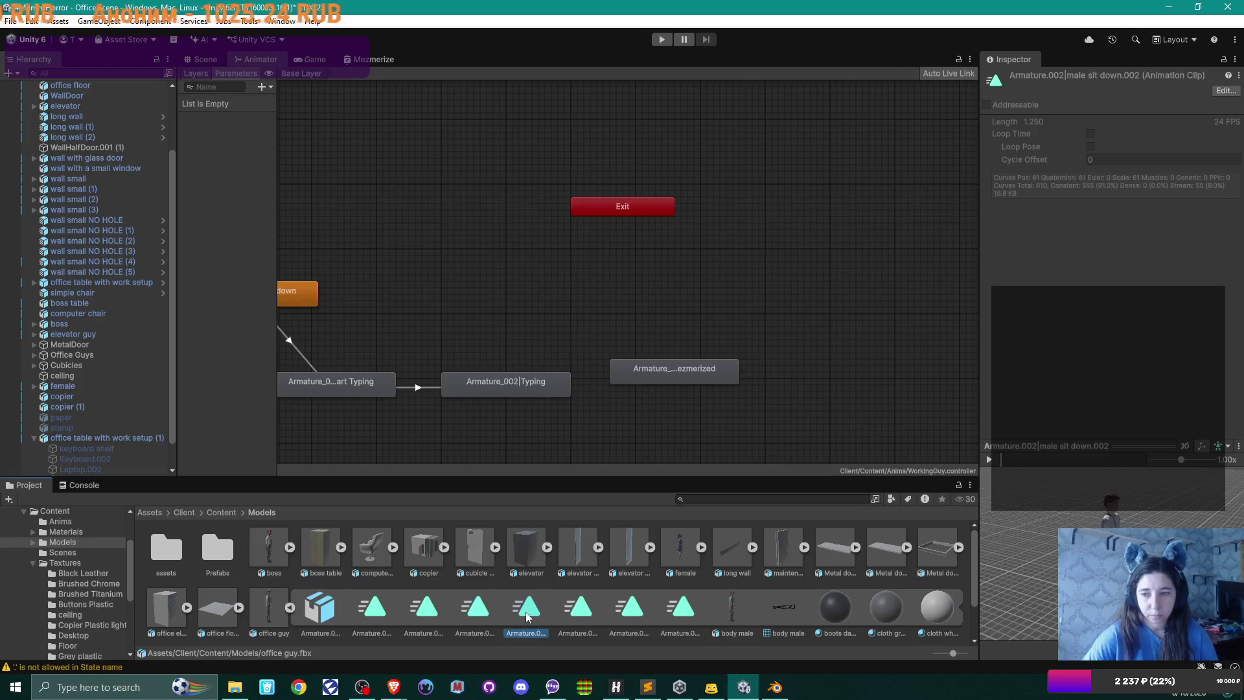
pyautogui.moveTo(529, 612)
pyautogui.mouseDown()
pyautogui.moveTo(780, 322)
pyautogui.moveTo(818, 343)
pyautogui.mouseUp()
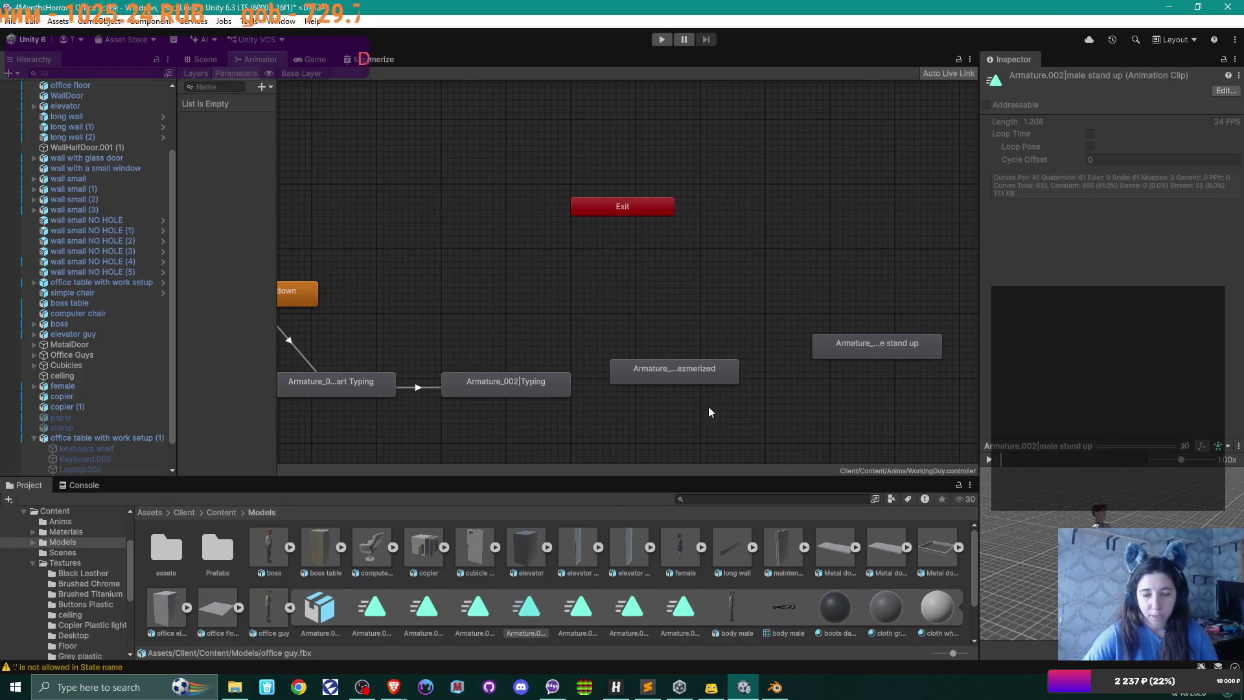
pyautogui.click(478, 613)
pyautogui.click(585, 611)
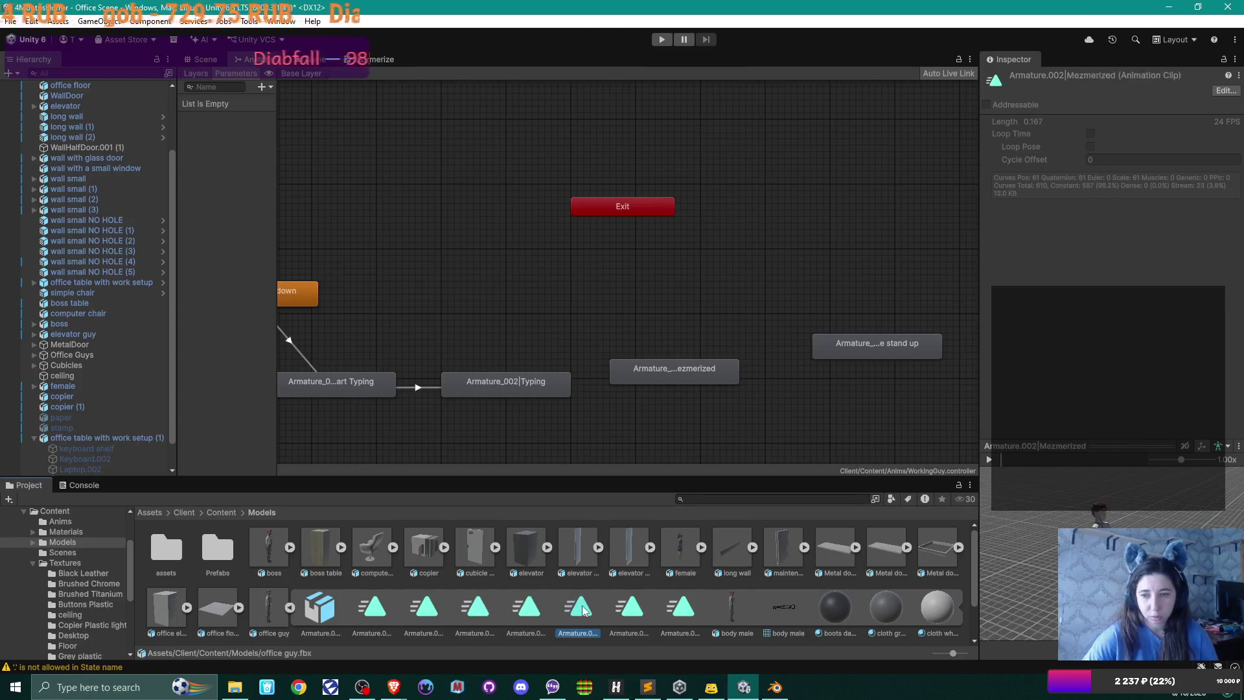
pyautogui.click(645, 609)
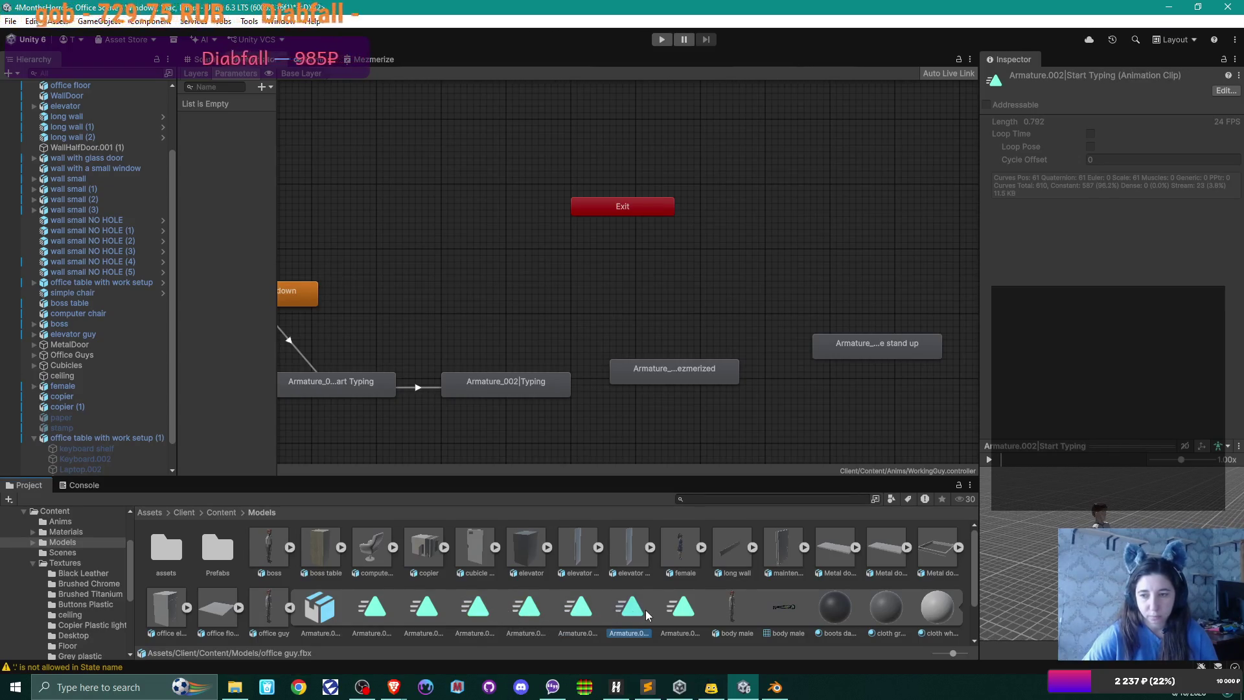
pyautogui.click(678, 607)
pyautogui.click(424, 609)
pyautogui.click(383, 609)
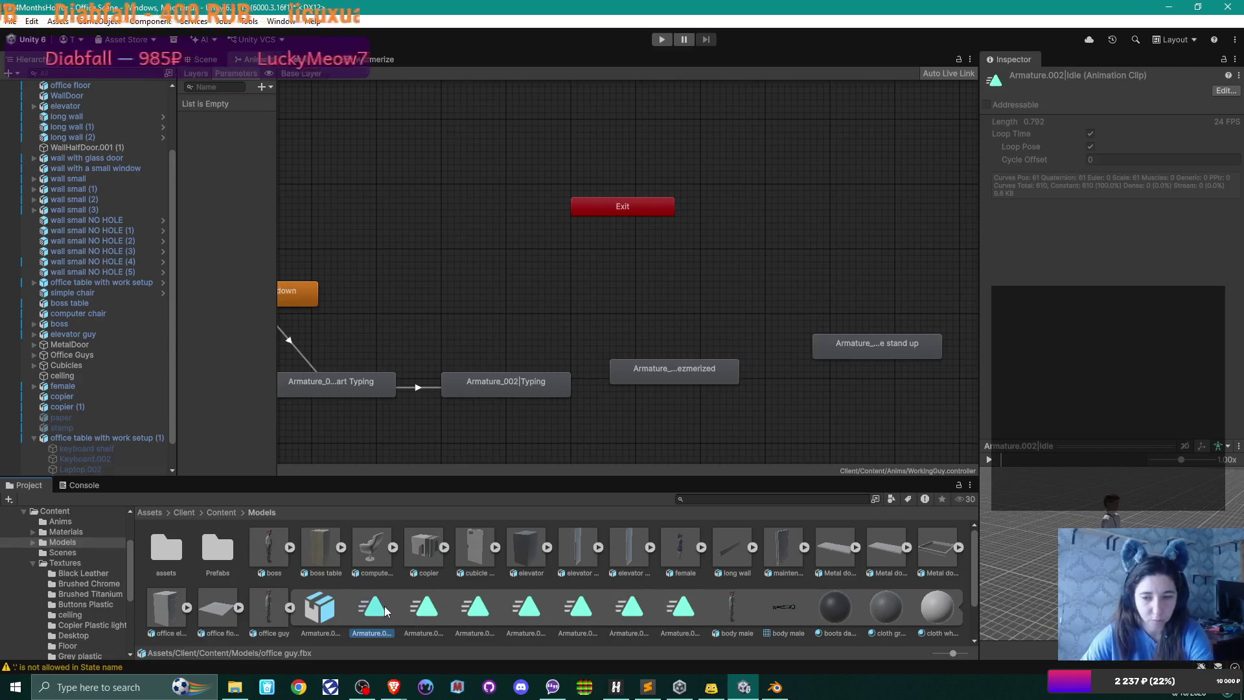
pyautogui.scroll(-1, 474, 594)
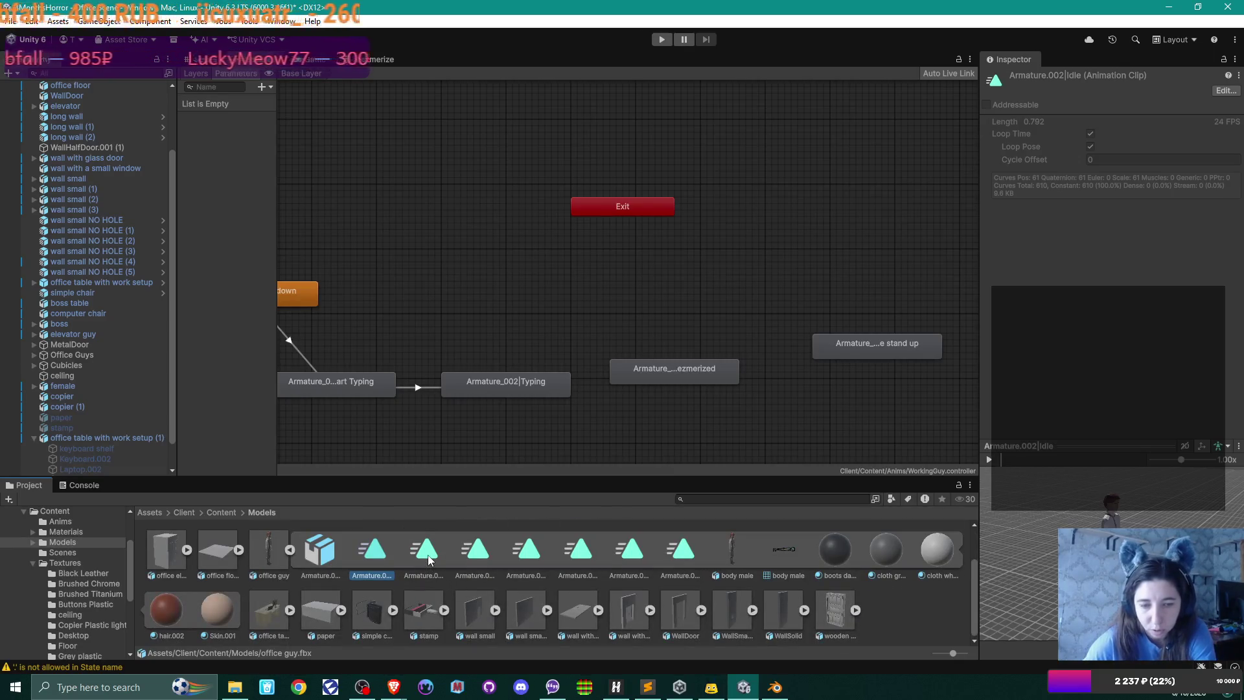
pyautogui.click(428, 554)
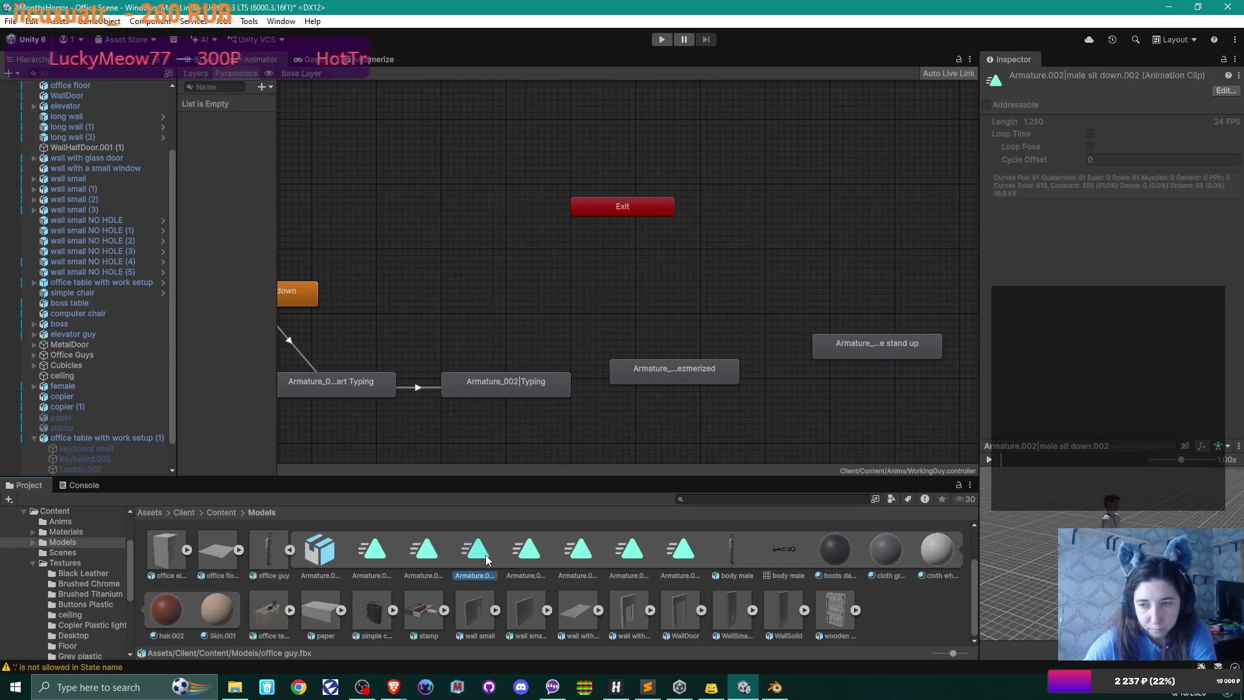
pyautogui.click(524, 556)
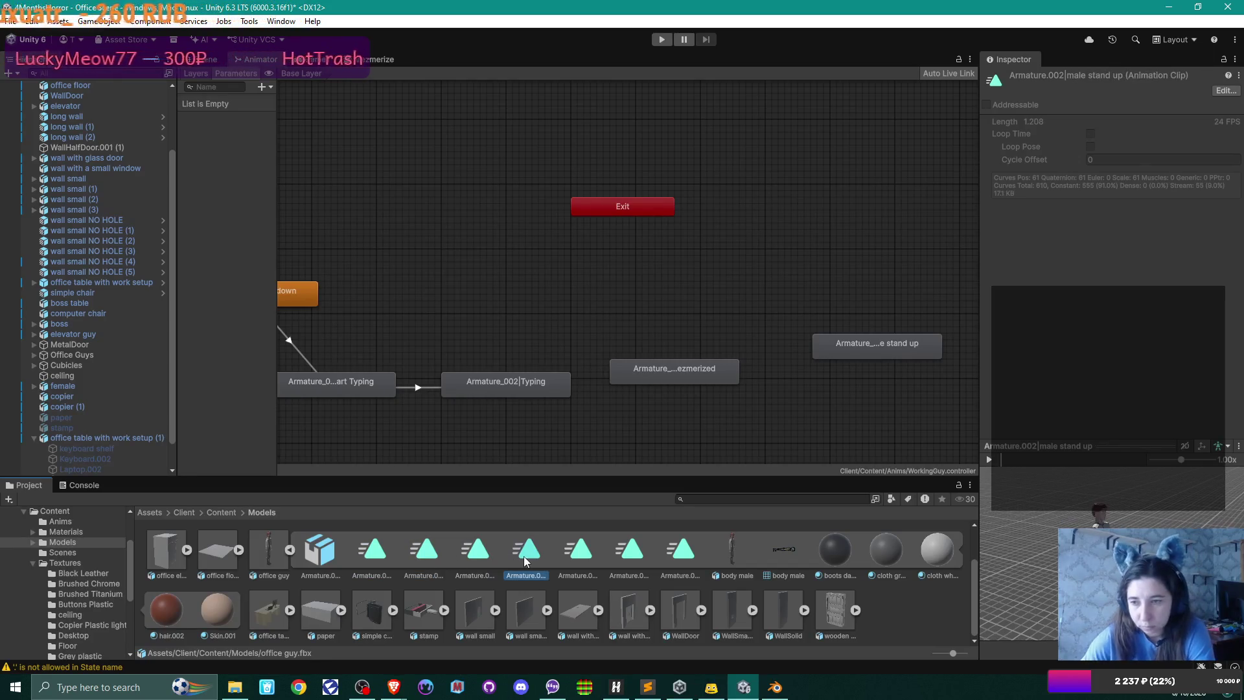
pyautogui.click(589, 557)
pyautogui.click(623, 557)
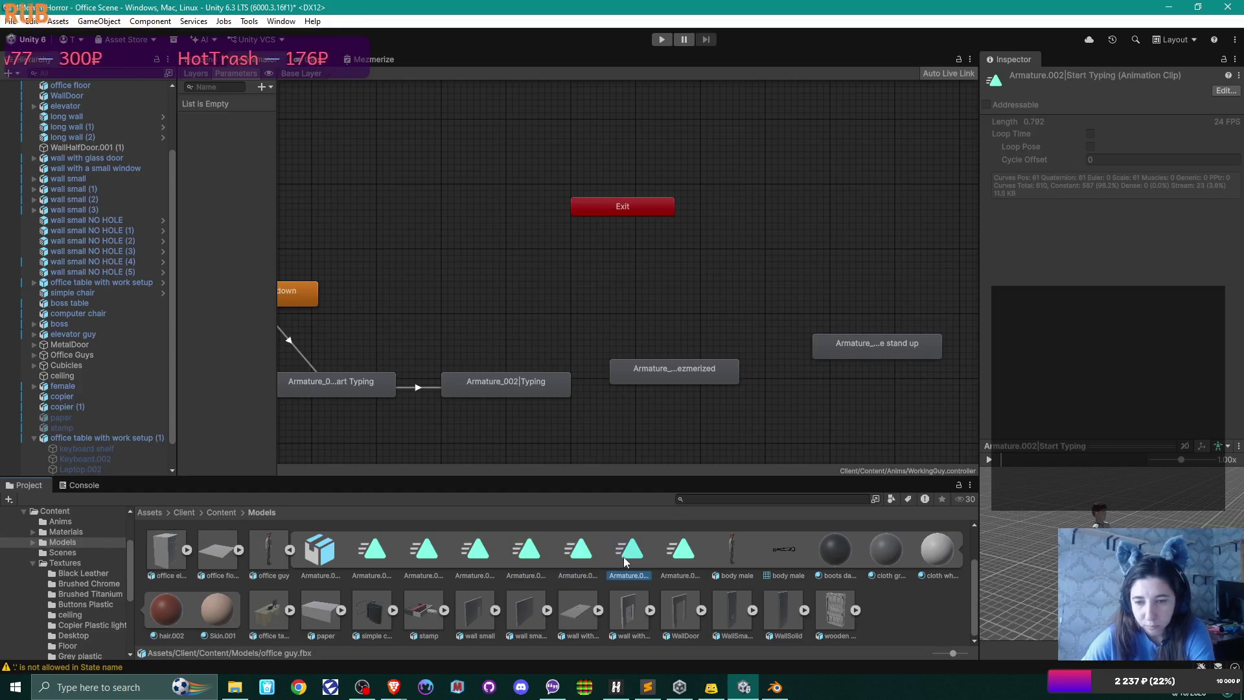
pyautogui.click(668, 557)
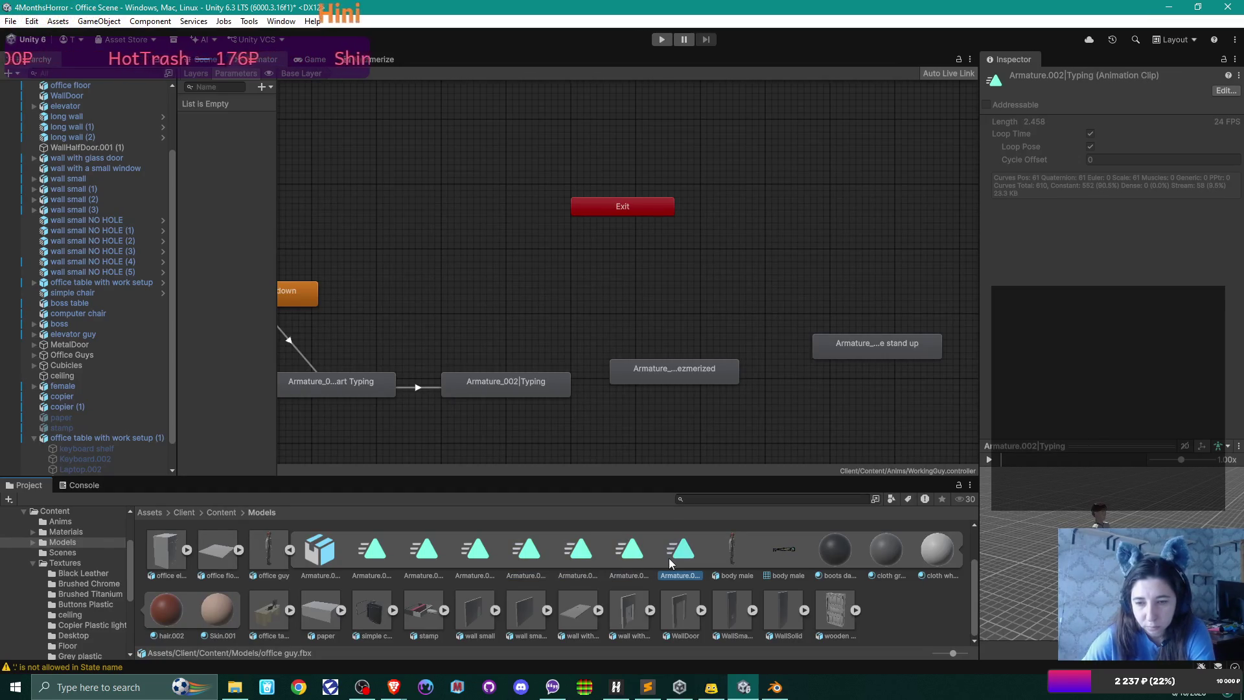
pyautogui.click(775, 686)
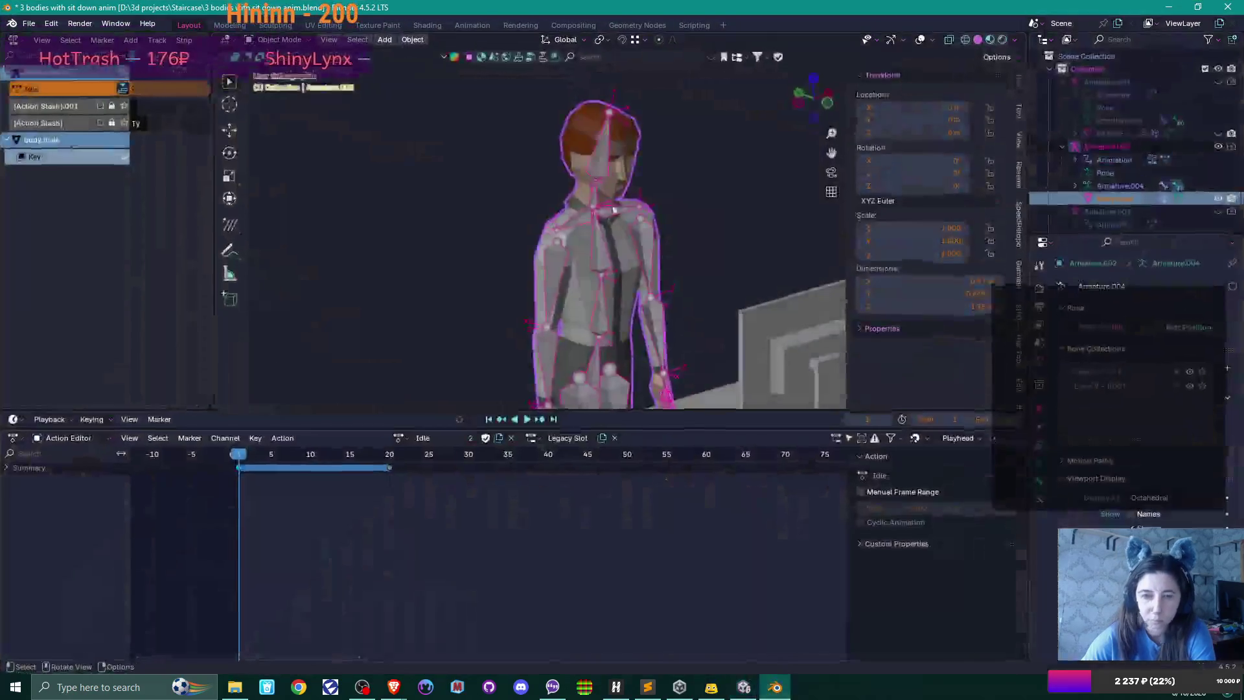
pyautogui.click(404, 438)
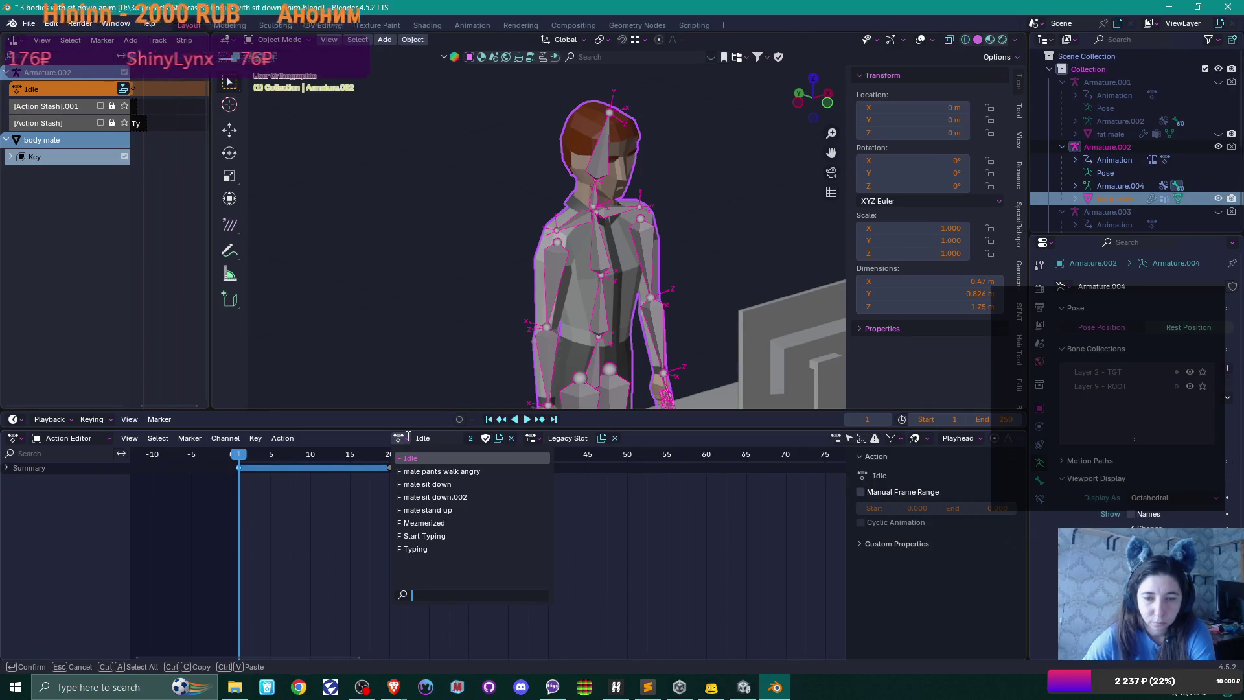
pyautogui.click(743, 687)
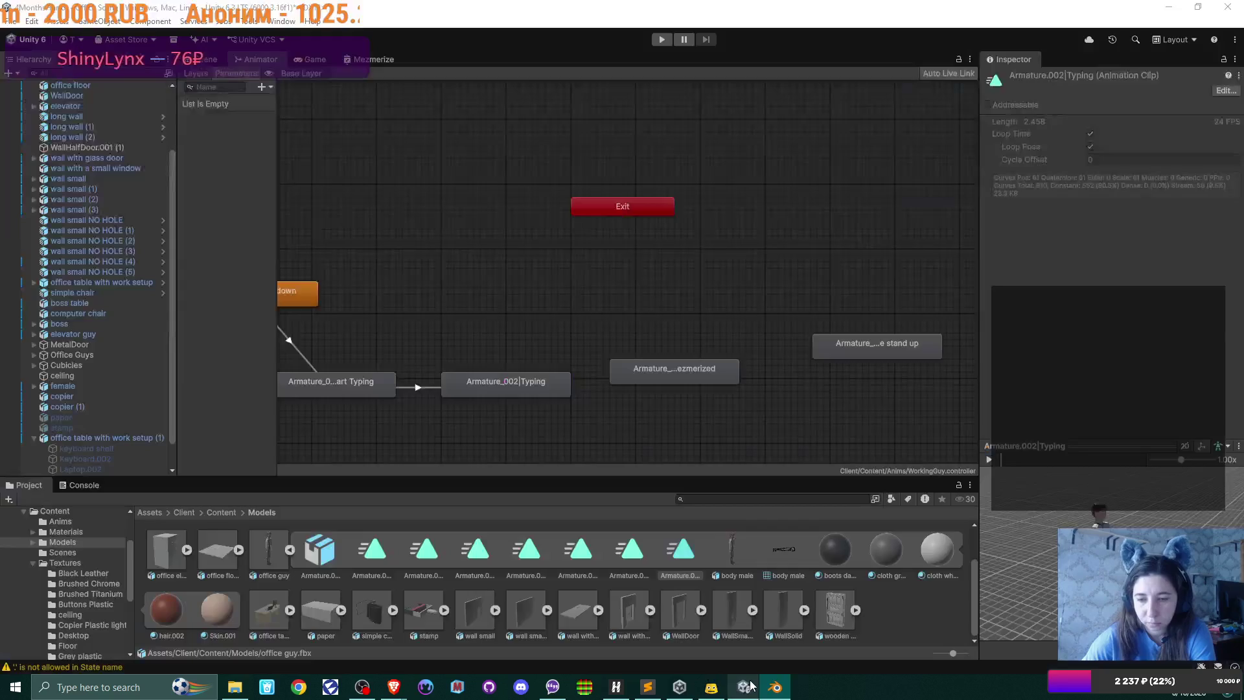
pyautogui.scroll(2, 495, 568)
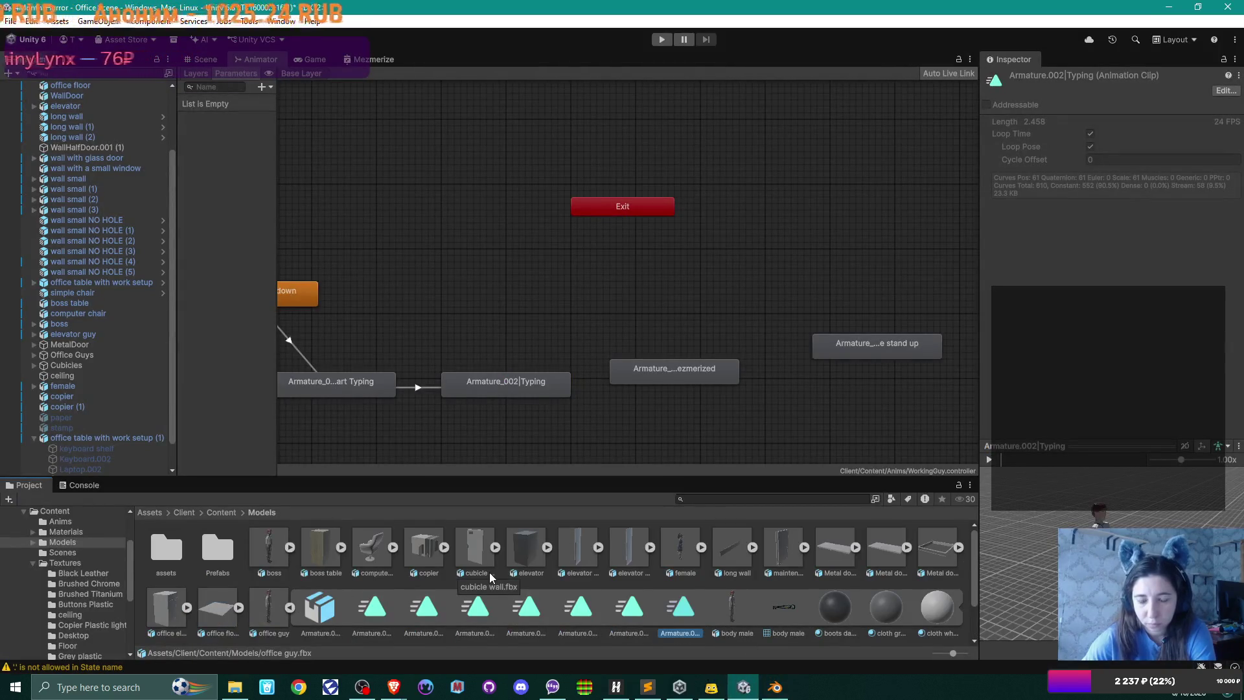
pyautogui.scroll(-2, 490, 577)
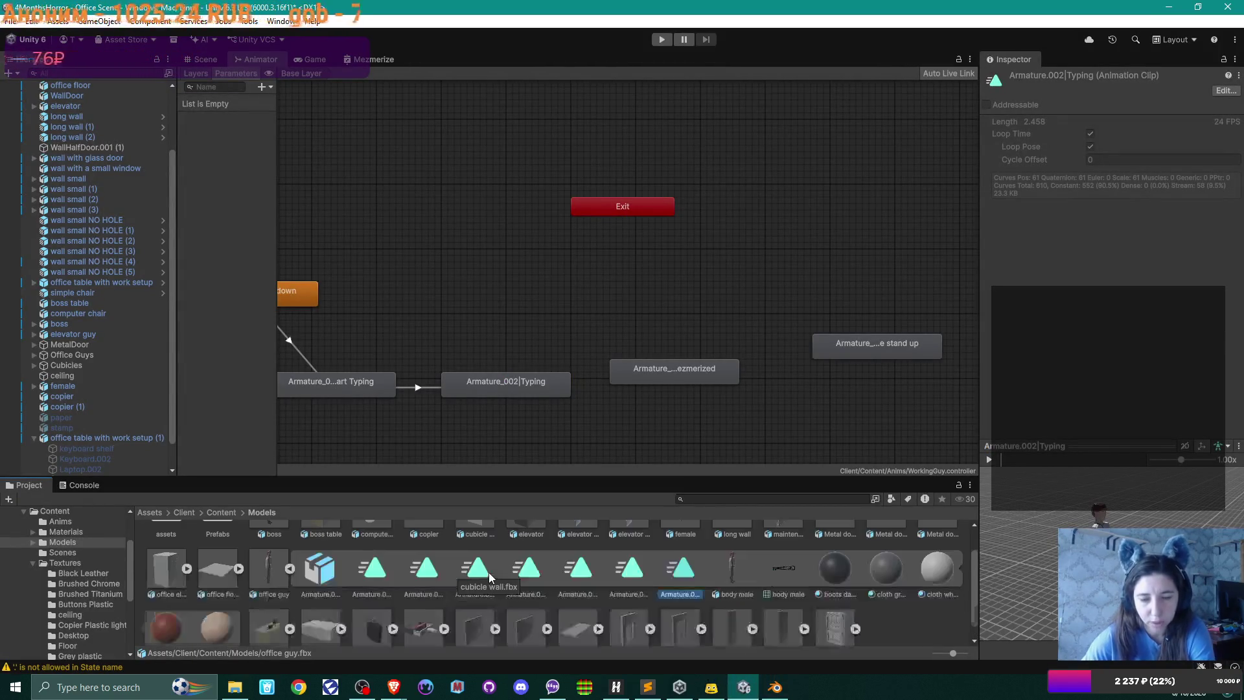
pyautogui.scroll(2, 490, 577)
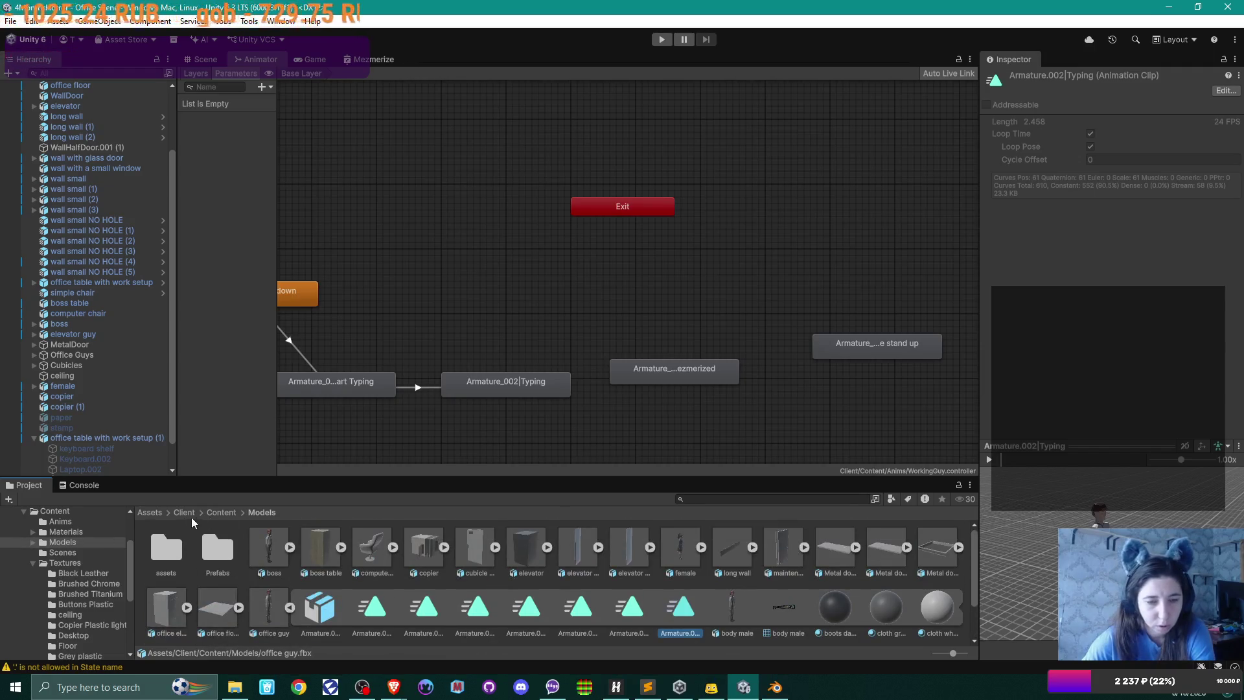
pyautogui.click(221, 513)
pyautogui.doubleClick(171, 559)
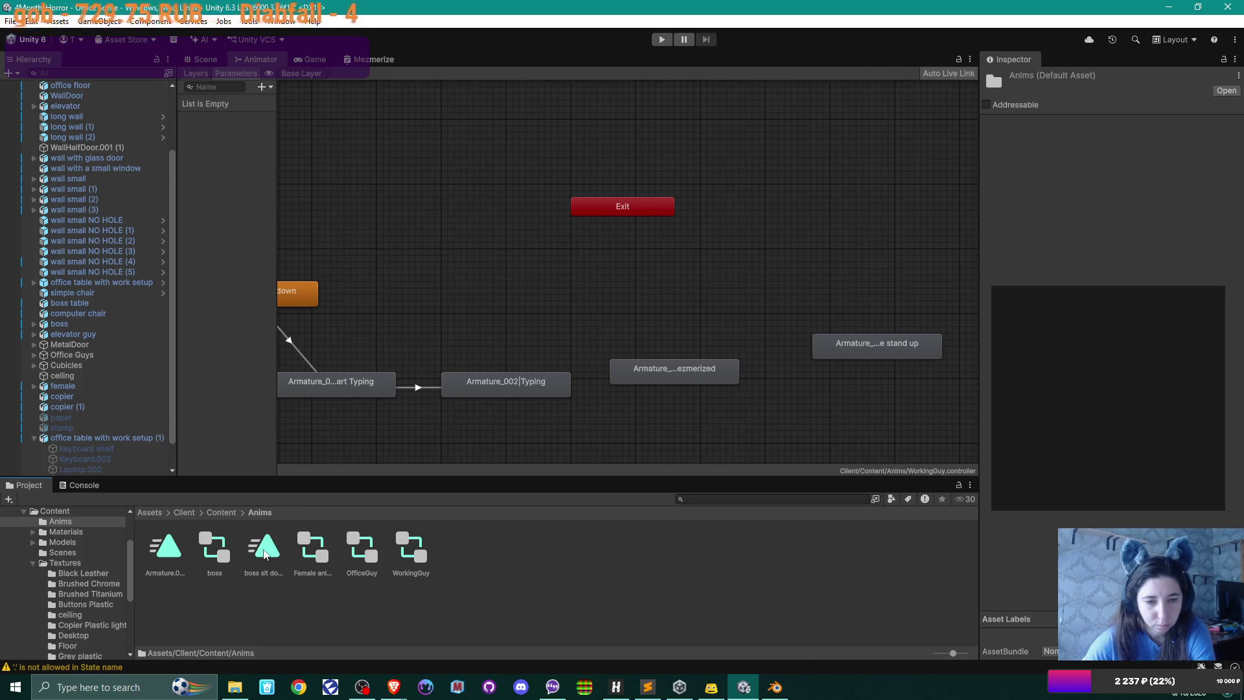
pyautogui.click(166, 545)
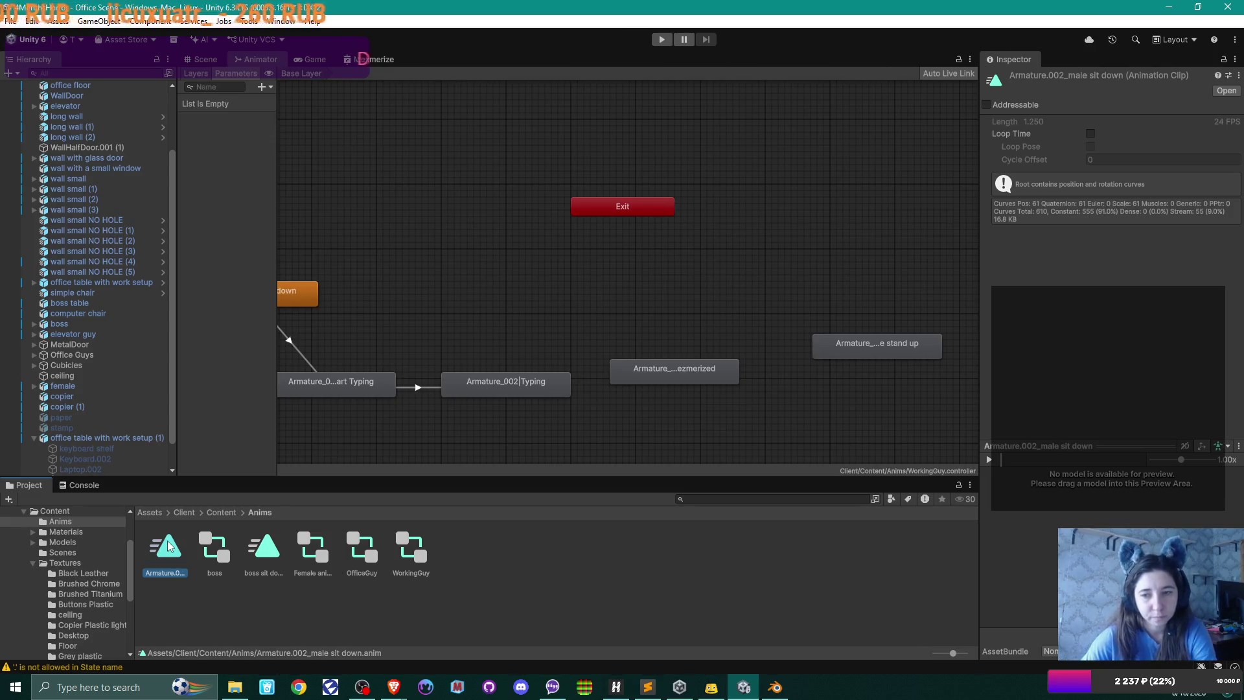
pyautogui.click(220, 512)
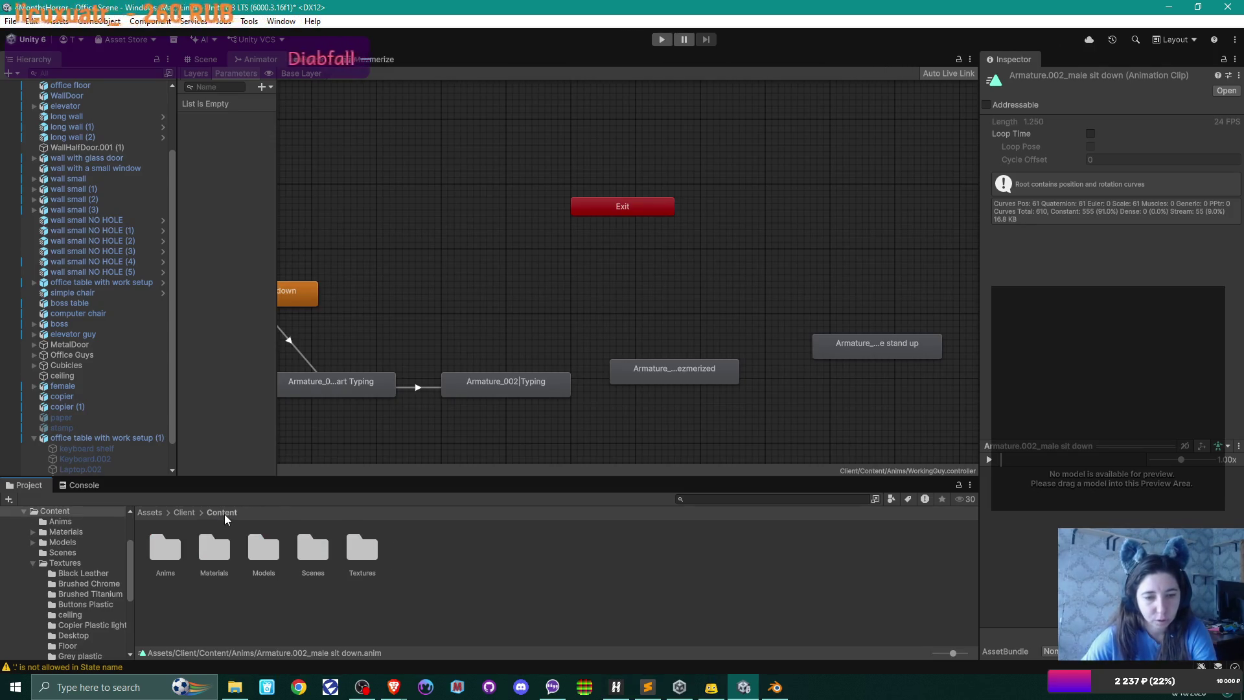
pyautogui.click(262, 563)
pyautogui.doubleClick(262, 564)
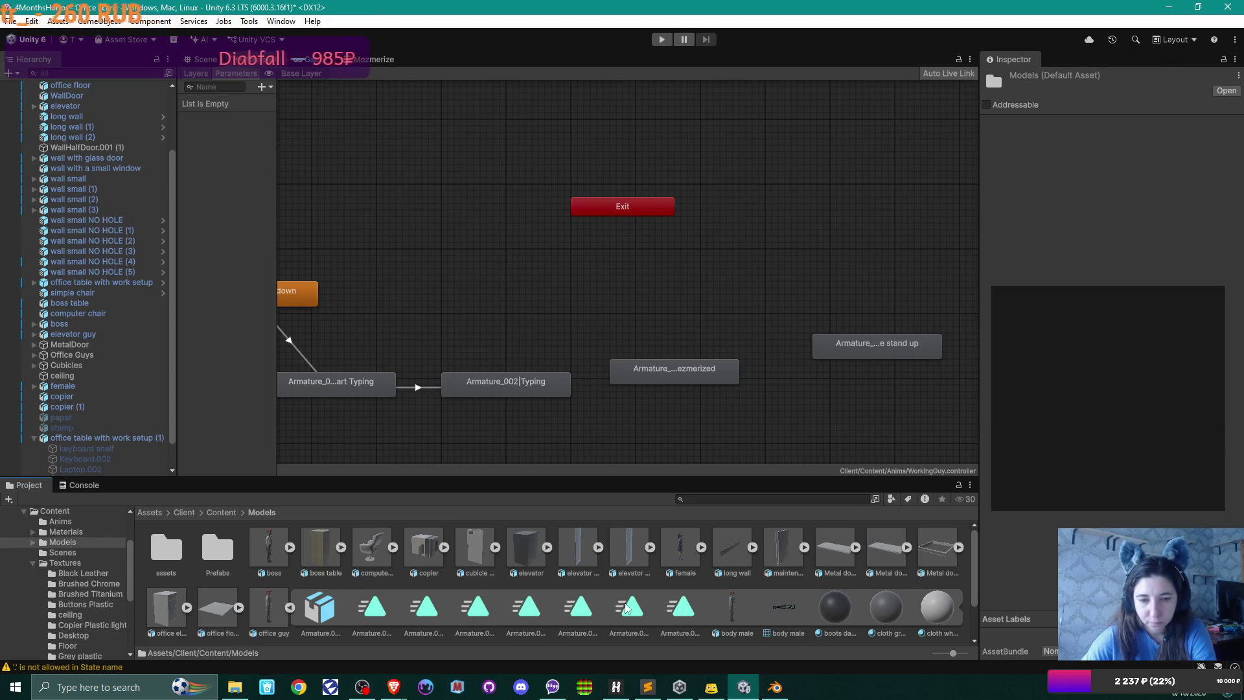
pyautogui.click(269, 613)
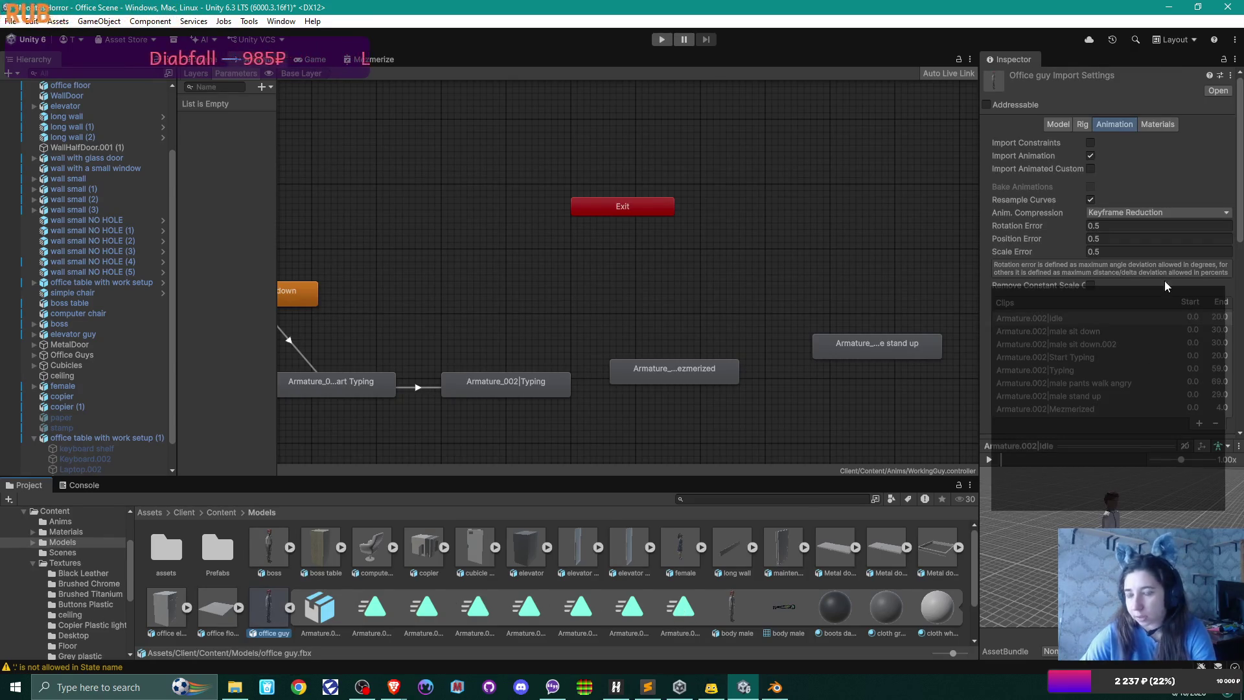
# - Review office guy.fbx's eight clips, including male pants walk angry and Mezmerized
pyautogui.click(1121, 384)
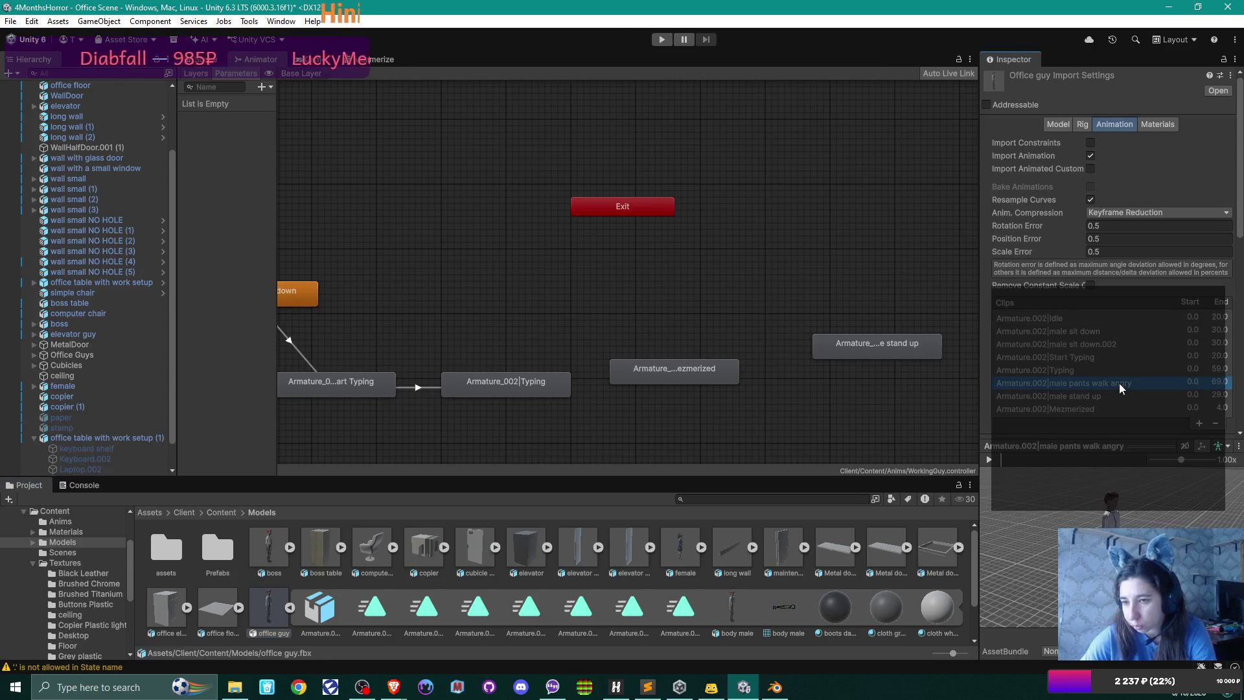
pyautogui.scroll(-3, 1122, 387)
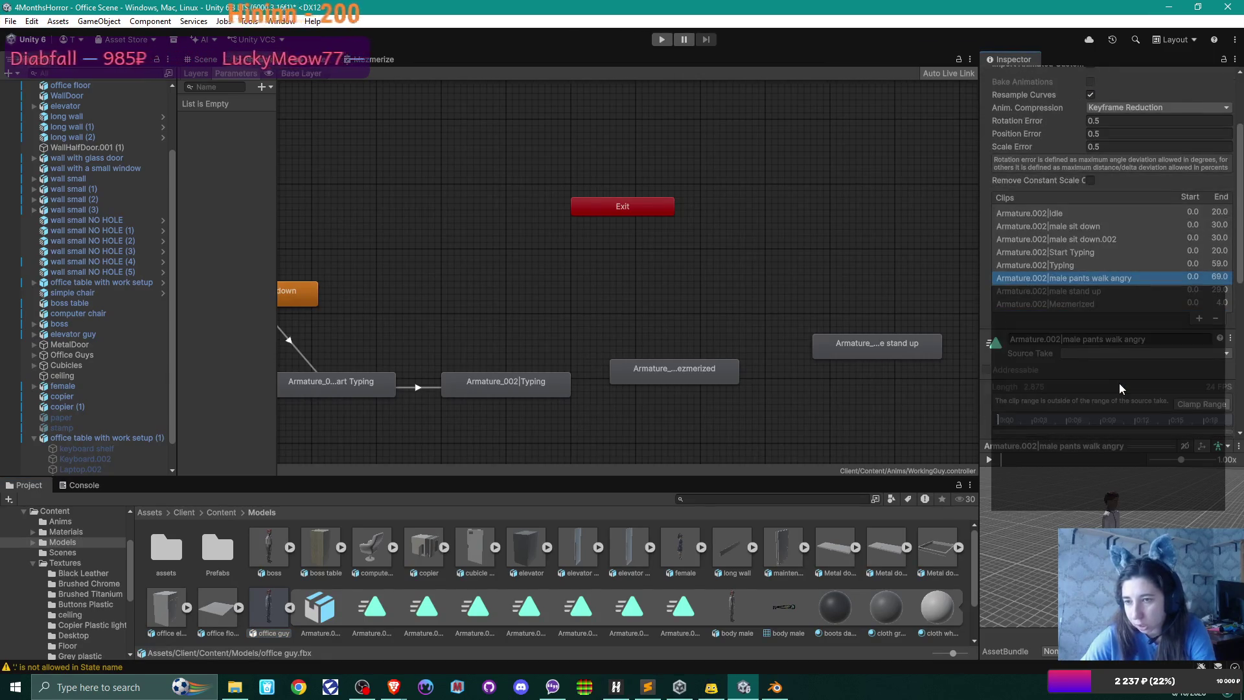
pyautogui.scroll(-3, 1121, 388)
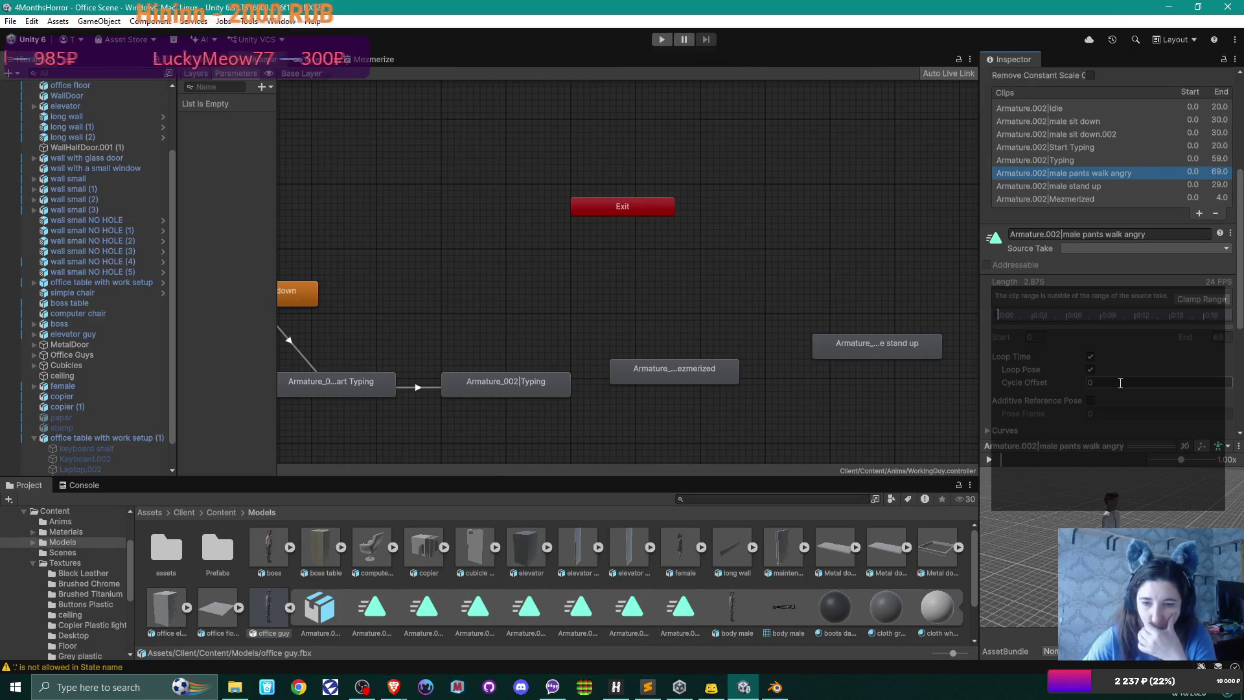
pyautogui.scroll(-2, 724, 581)
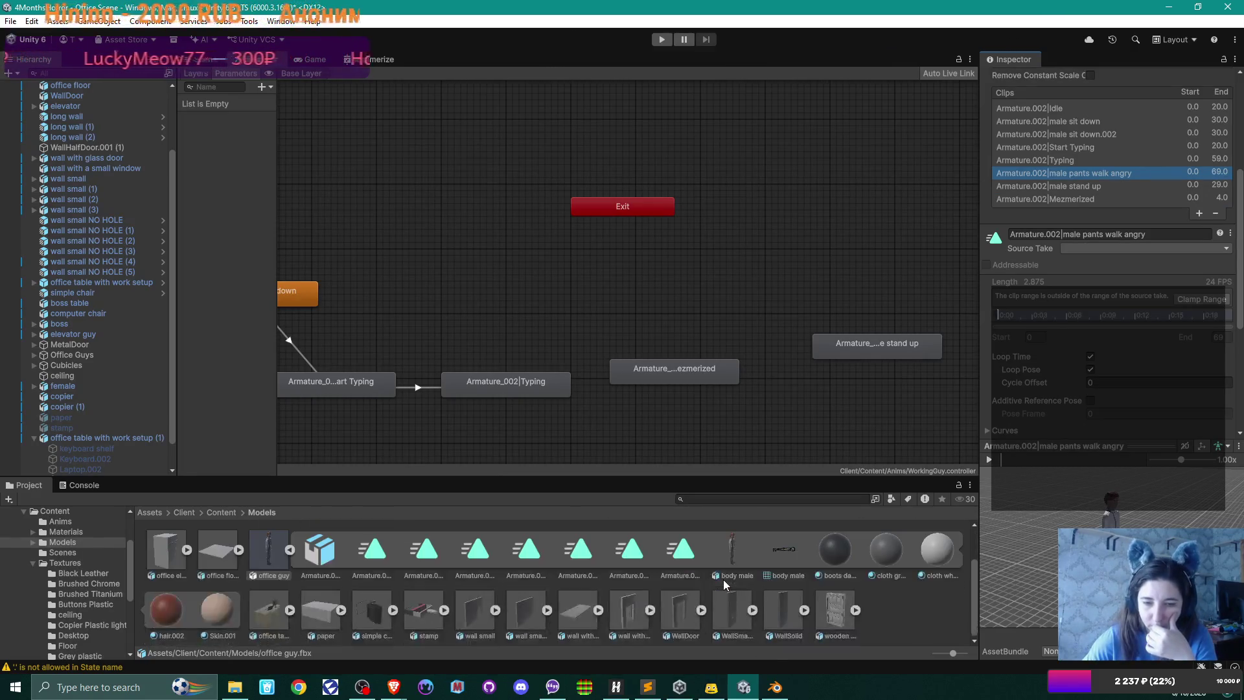
pyautogui.scroll(1, 723, 579)
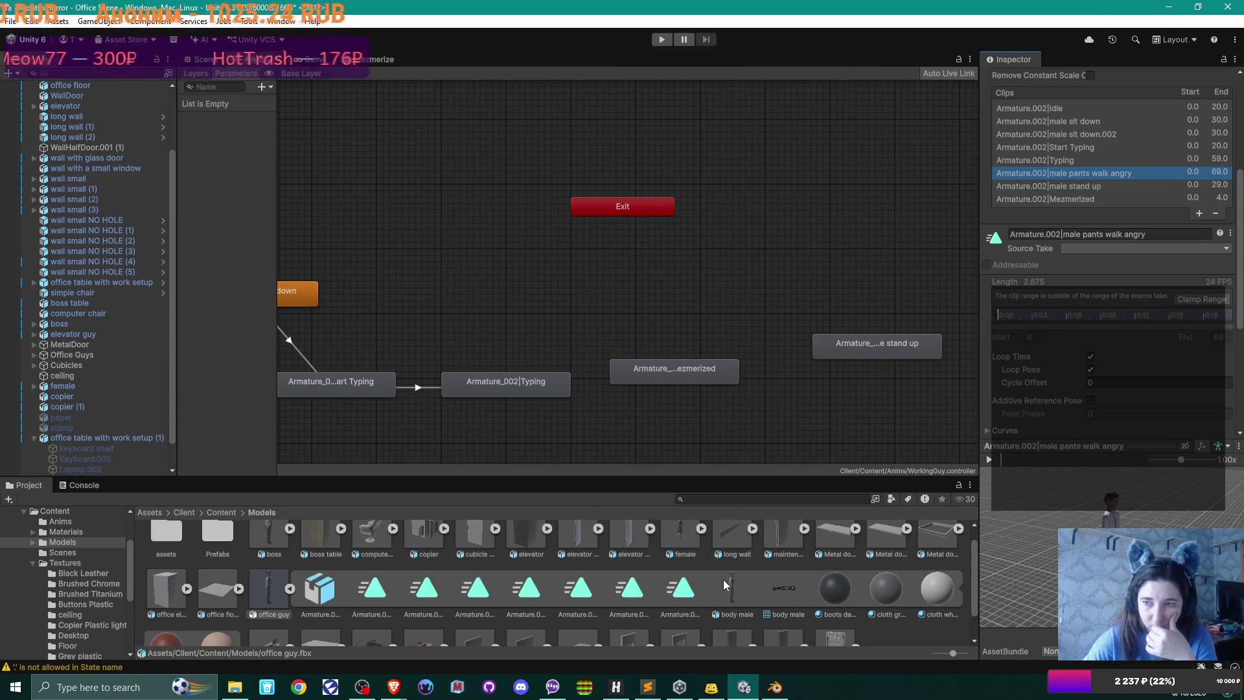
# - Check the Start Typing, Mezmerized, male sit down.002 and Idle clips, then reselect office guy.fbx
pyautogui.click(681, 592)
pyautogui.click(647, 593)
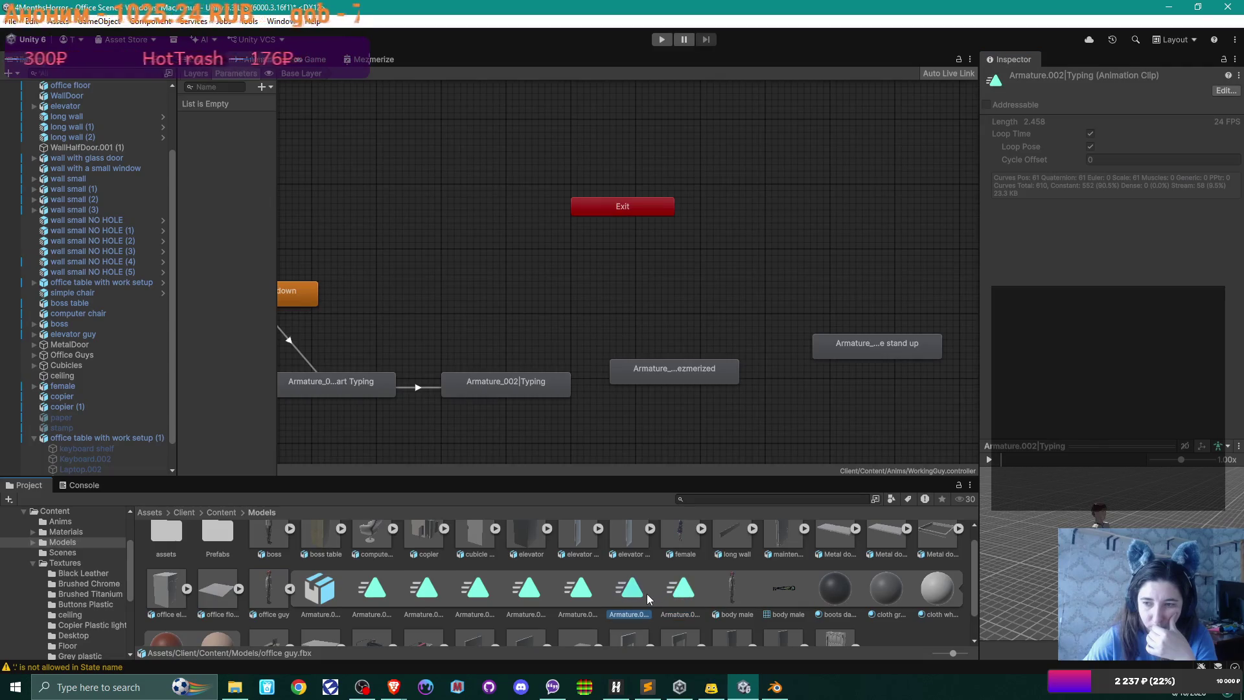
pyautogui.click(576, 591)
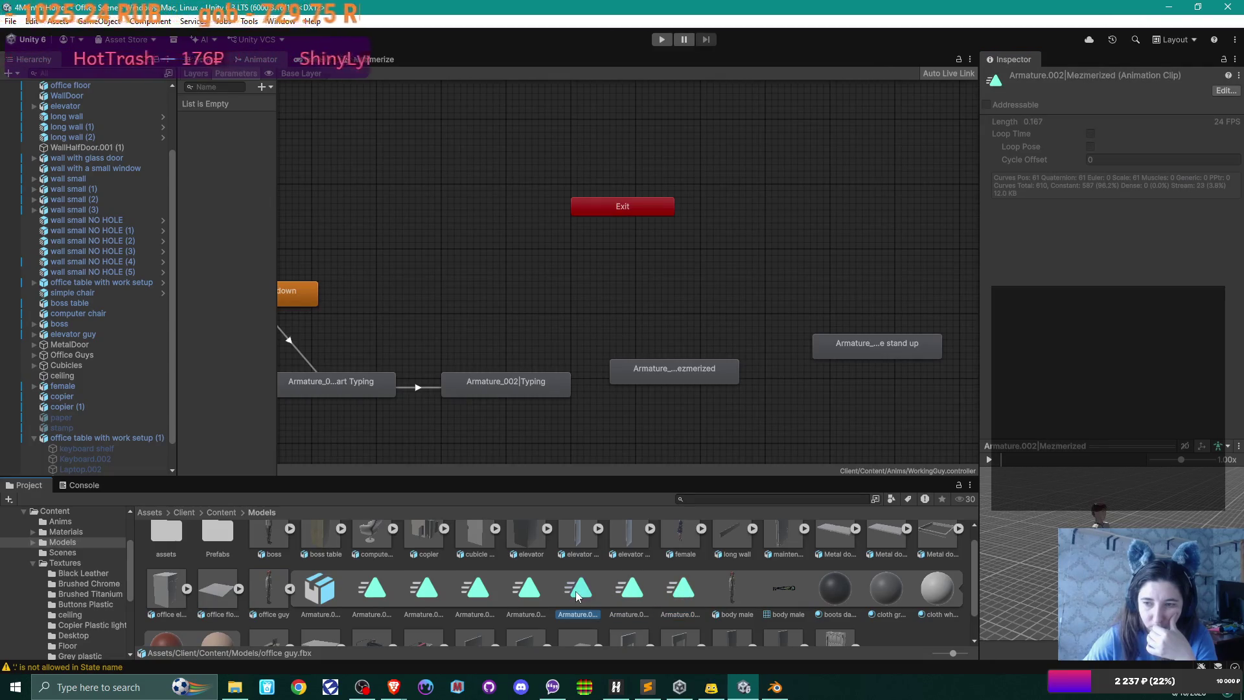
pyautogui.click(477, 594)
pyautogui.click(442, 592)
pyautogui.click(384, 591)
pyautogui.click(269, 590)
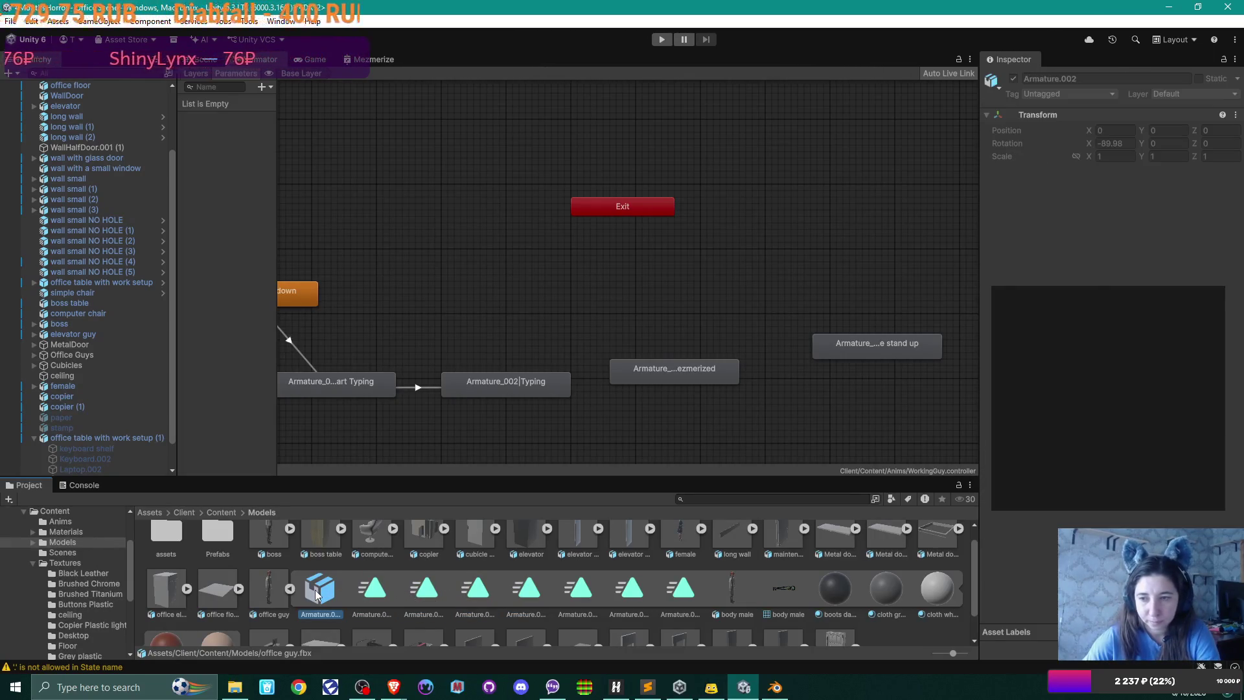
pyautogui.rightClick(263, 589)
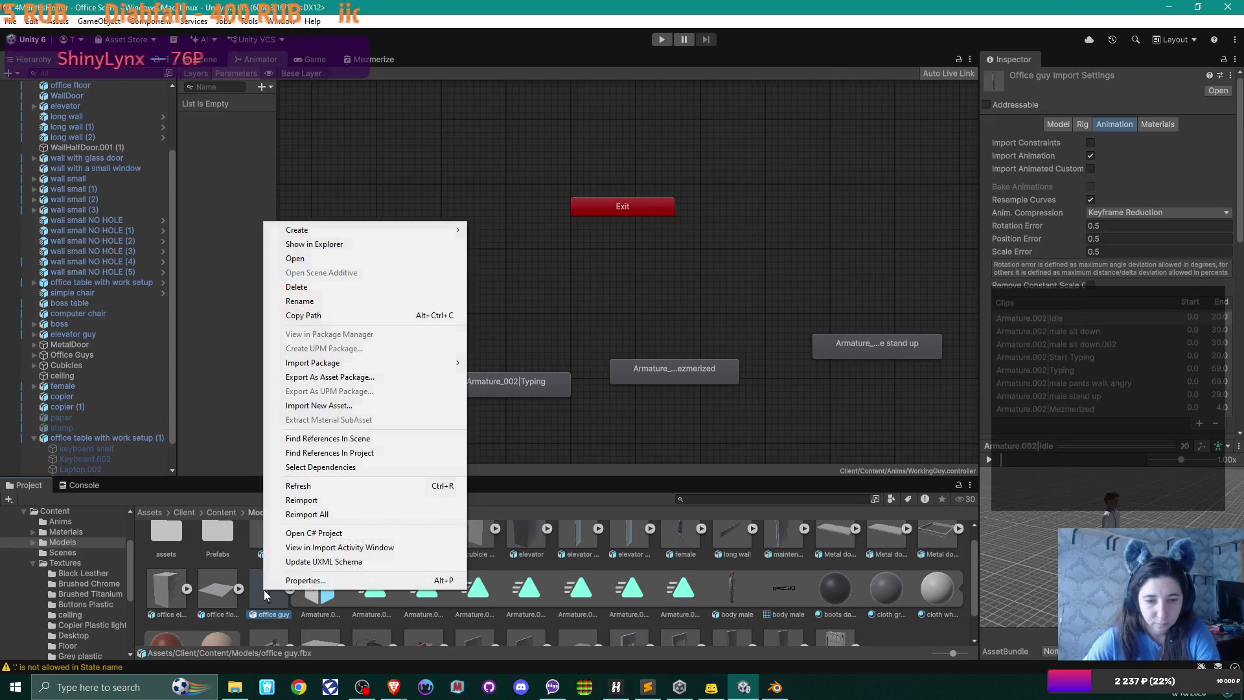
# - Refresh the project and reimport office guy.fbx
pyautogui.click(337, 488)
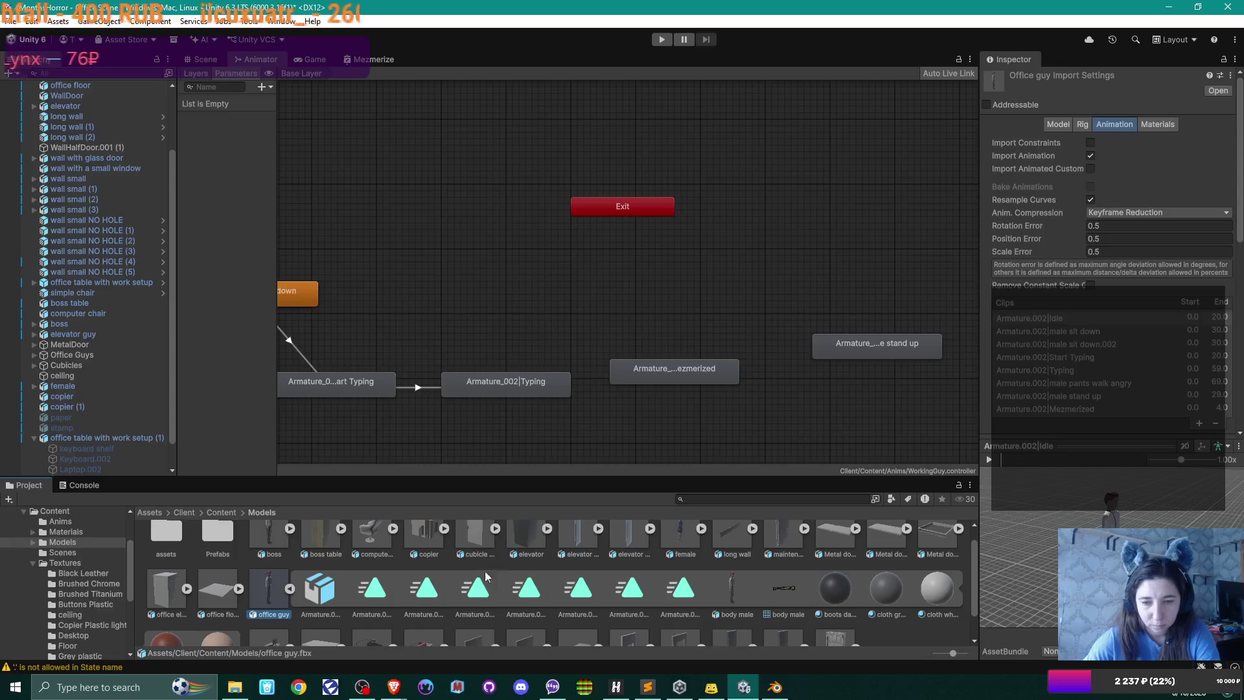
pyautogui.rightClick(265, 581)
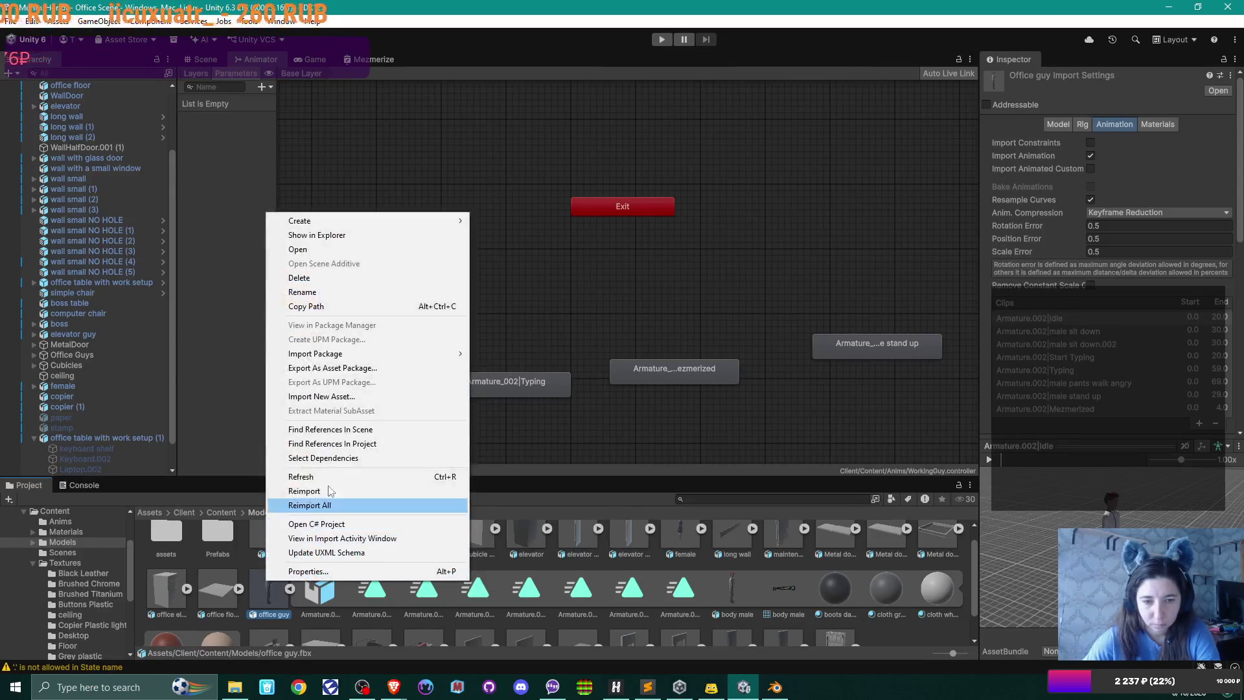
pyautogui.click(340, 491)
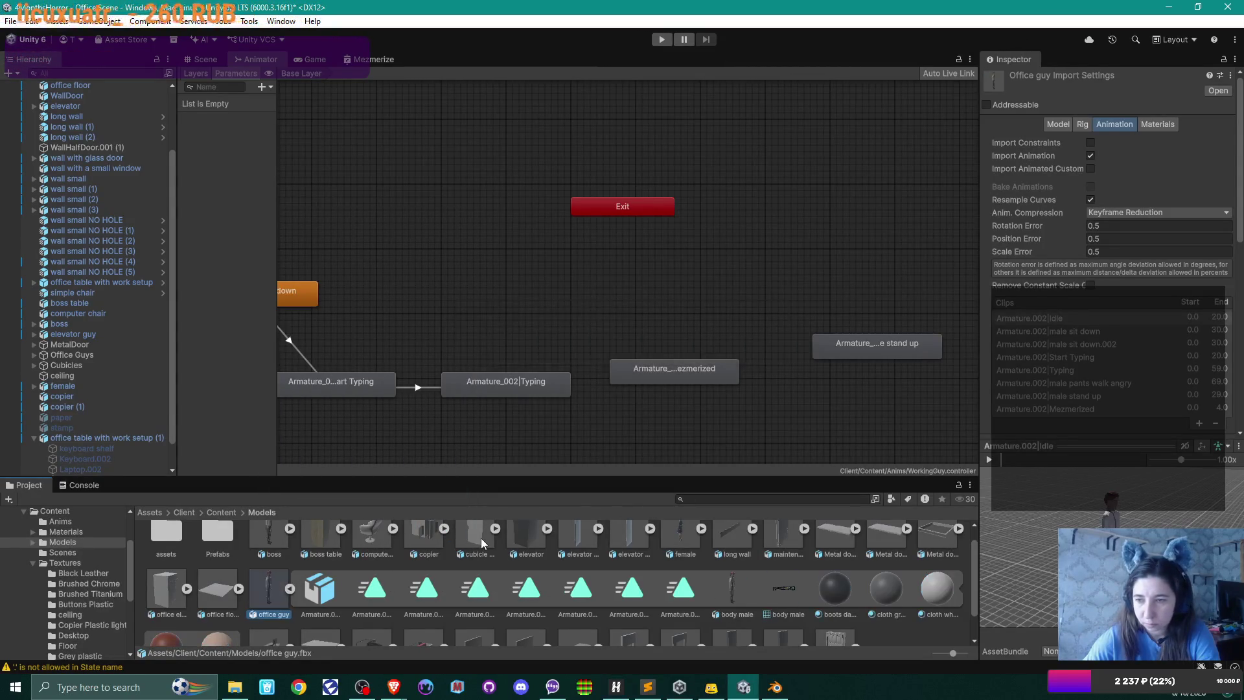
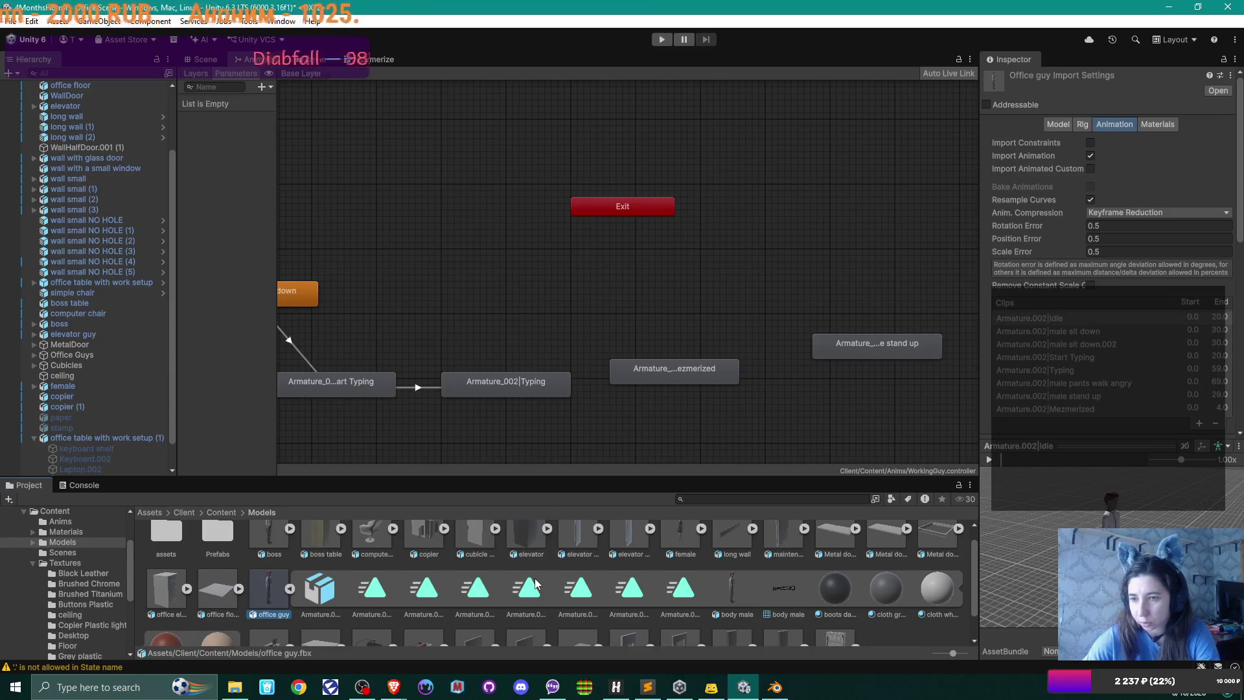
# - Browse the boss model's sit down clips, the female model's import settings and the body male mesh
pyautogui.scroll(-1, 535, 577)
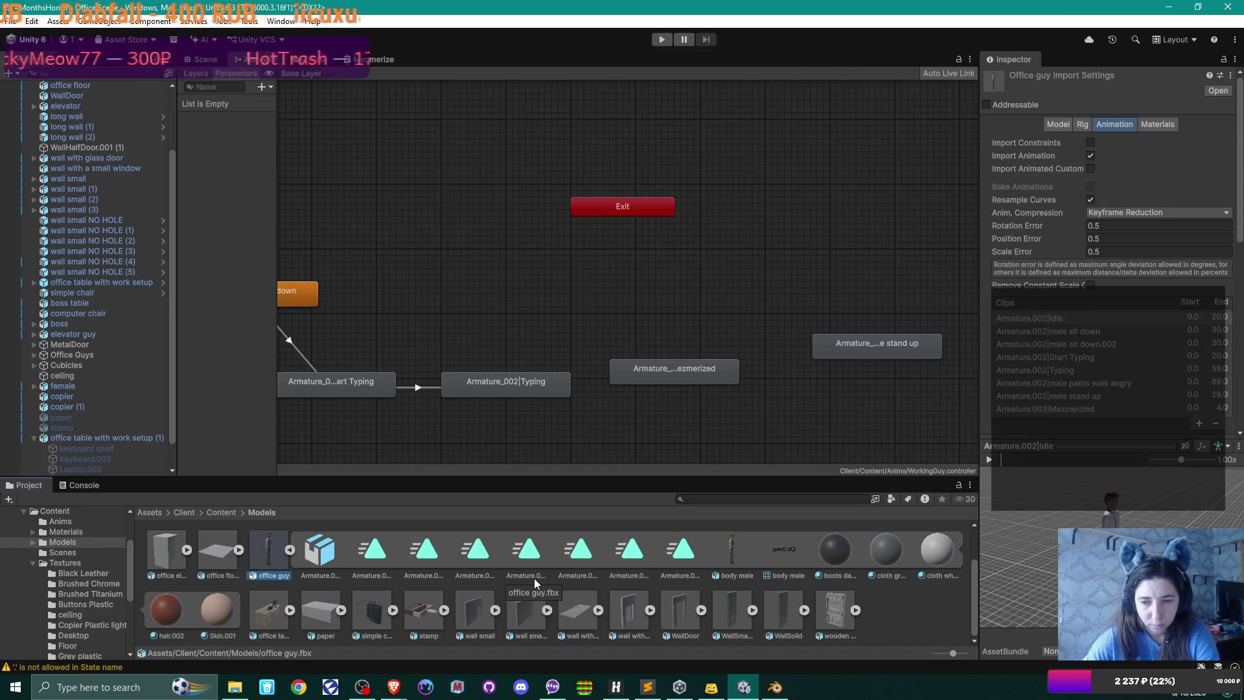
pyautogui.scroll(2, 534, 578)
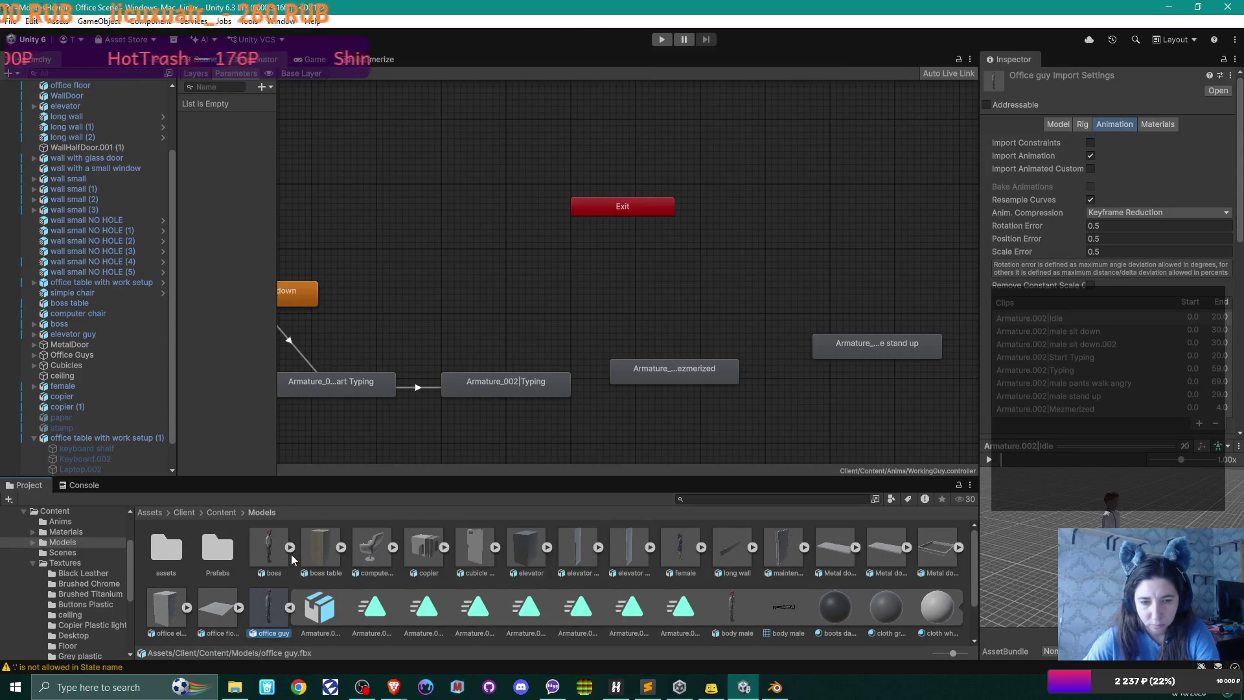
pyautogui.click(290, 547)
pyautogui.click(380, 570)
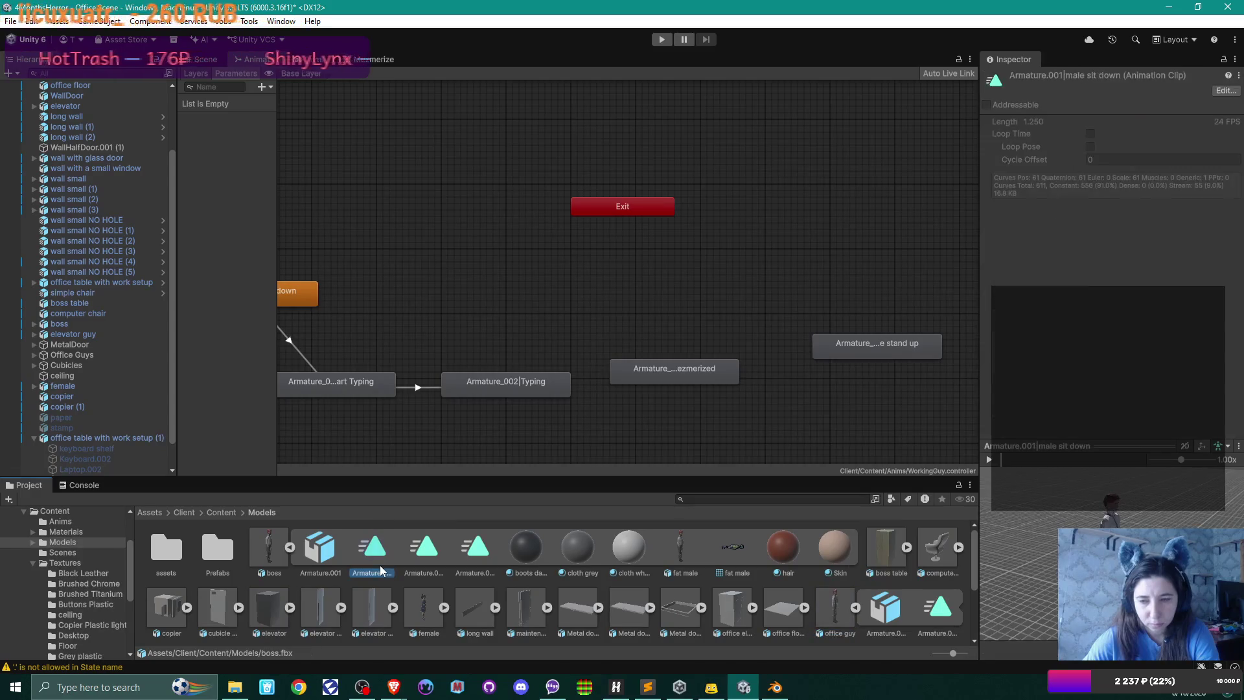
pyautogui.click(420, 560)
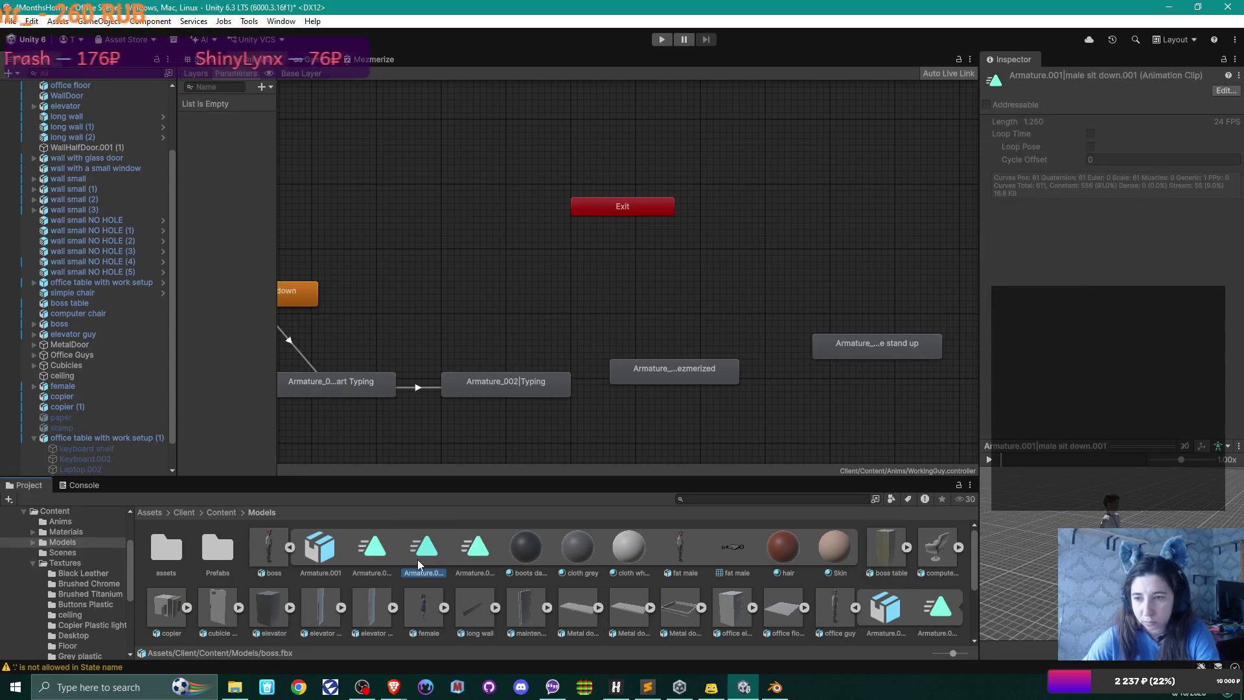
pyautogui.click(475, 555)
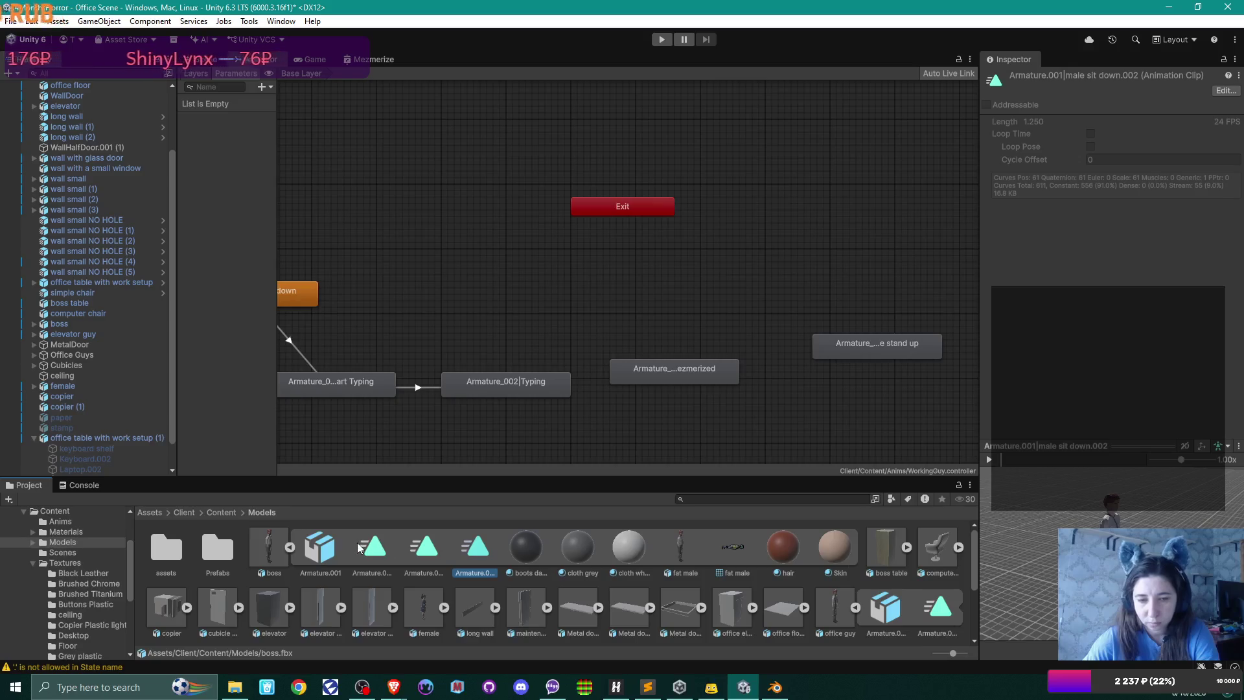
pyautogui.click(372, 550)
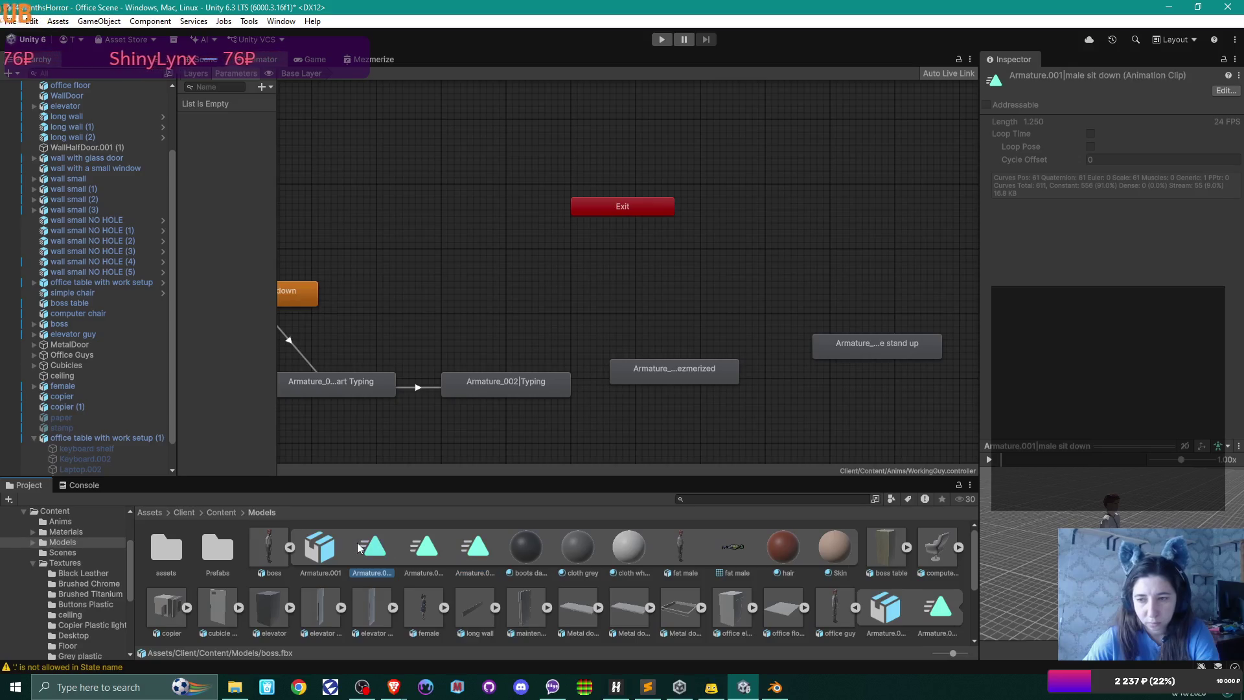
pyautogui.click(425, 612)
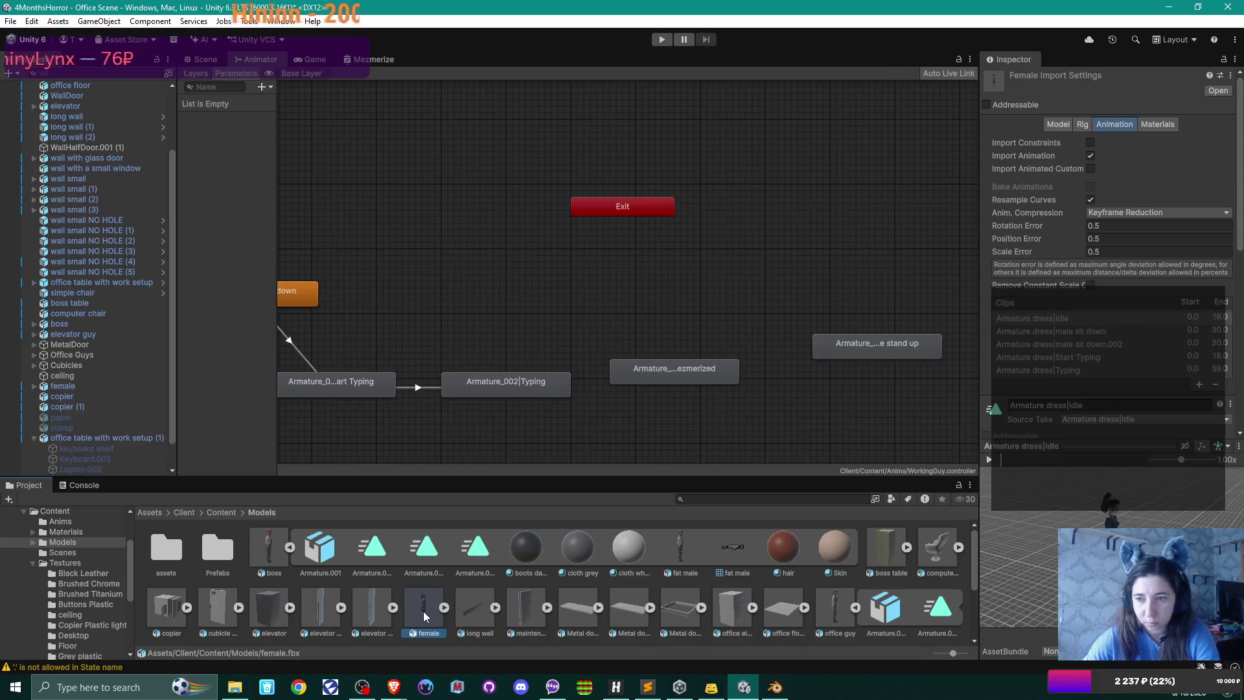
pyautogui.scroll(-5, 424, 613)
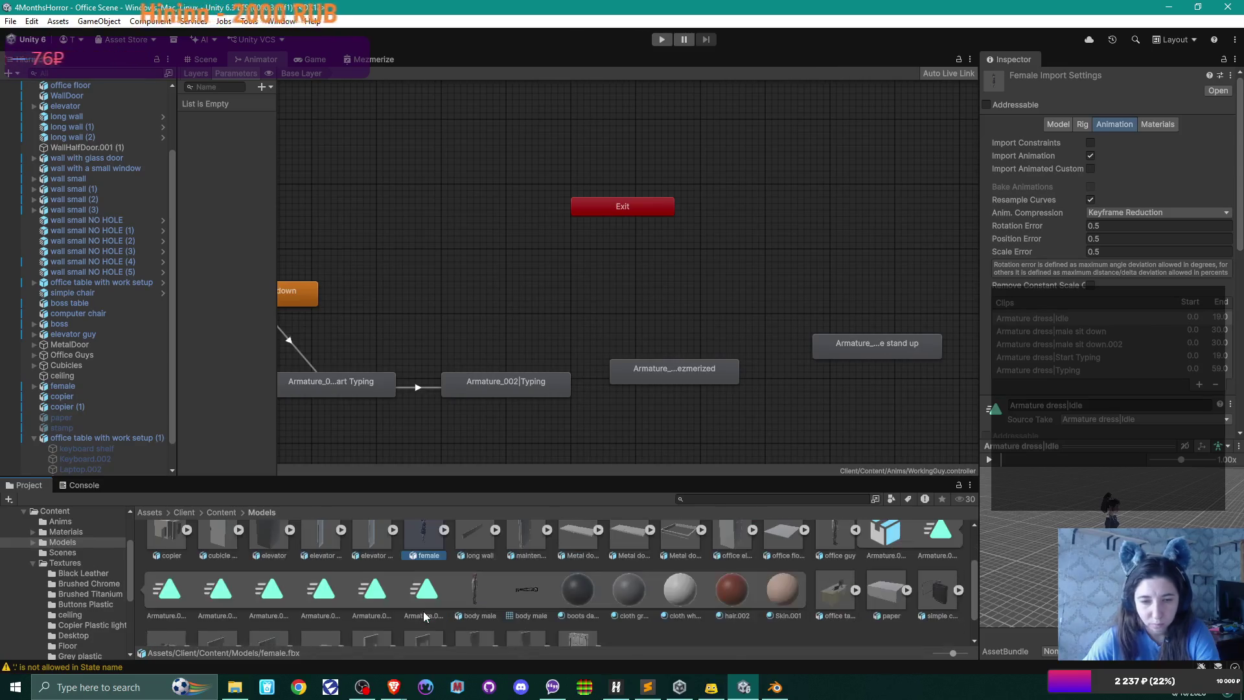
pyautogui.click(473, 550)
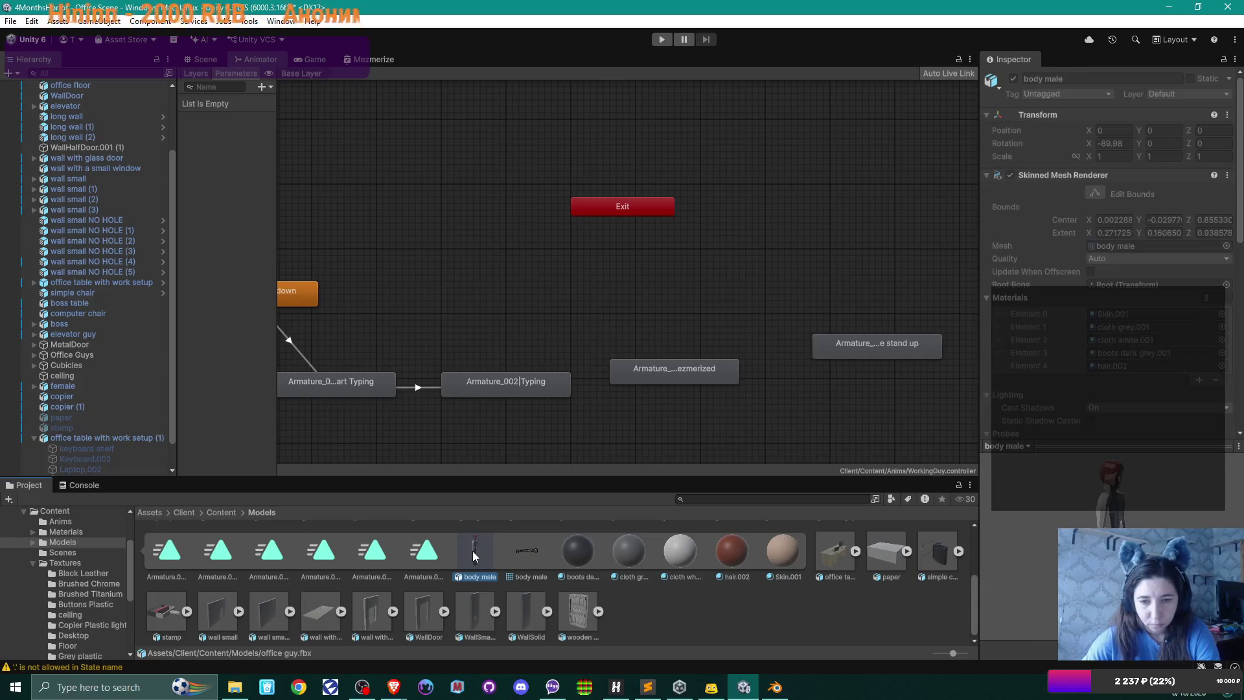
pyautogui.scroll(1, 473, 551)
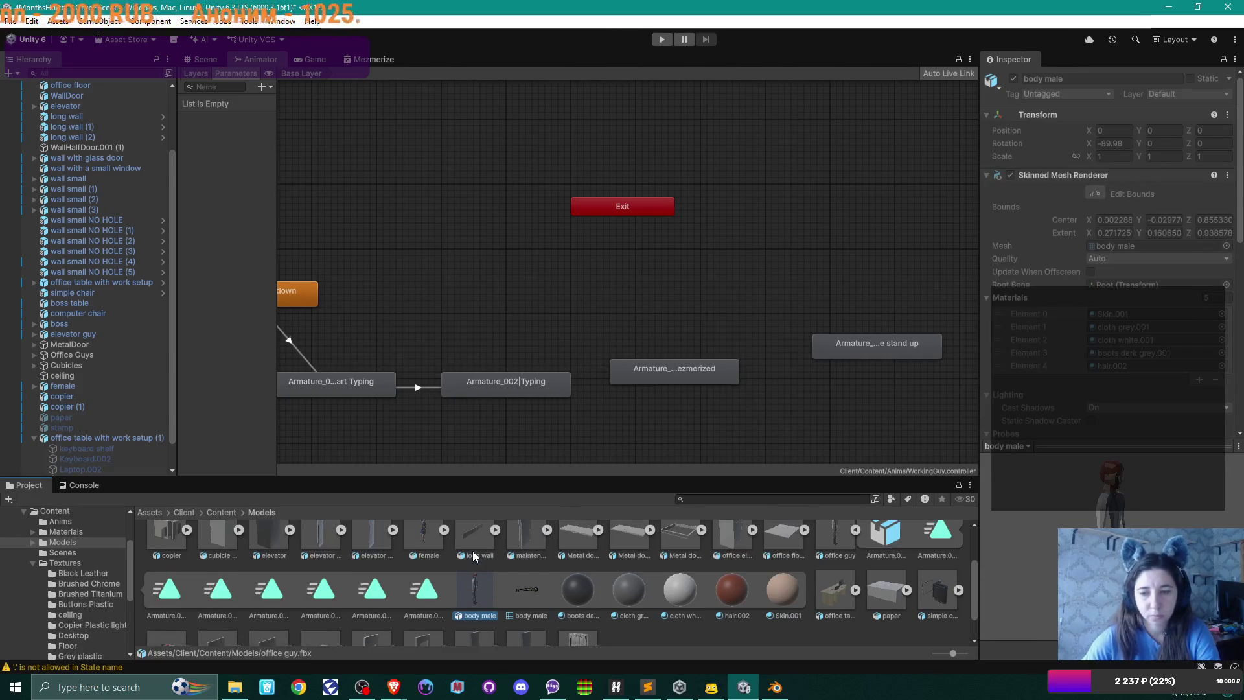
pyautogui.scroll(1, 950, 531)
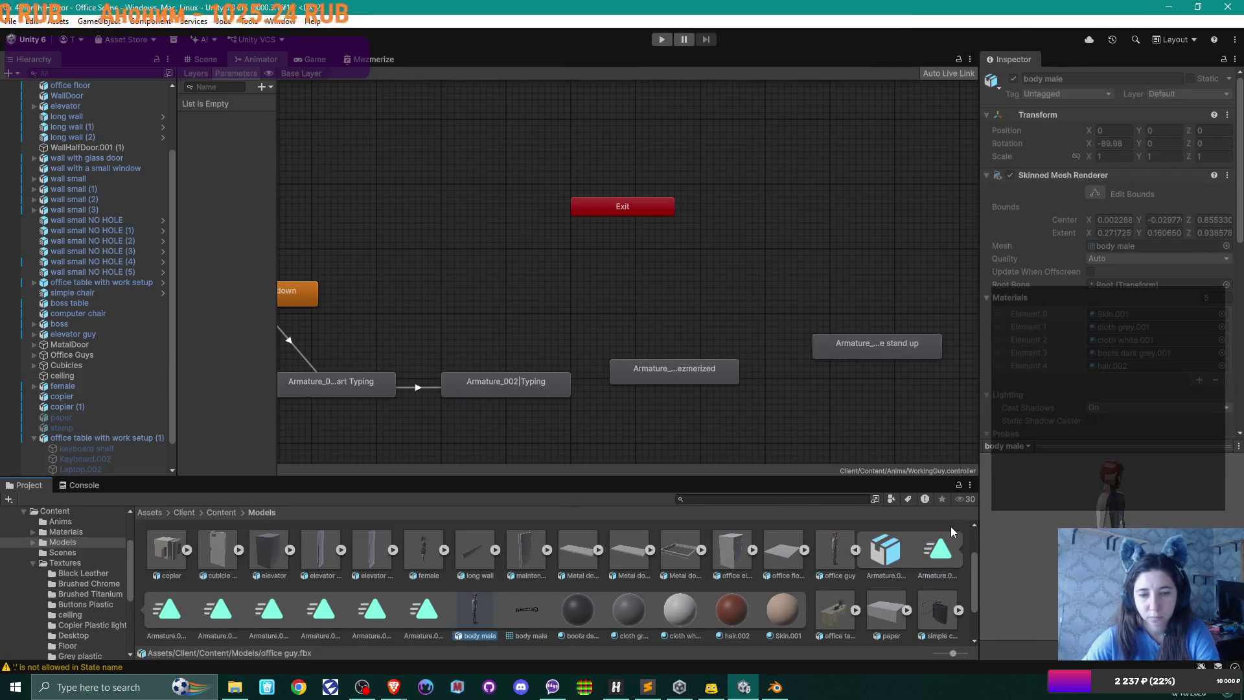
# - Select the office guy's male pants walk angry clip and review its clip settings
pyautogui.click(835, 550)
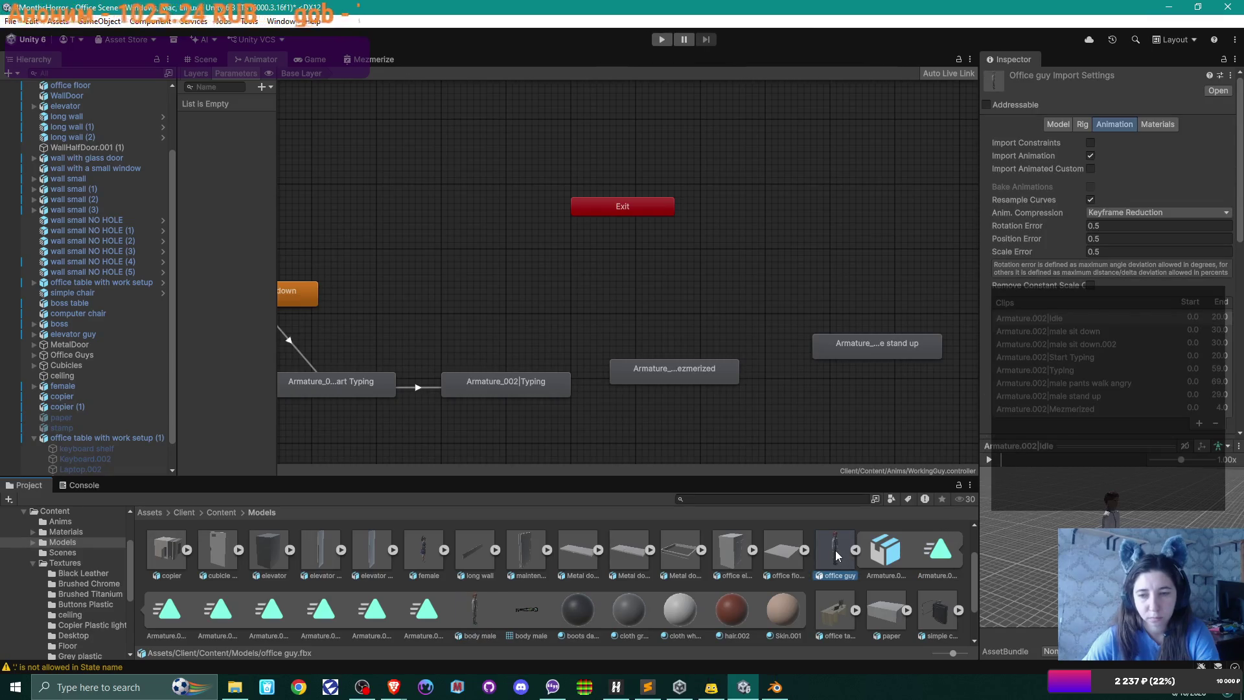
pyautogui.scroll(1, 634, 570)
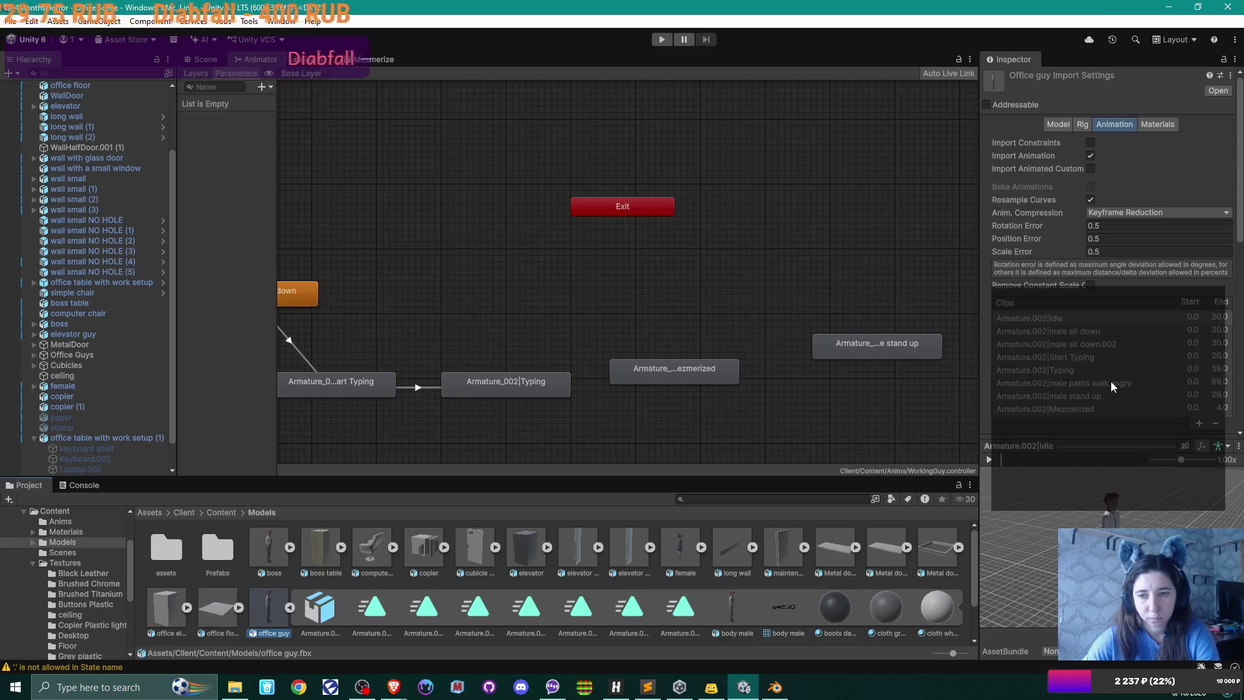
pyautogui.click(1111, 384)
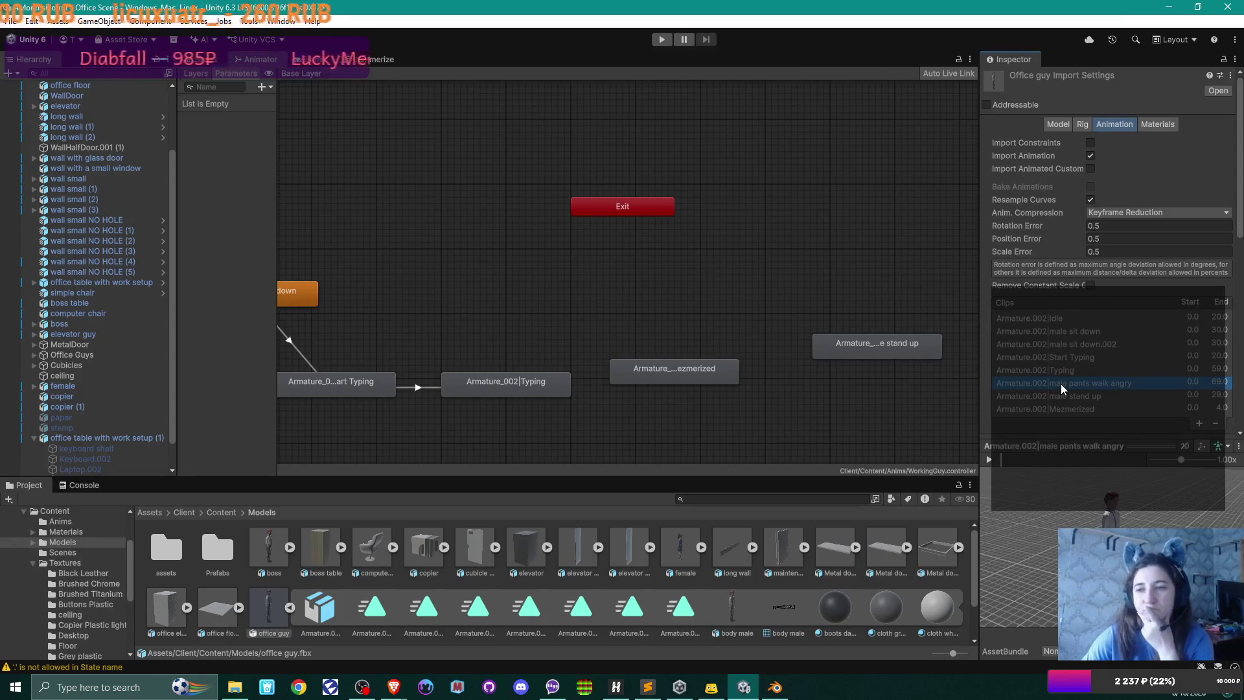
pyautogui.scroll(-6, 1143, 352)
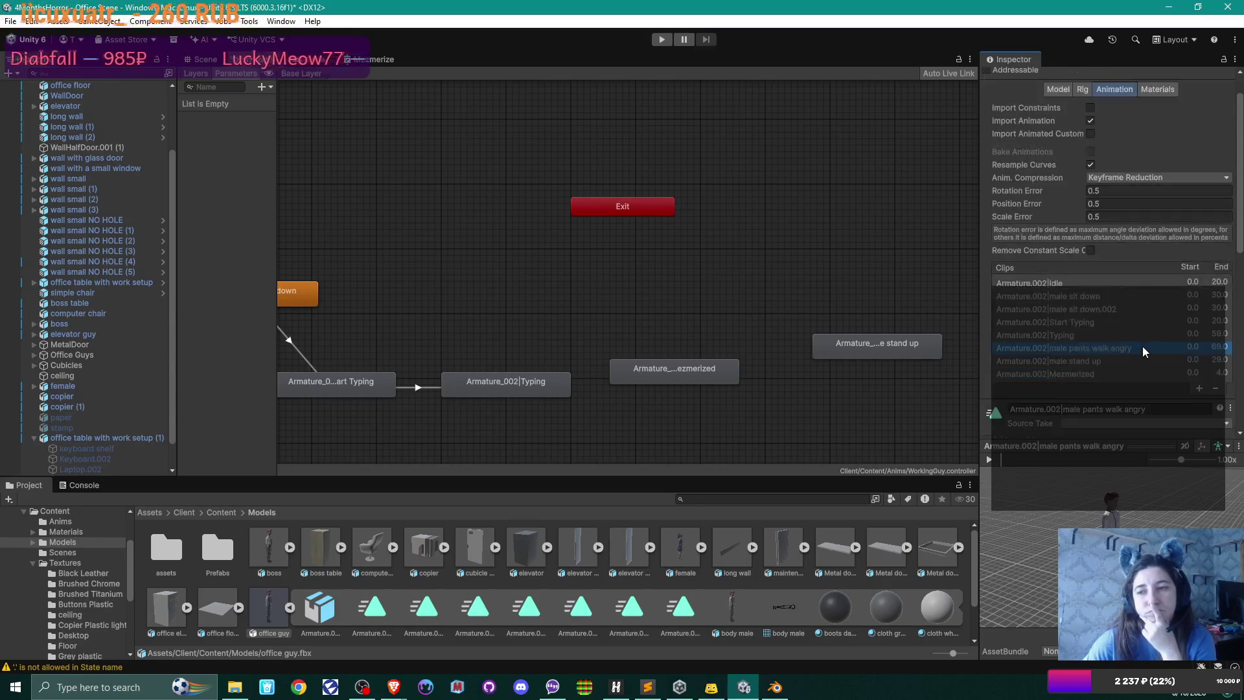
pyautogui.scroll(-2, 1144, 351)
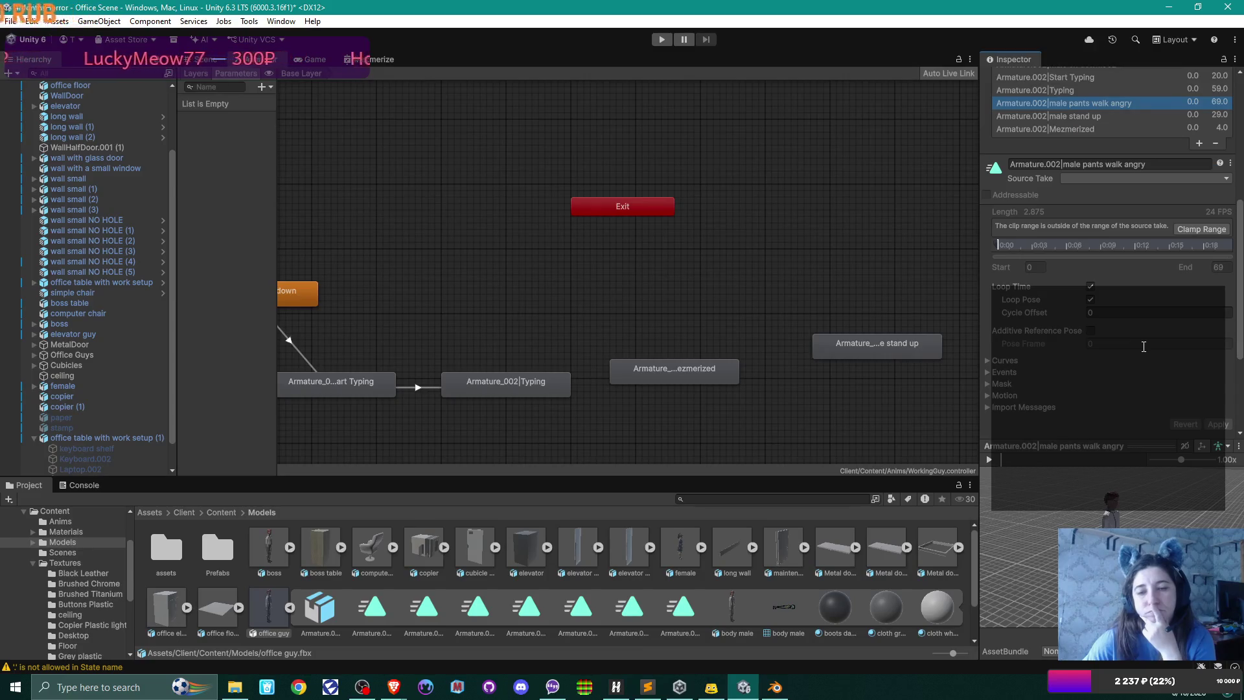
pyautogui.scroll(-3, 707, 369)
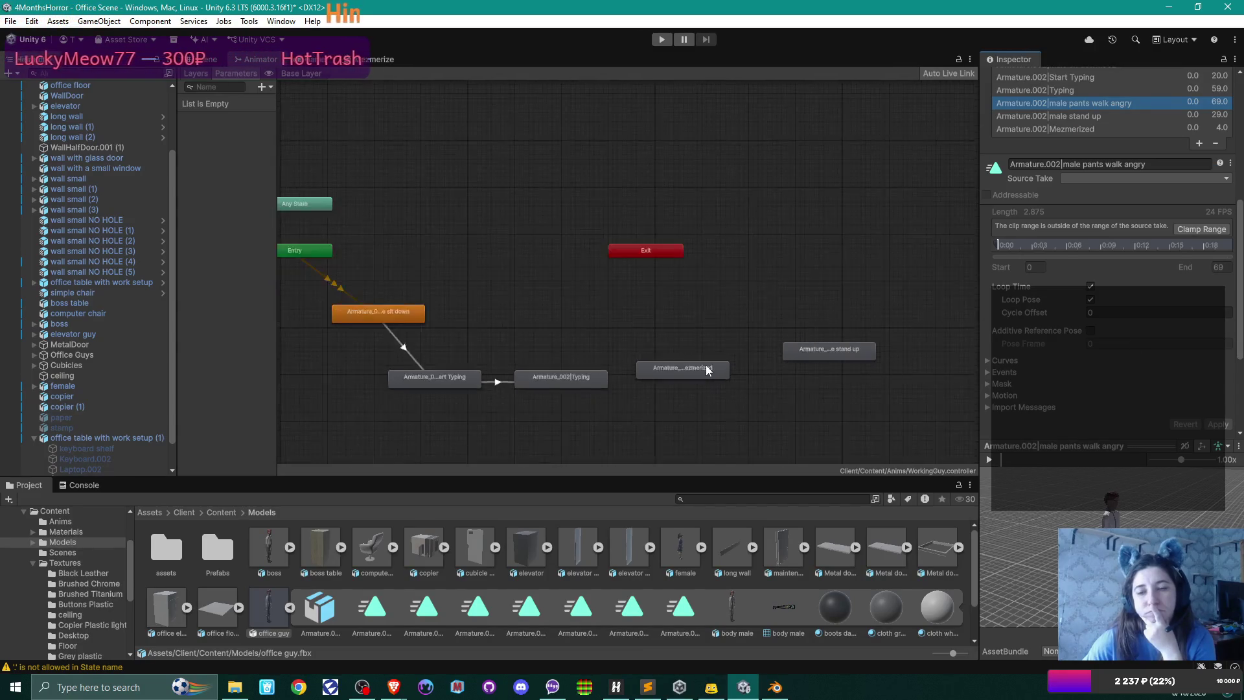
pyautogui.scroll(-2, 708, 369)
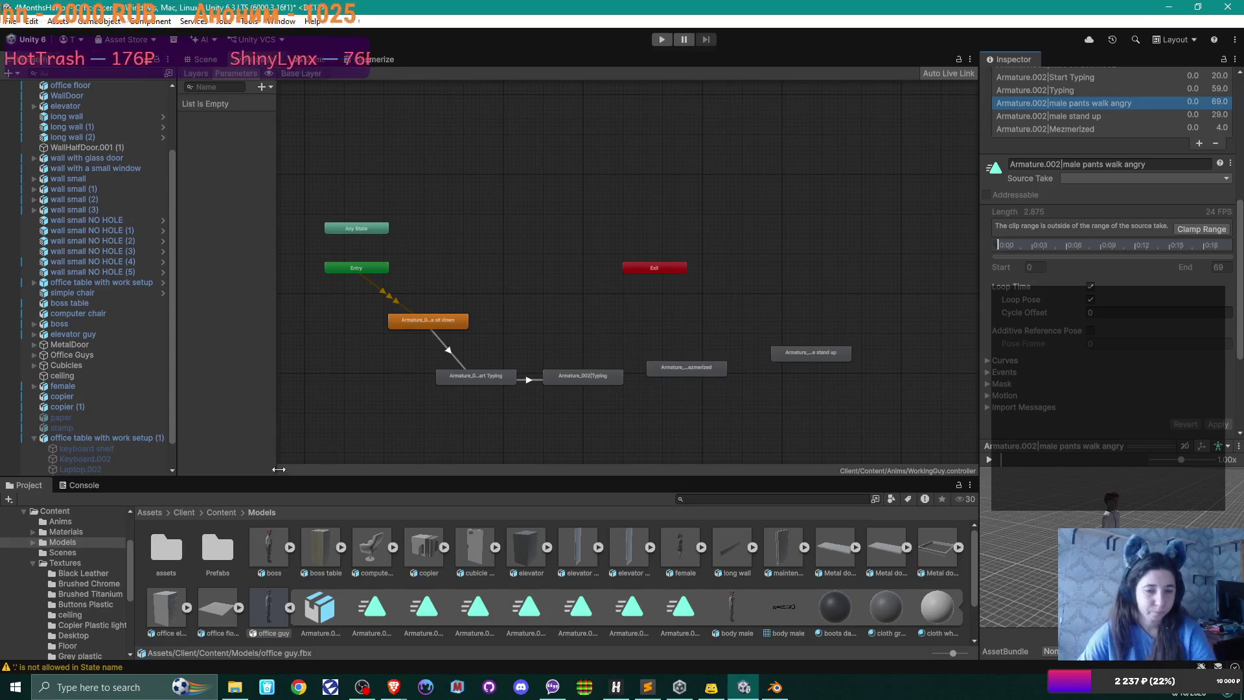
pyautogui.click(222, 513)
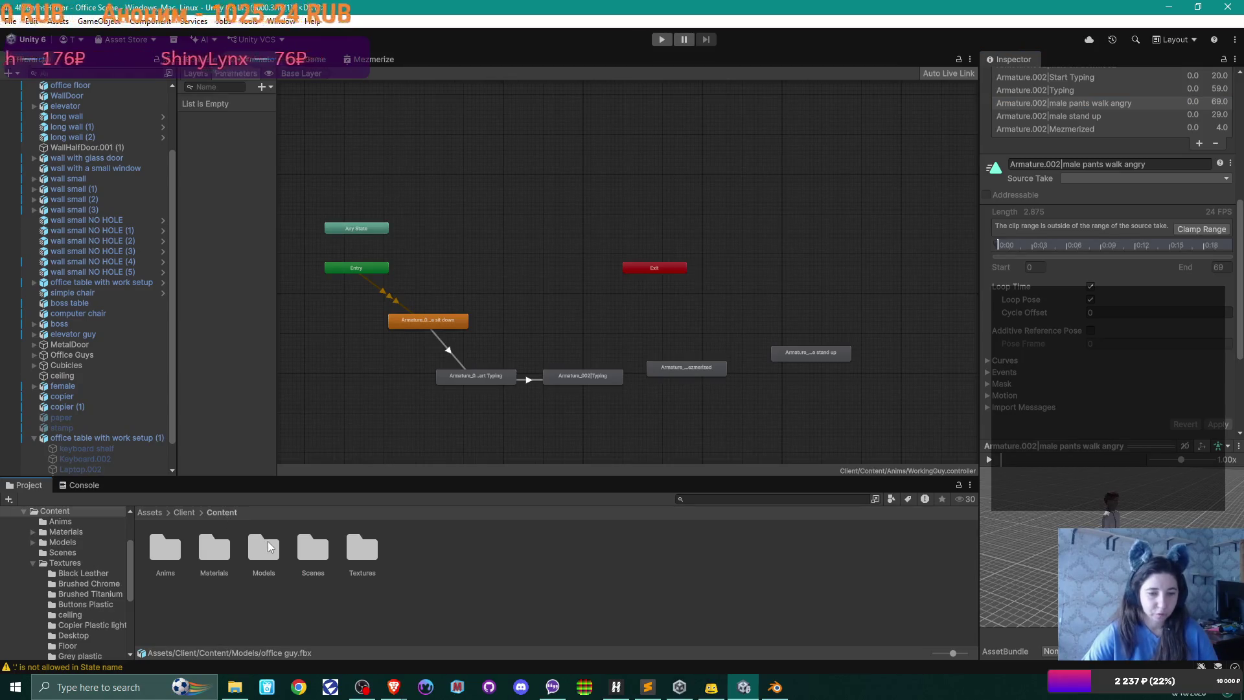
# - Open the OfficeGuy controller from Anims and inspect its walk angry state and male sit down clip
pyautogui.click(146, 556)
pyautogui.doubleClick(145, 553)
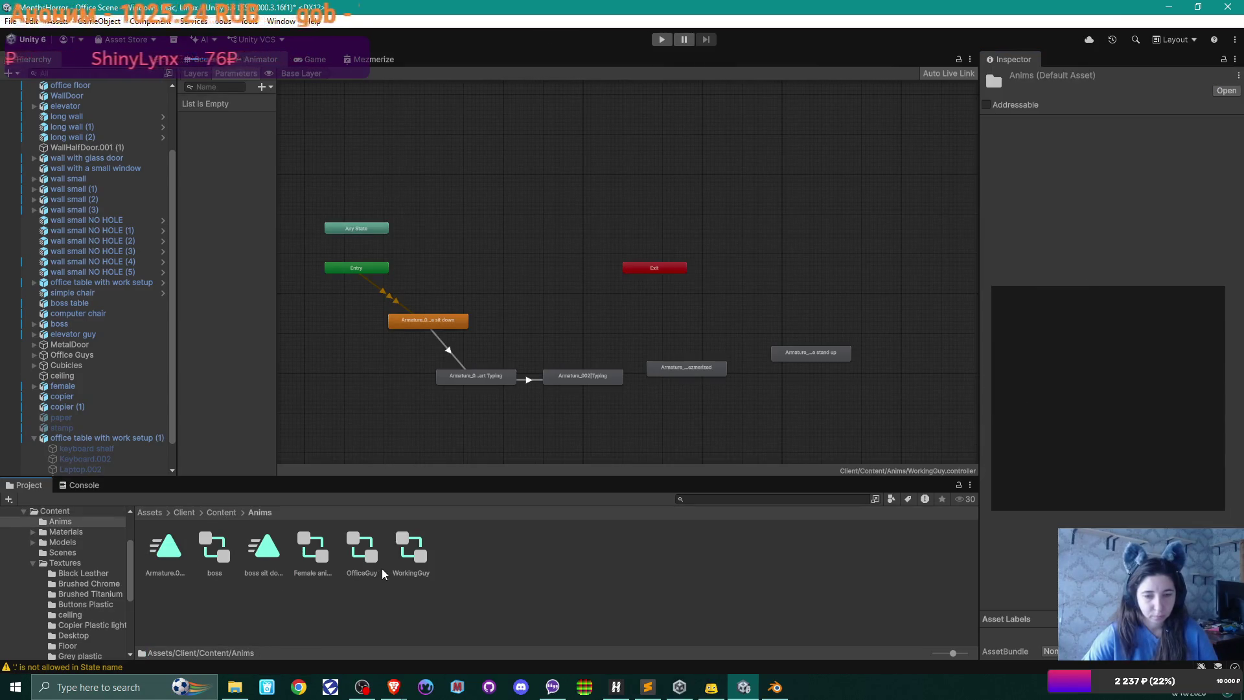
pyautogui.click(362, 547)
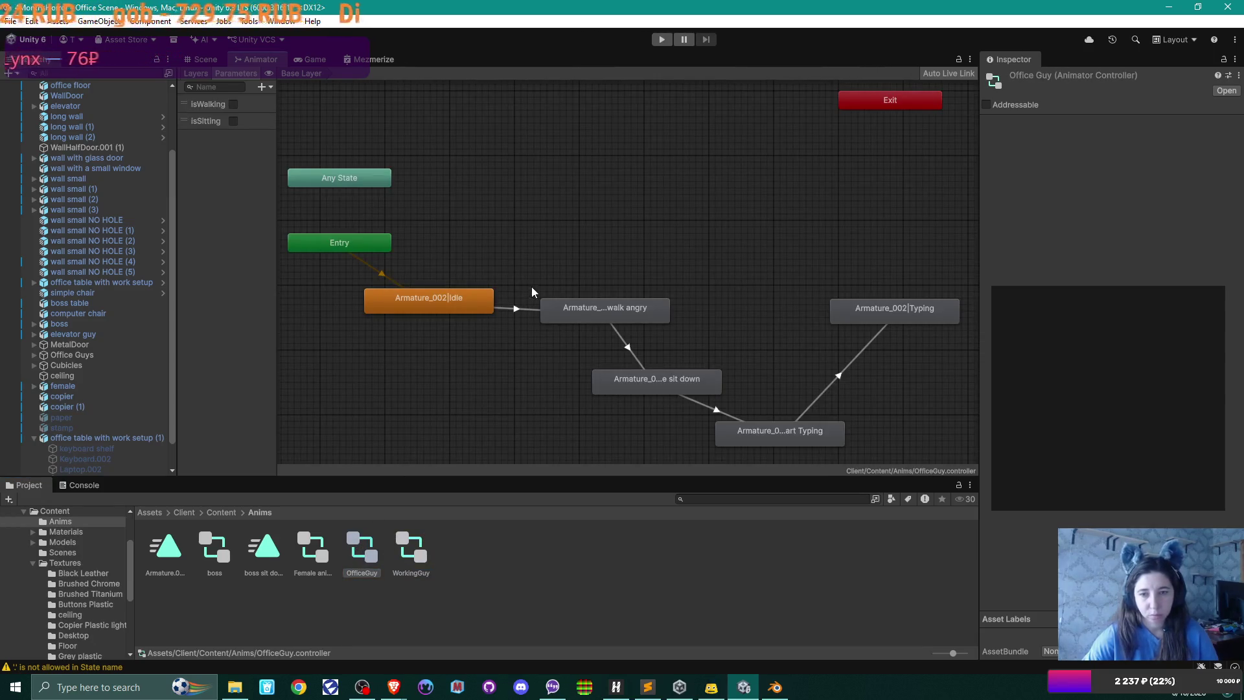
pyautogui.click(636, 309)
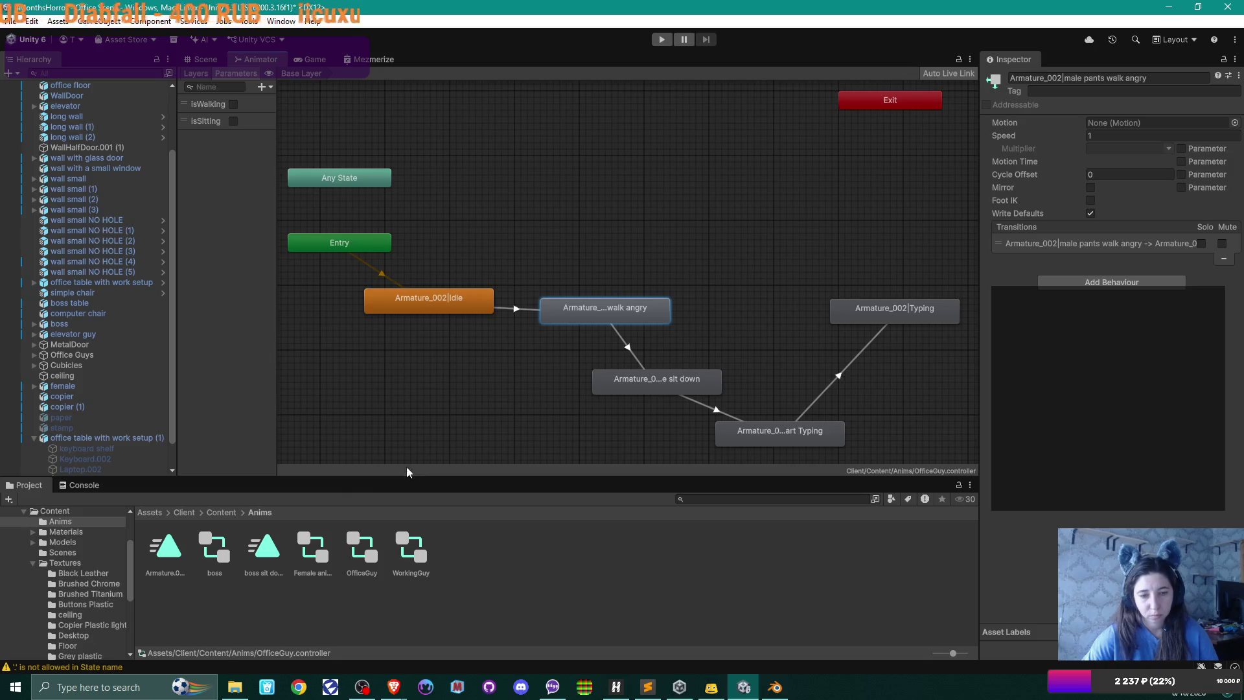
pyautogui.click(175, 555)
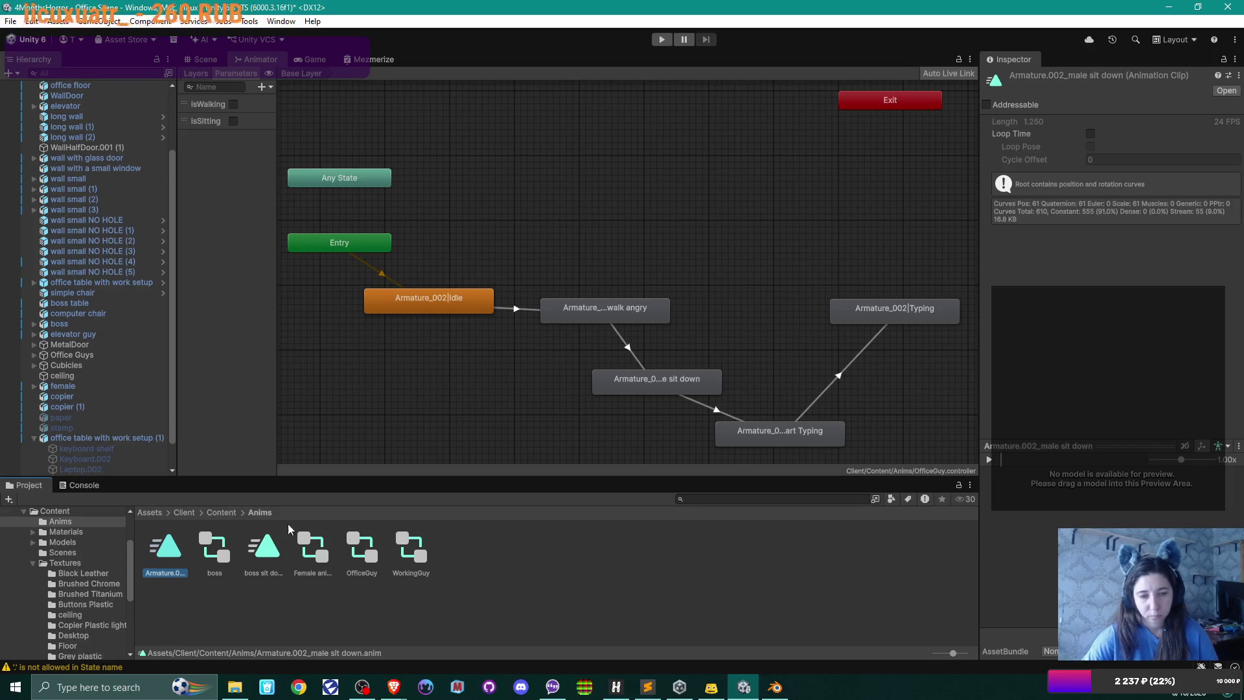
pyautogui.click(227, 514)
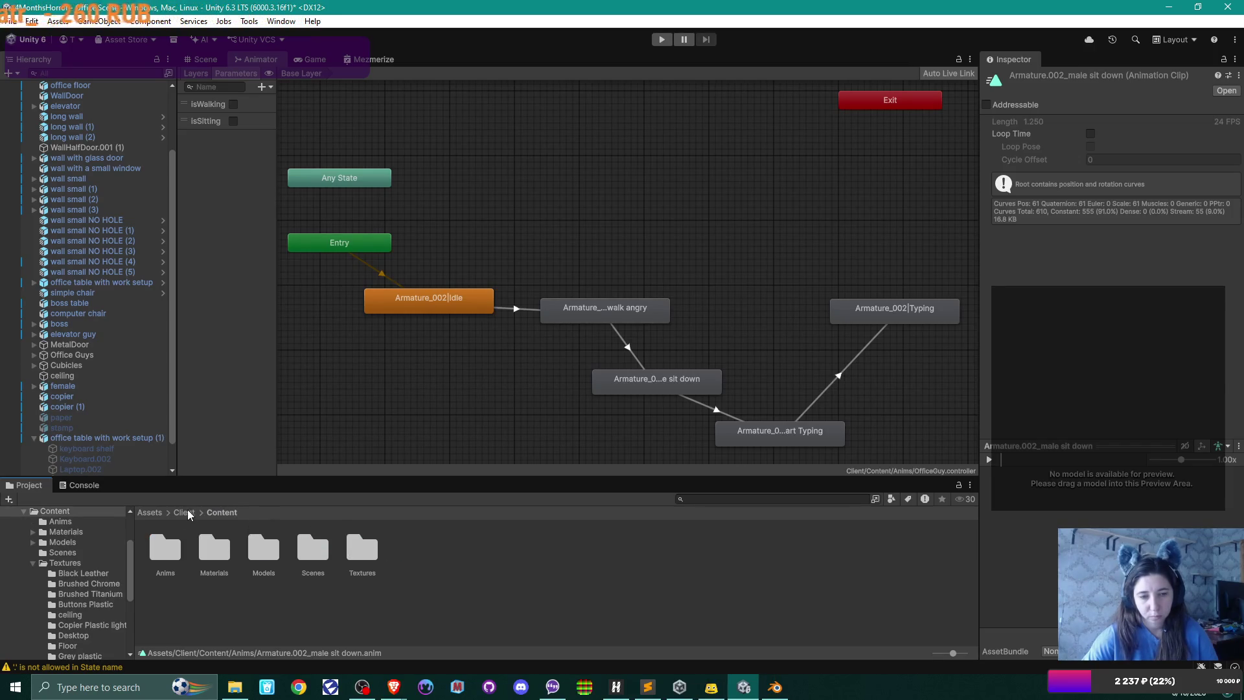
# - In Models, select office guy's male pants walk angry clip and list its Source Take options
pyautogui.doubleClick(264, 549)
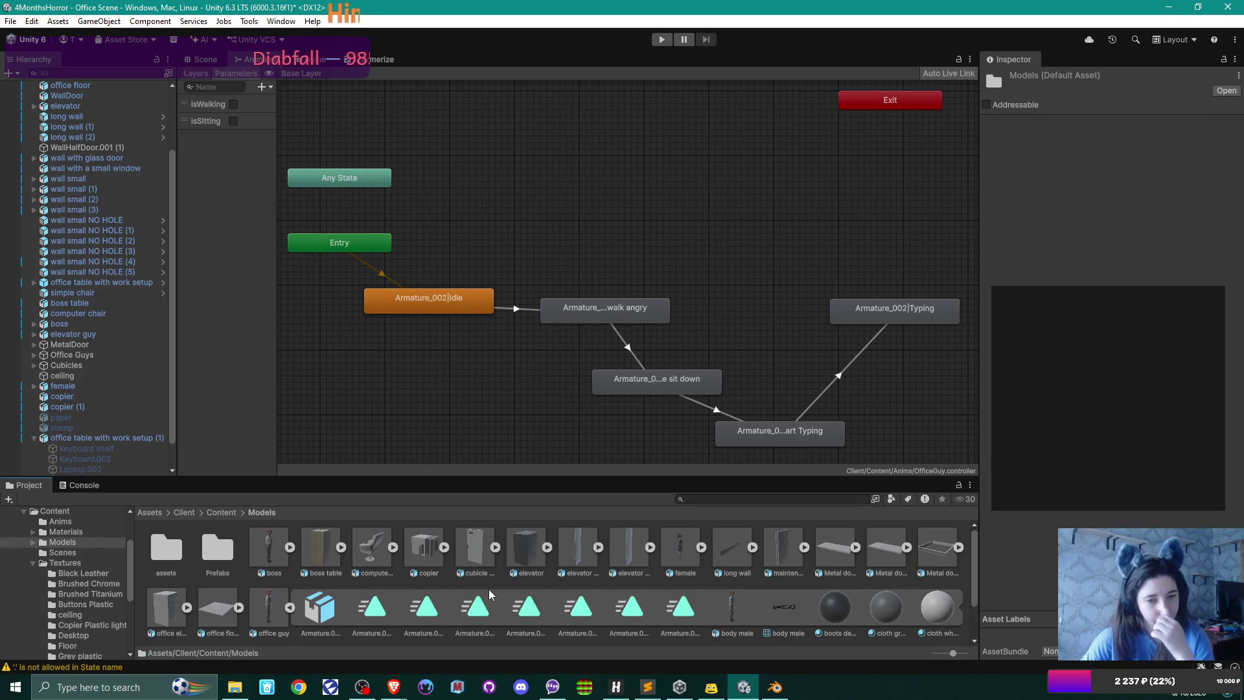
pyautogui.scroll(-1, 490, 593)
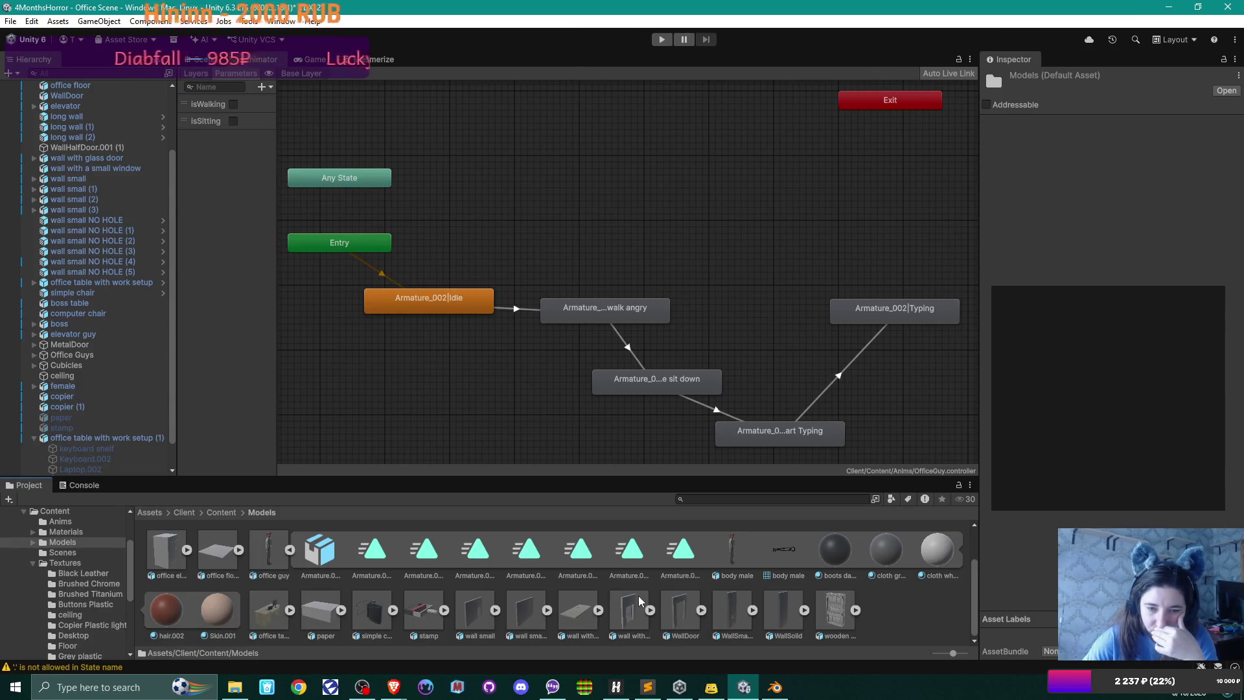
pyautogui.scroll(1, 639, 601)
pyautogui.click(269, 589)
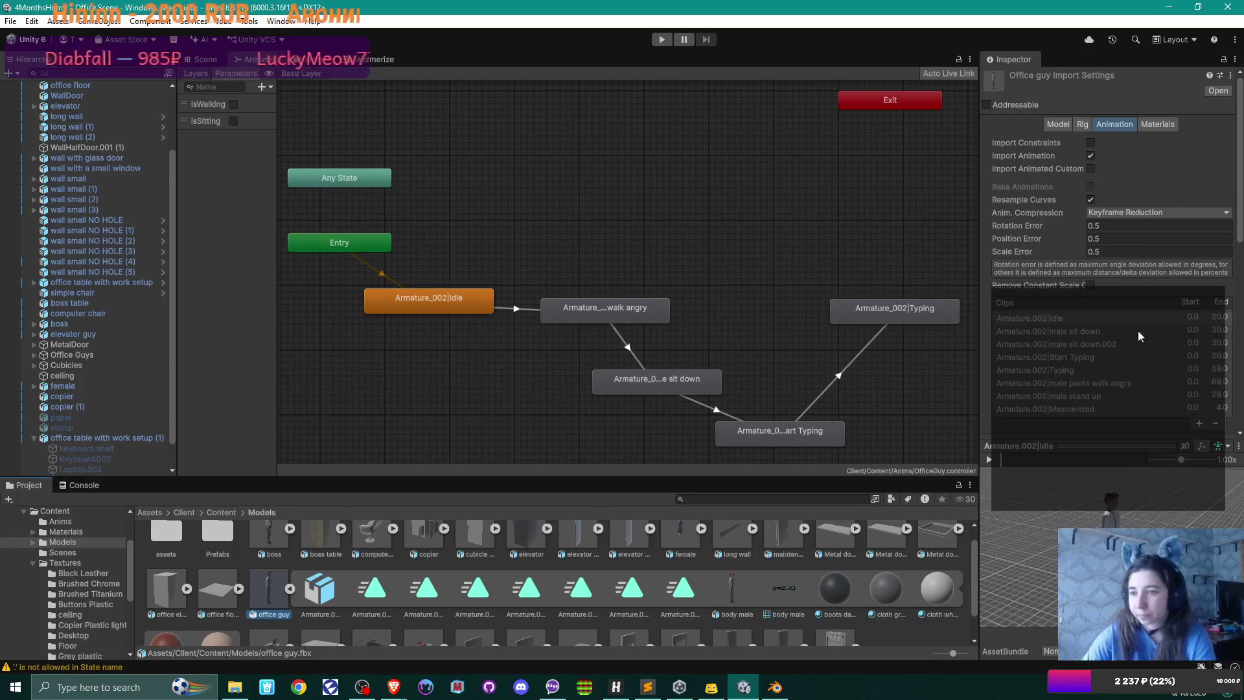
pyautogui.click(1134, 385)
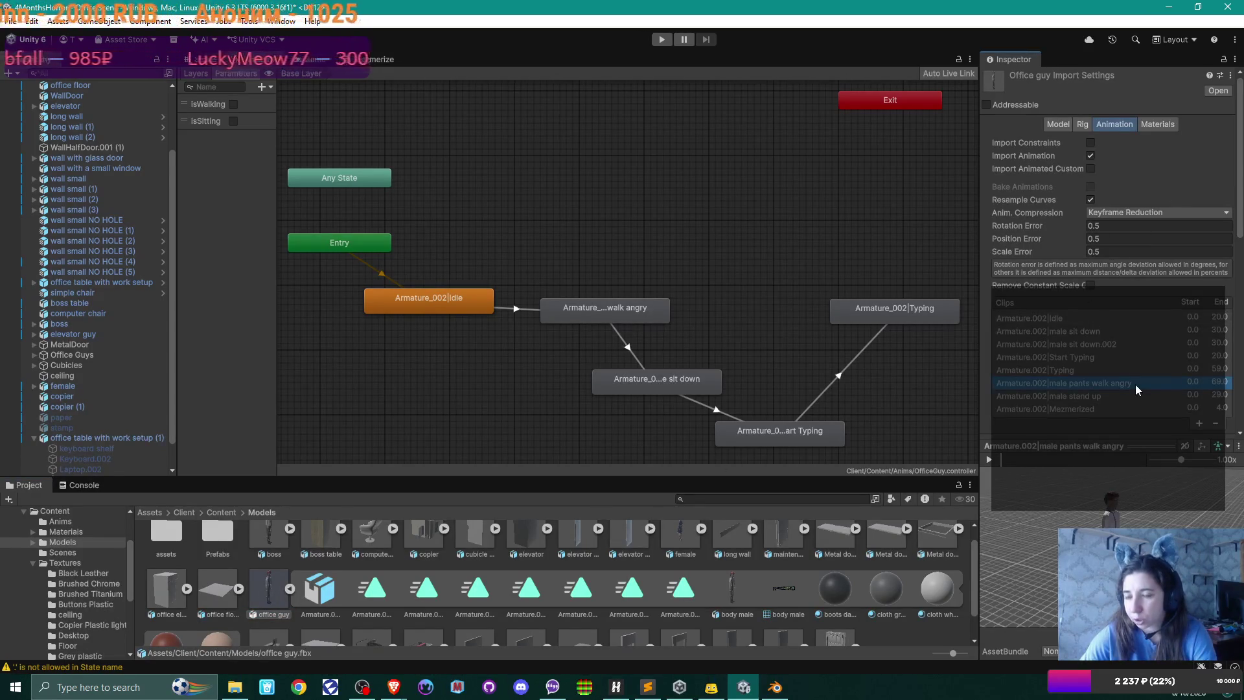
pyautogui.scroll(-3, 1145, 386)
pyautogui.click(1224, 353)
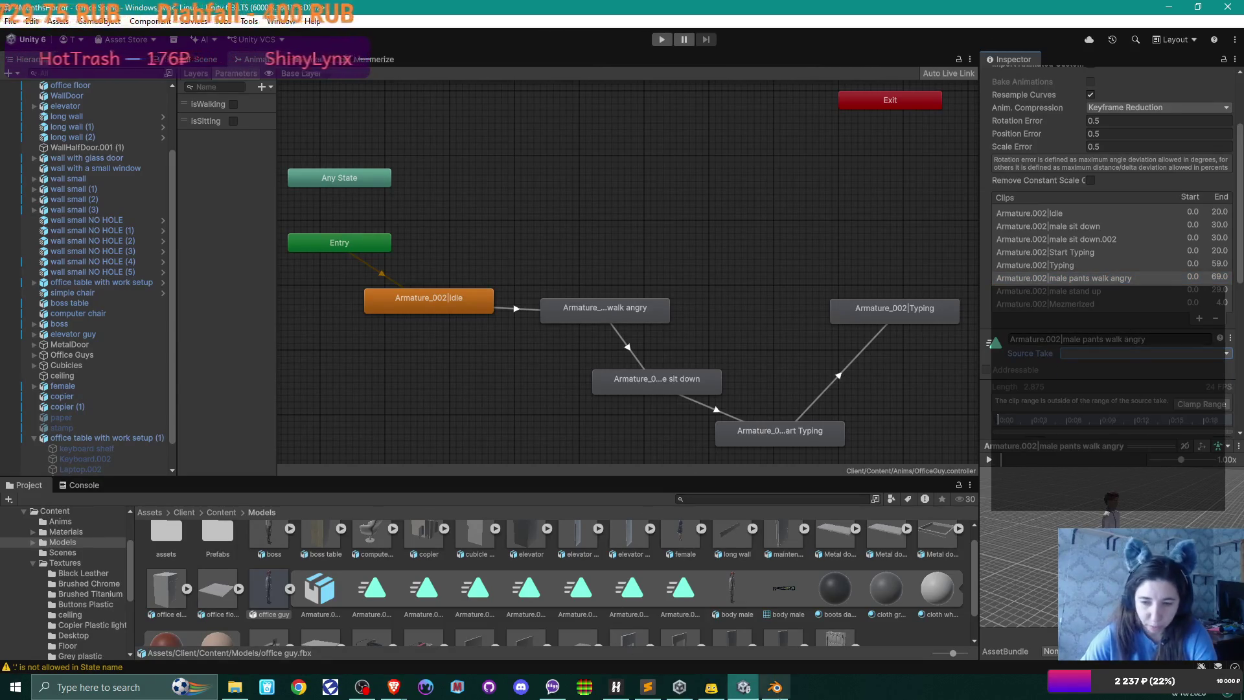
# - In Blender, replace Idle with male pants walk angry as the armature's active action
pyautogui.hotkey('alt', 'Tab')
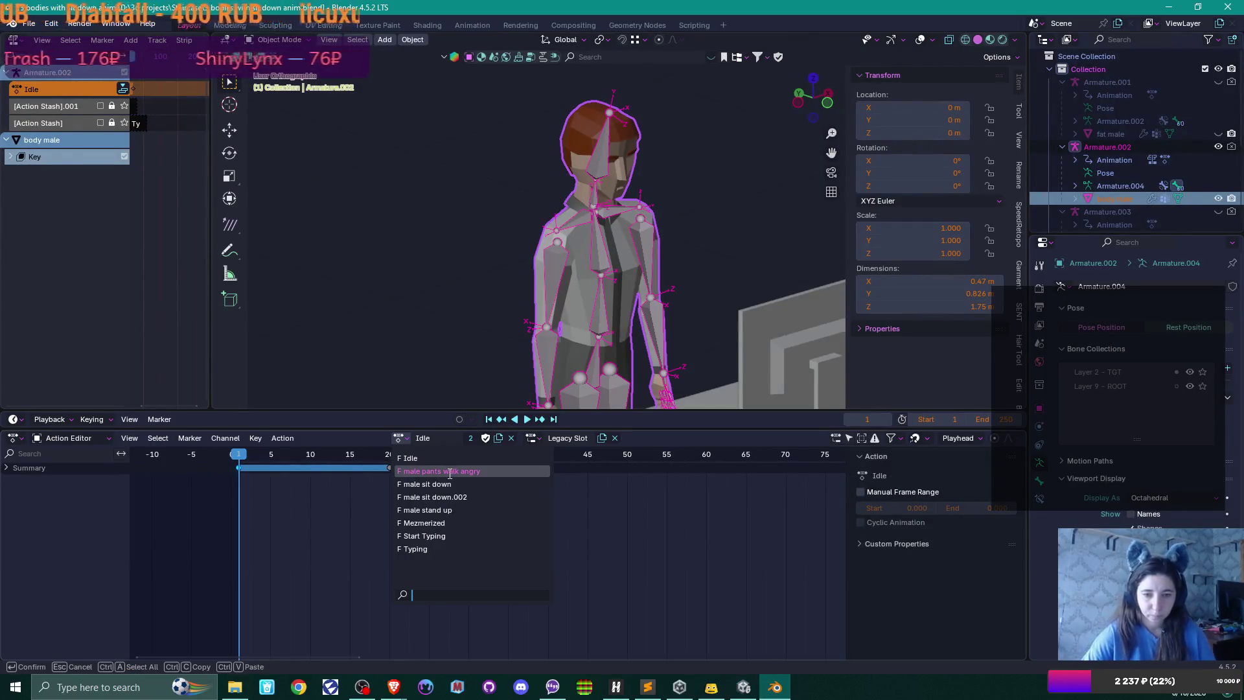
pyautogui.click(448, 471)
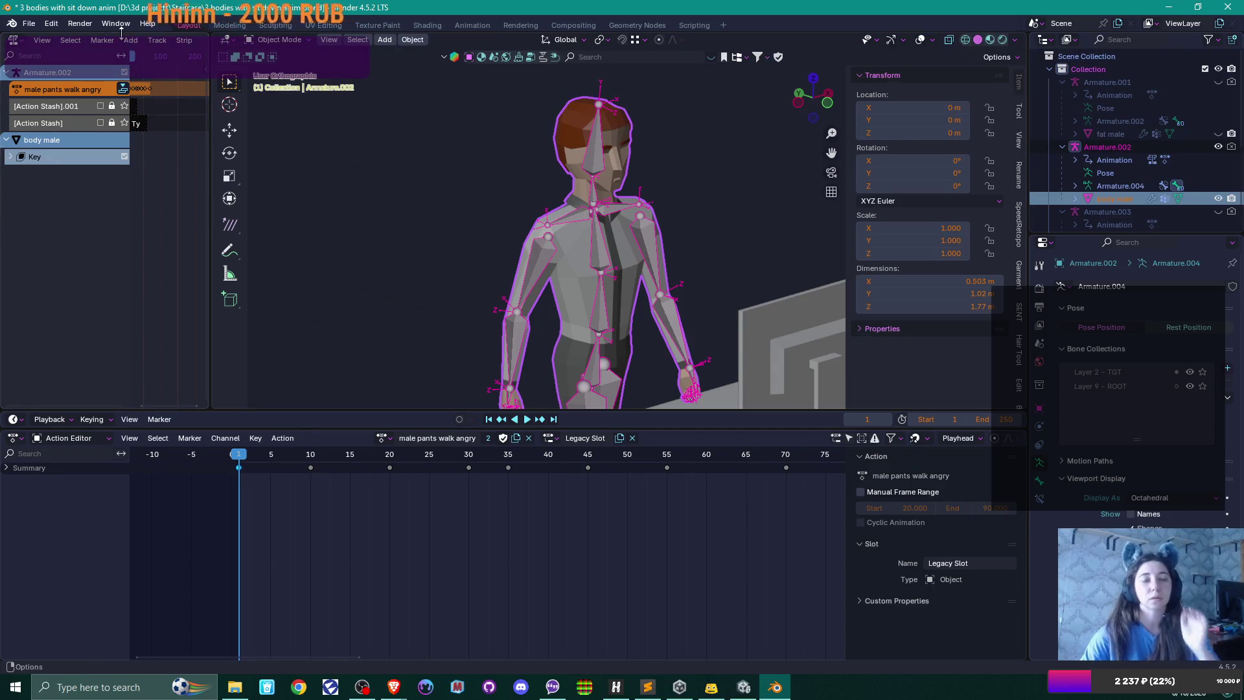
pyautogui.click(29, 24)
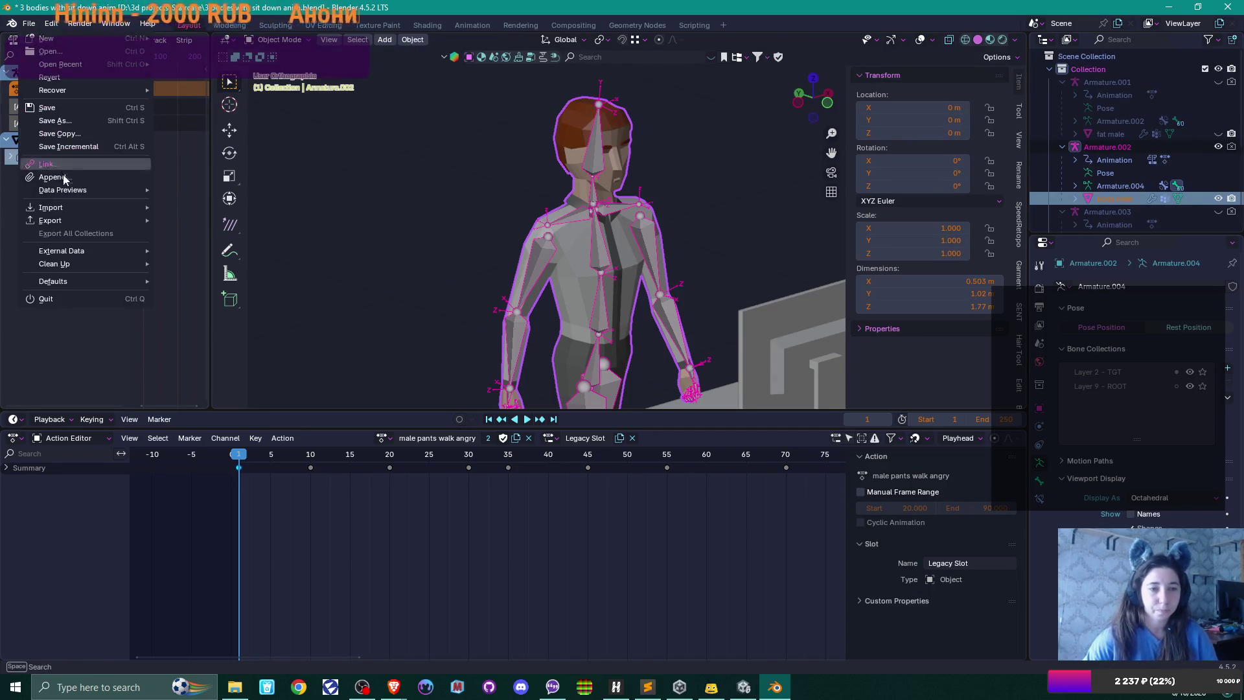
# - Export the rig as office guy.fbx in FBX format into the Unity Models folder
pyautogui.moveTo(121, 220)
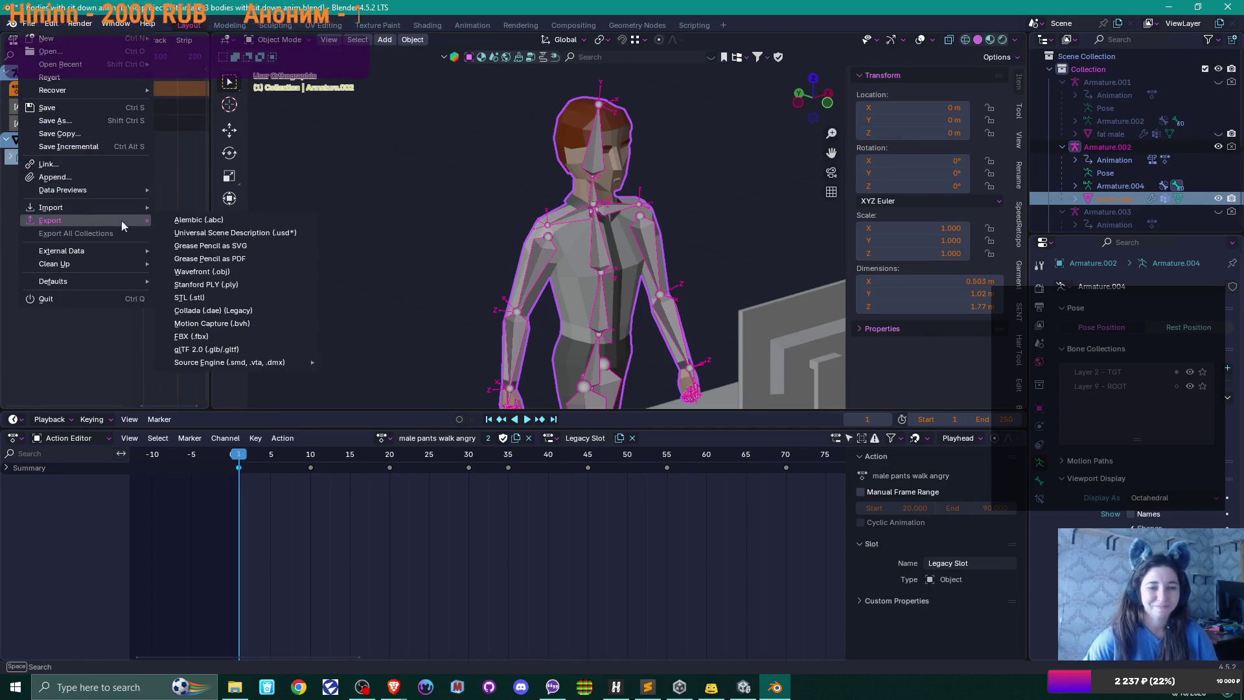
pyautogui.click(204, 337)
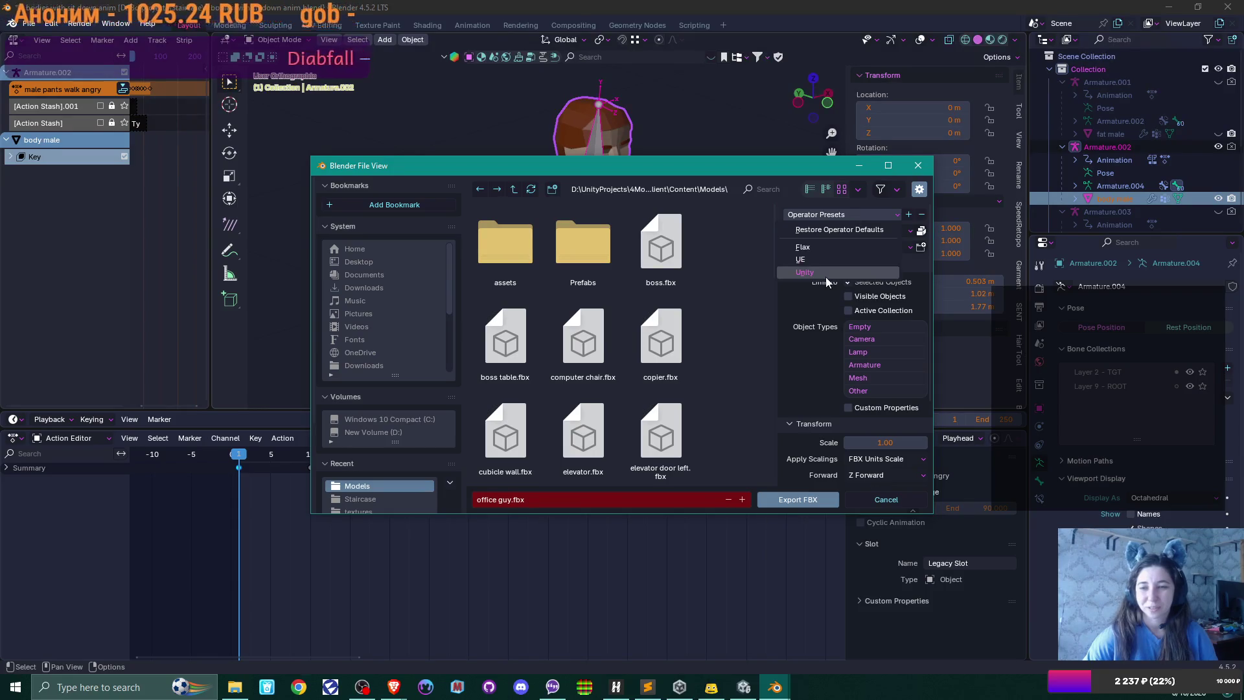
pyautogui.scroll(-5, 828, 282)
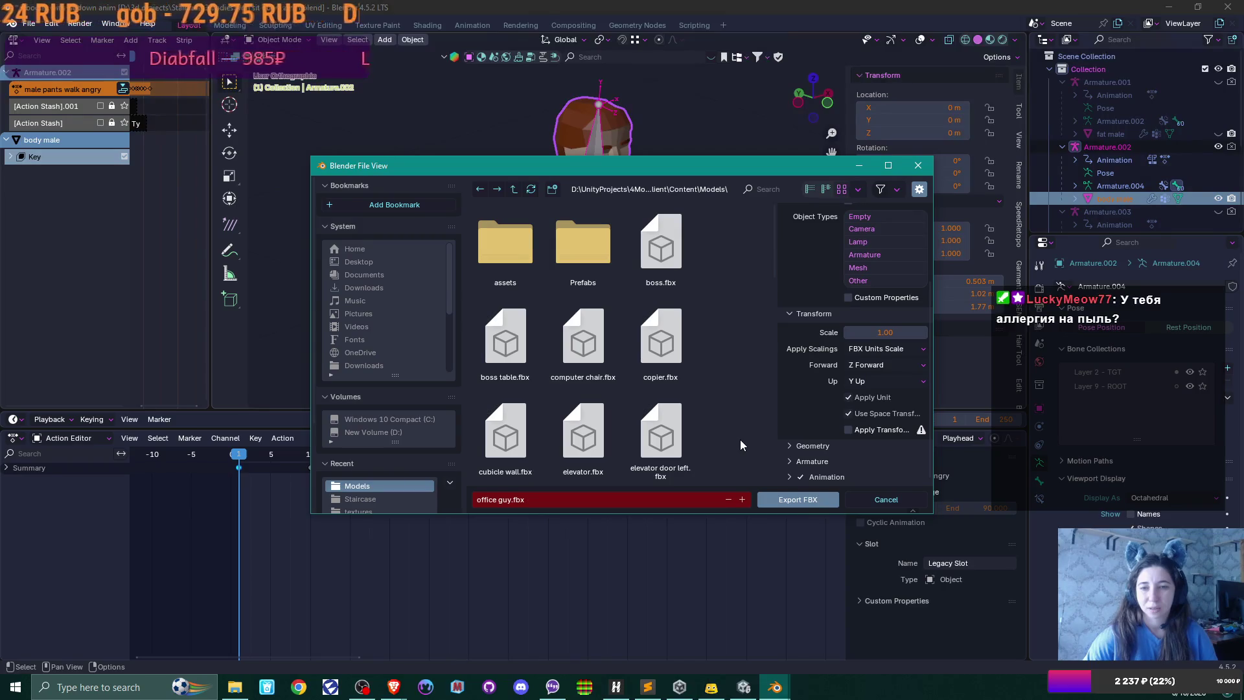
pyautogui.click(790, 501)
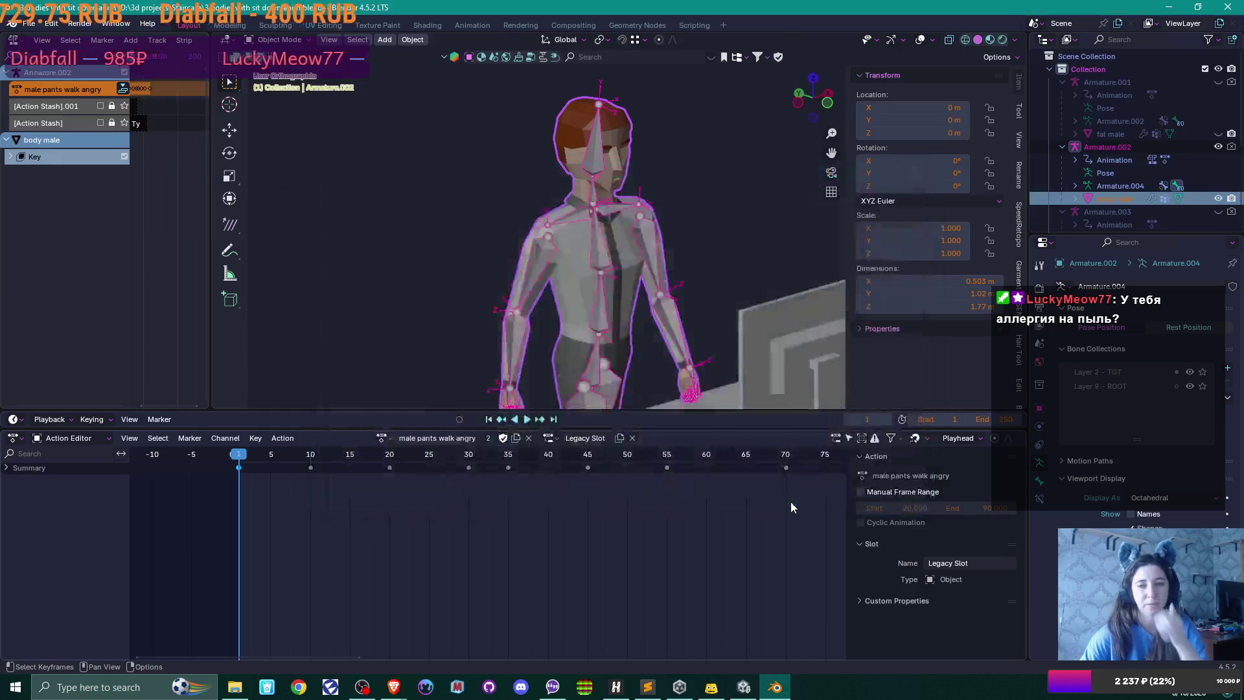
pyautogui.click(743, 687)
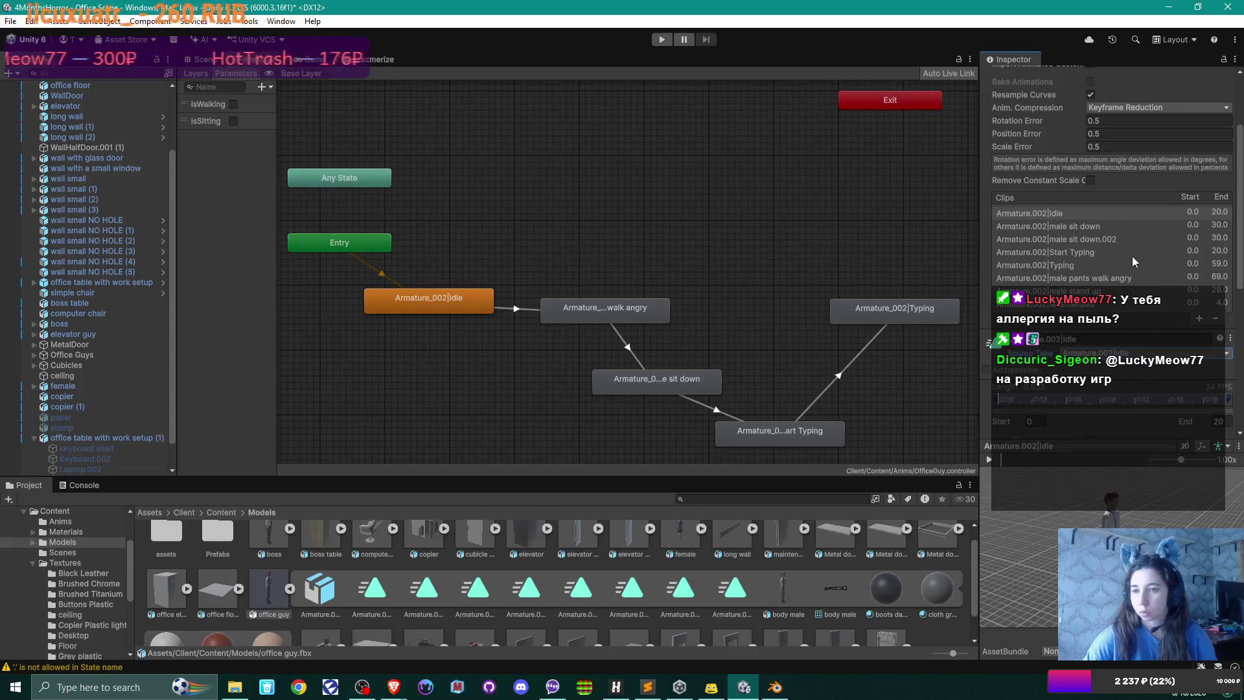
# - Check that the reimported male pants walk angry clip spans frames 0 to 69
pyautogui.click(1118, 277)
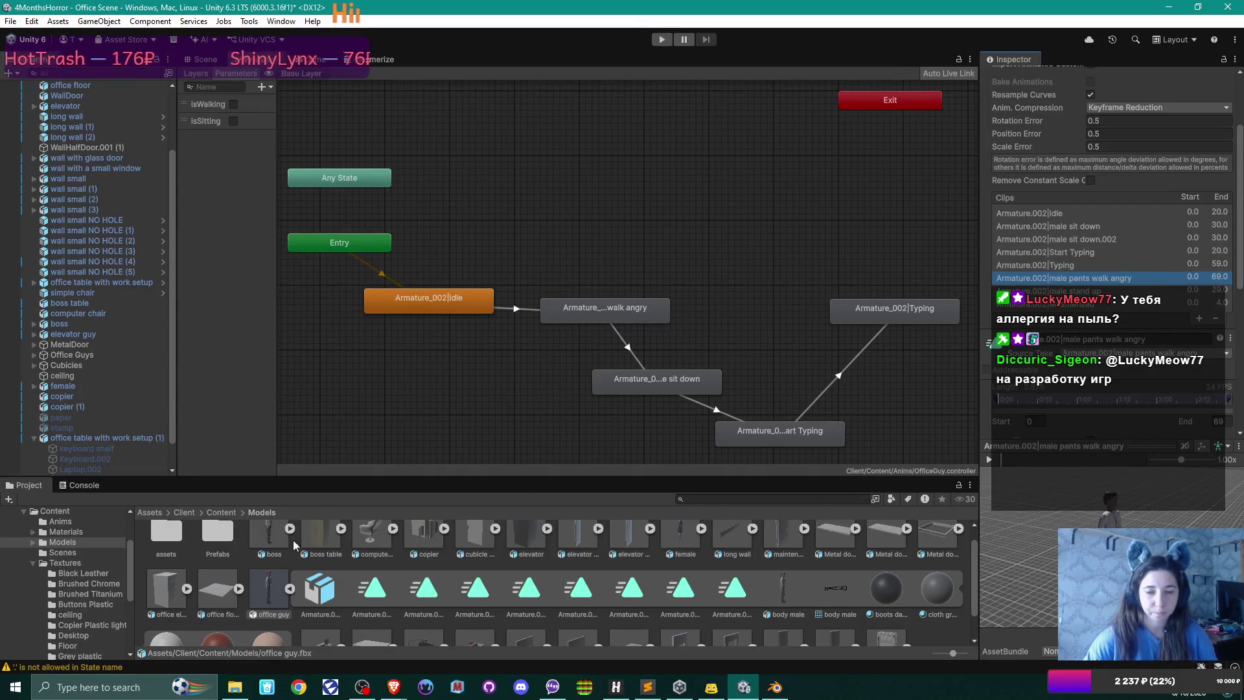
pyautogui.click(218, 511)
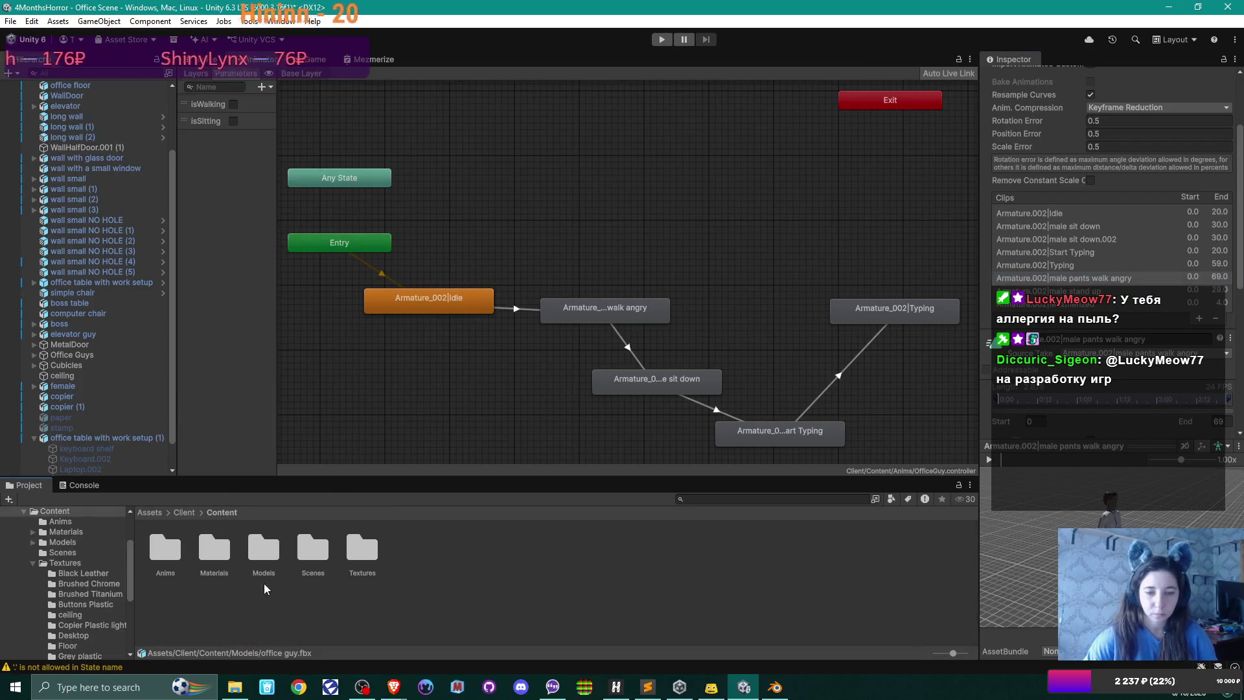
# - Open the WorkingGuy controller, then browse the office guy clips like Start Typing, stand up and sit down
pyautogui.doubleClick(170, 554)
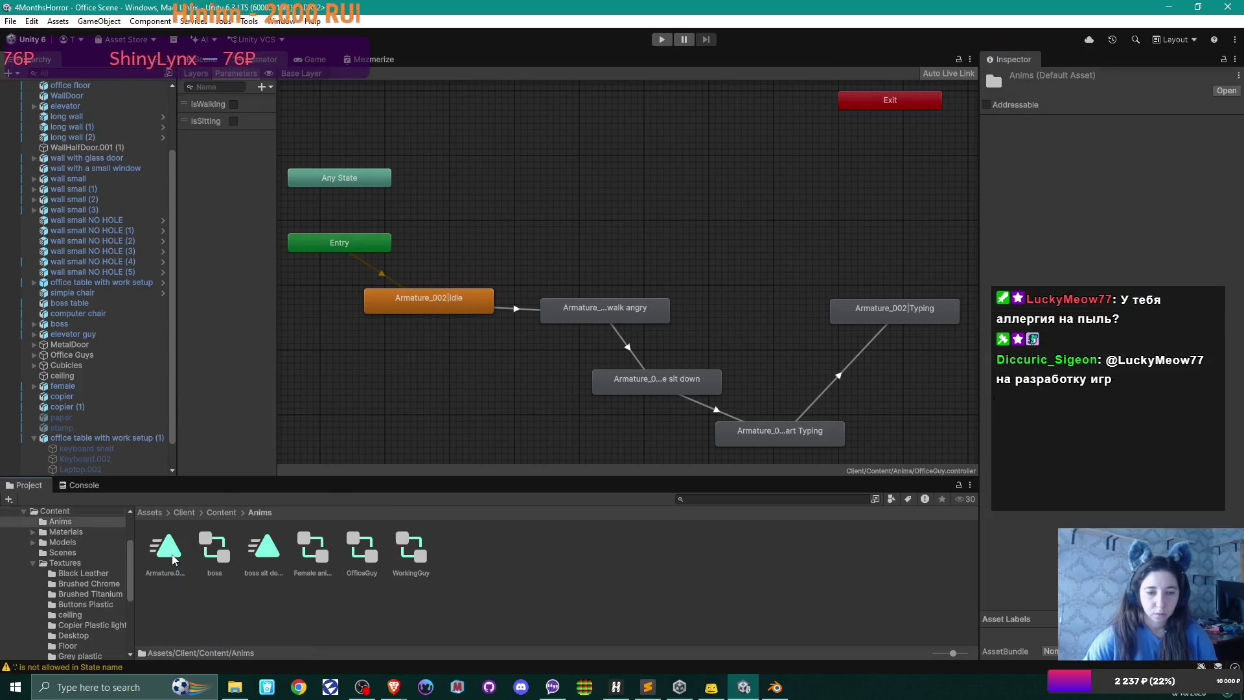
pyautogui.click(414, 548)
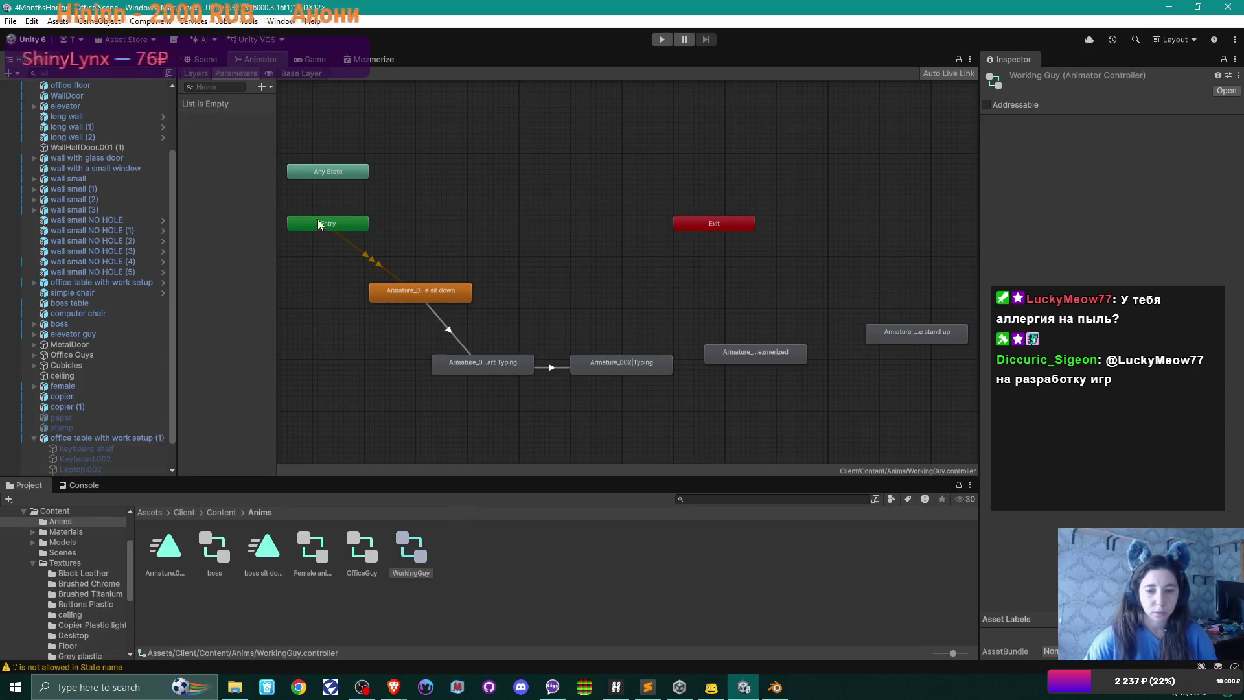
pyautogui.click(222, 511)
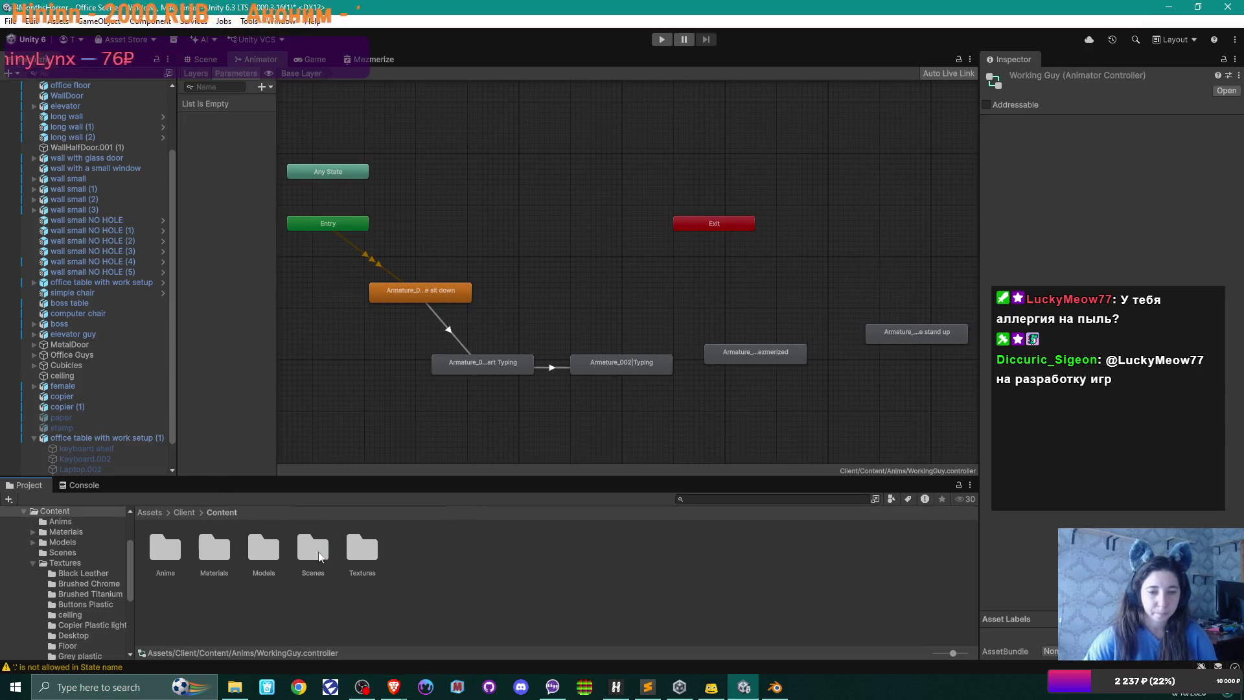
pyautogui.doubleClick(263, 547)
pyautogui.click(729, 616)
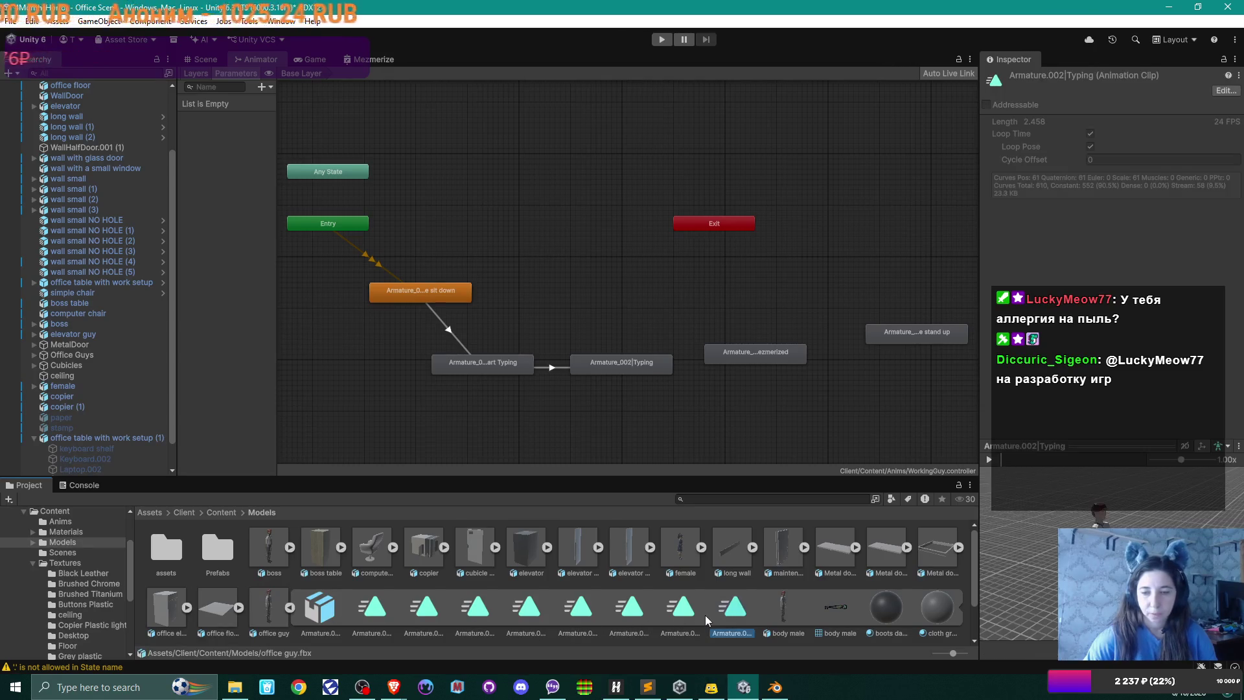
pyautogui.click(679, 612)
pyautogui.click(632, 609)
pyautogui.click(570, 623)
pyautogui.click(532, 614)
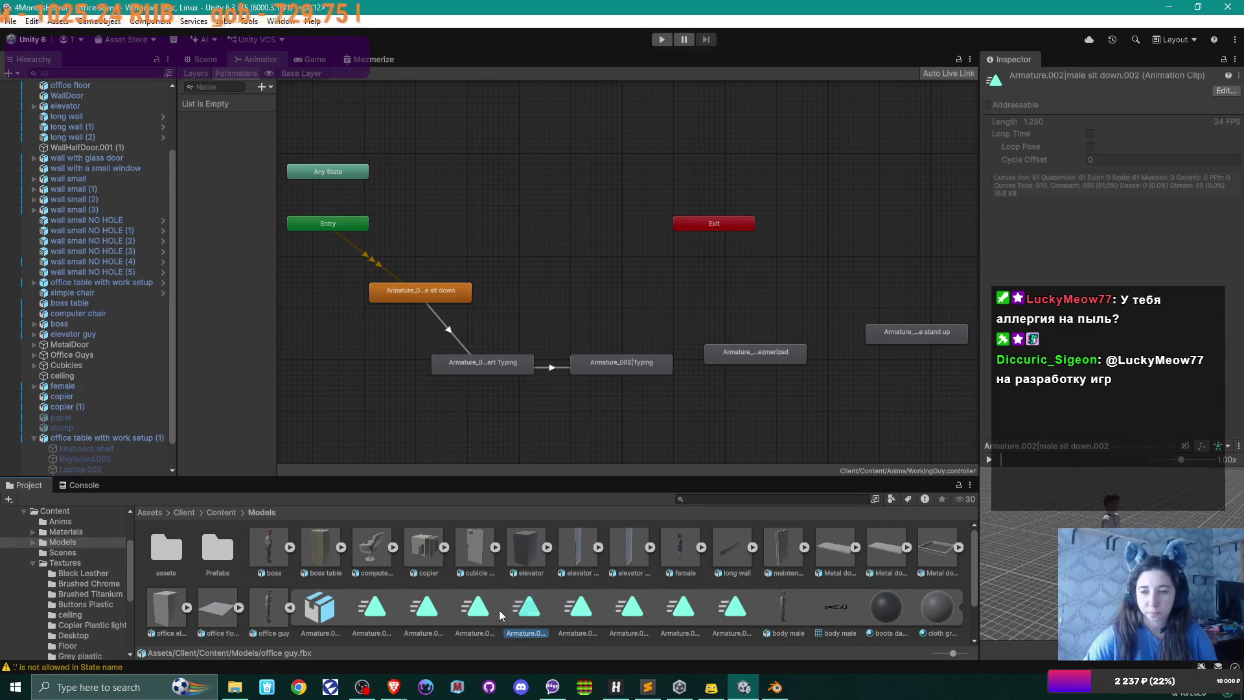
pyautogui.click(471, 614)
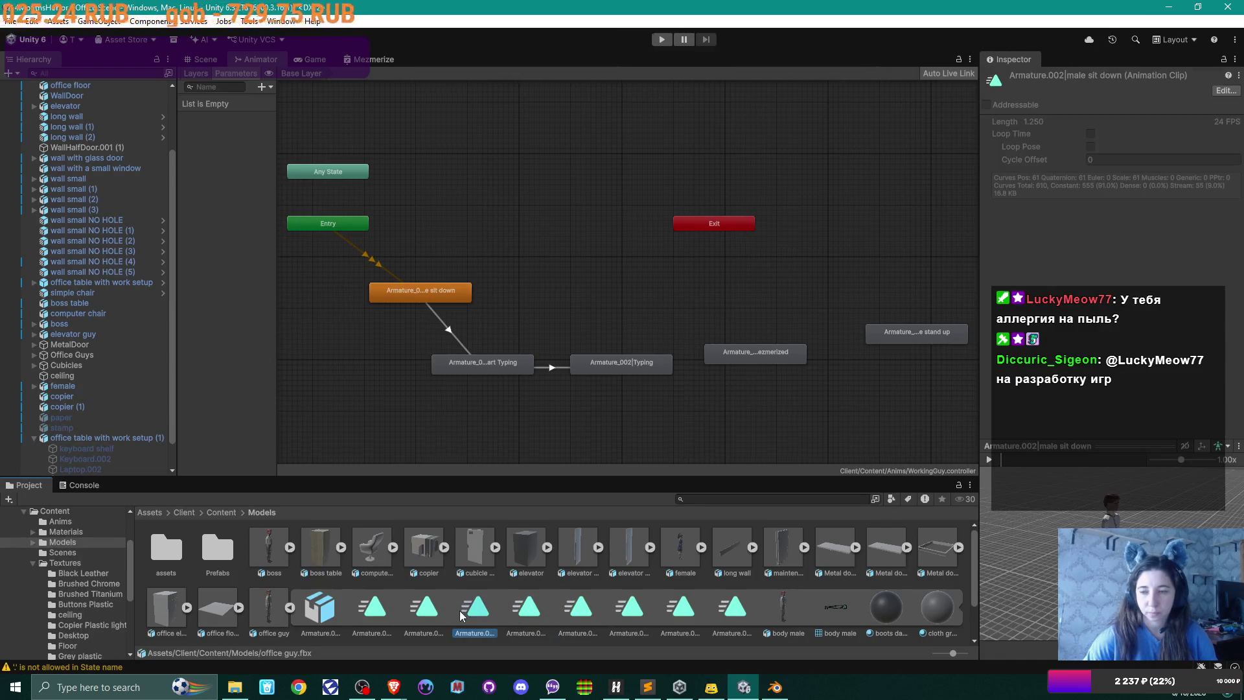
pyautogui.click(546, 610)
# - Add male pants walk angry as a new state and arrange it beside stand up
pyautogui.click(424, 614)
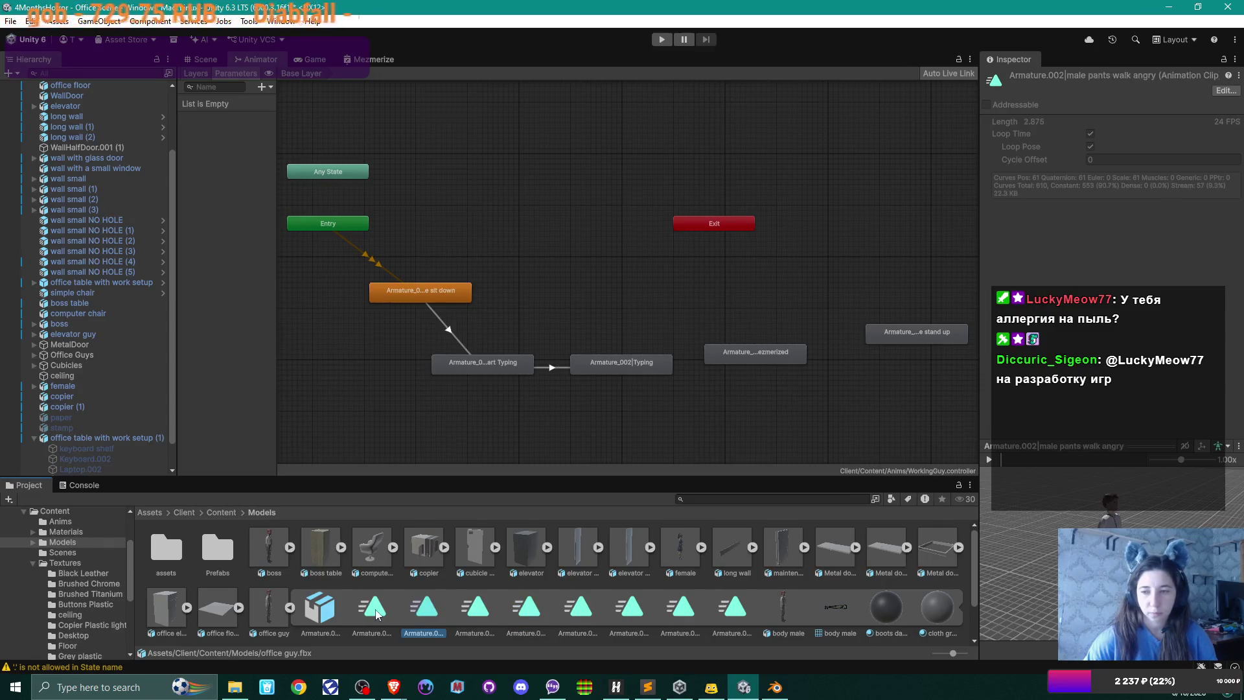
pyautogui.moveTo(452, 590)
pyautogui.mouseDown()
pyautogui.moveTo(965, 243)
pyautogui.moveTo(888, 260)
pyautogui.mouseUp()
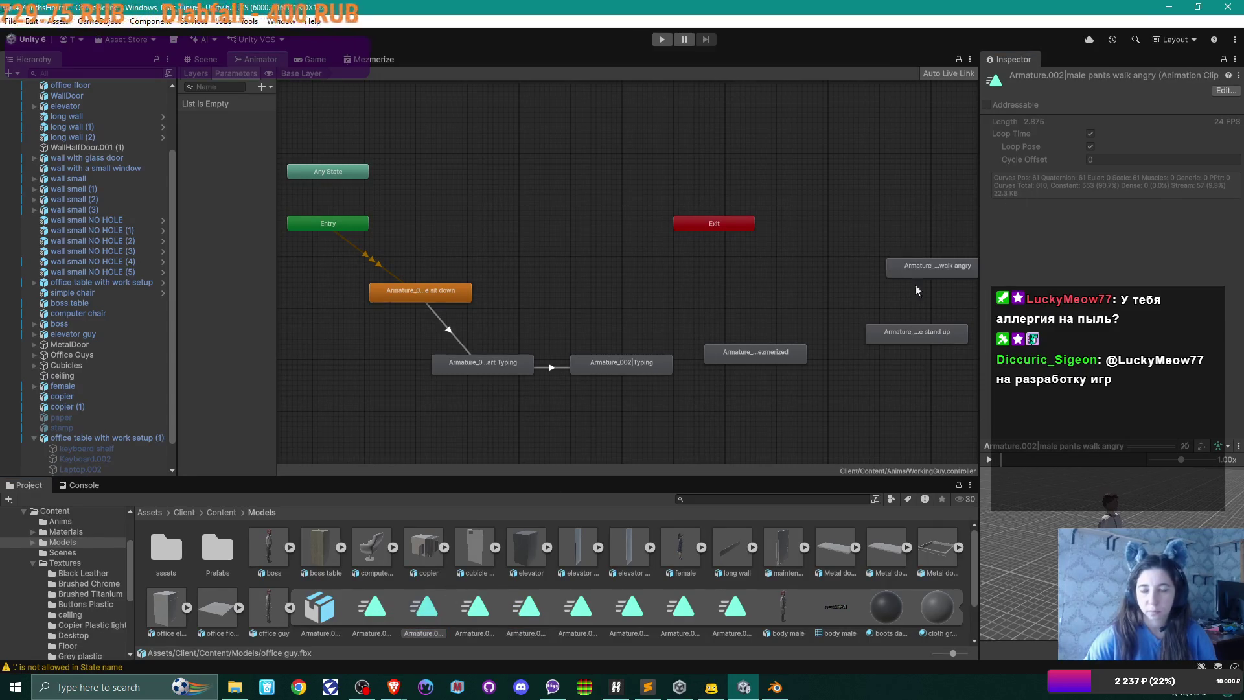
pyautogui.moveTo(751, 324)
pyautogui.mouseDown()
pyautogui.moveTo(694, 317)
pyautogui.moveTo(703, 313)
pyautogui.mouseUp()
pyautogui.moveTo(777, 262); pyautogui.dragTo(754, 271)
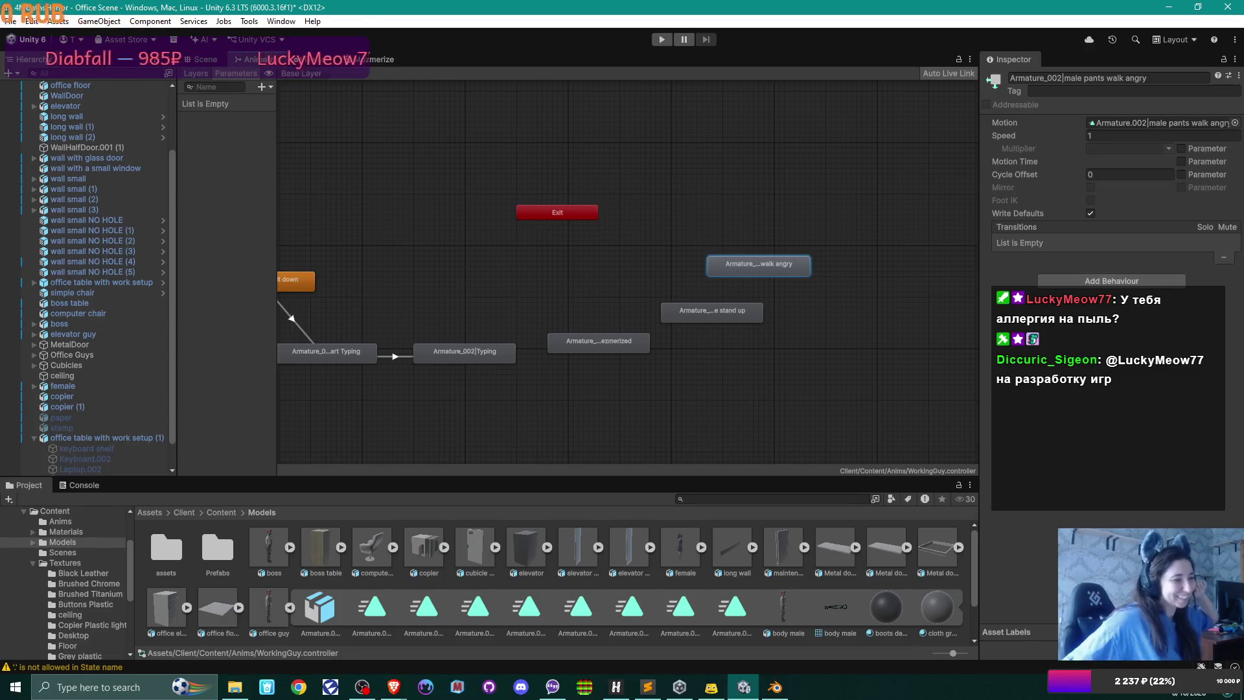
pyautogui.hotkey('alt', 'Tab')
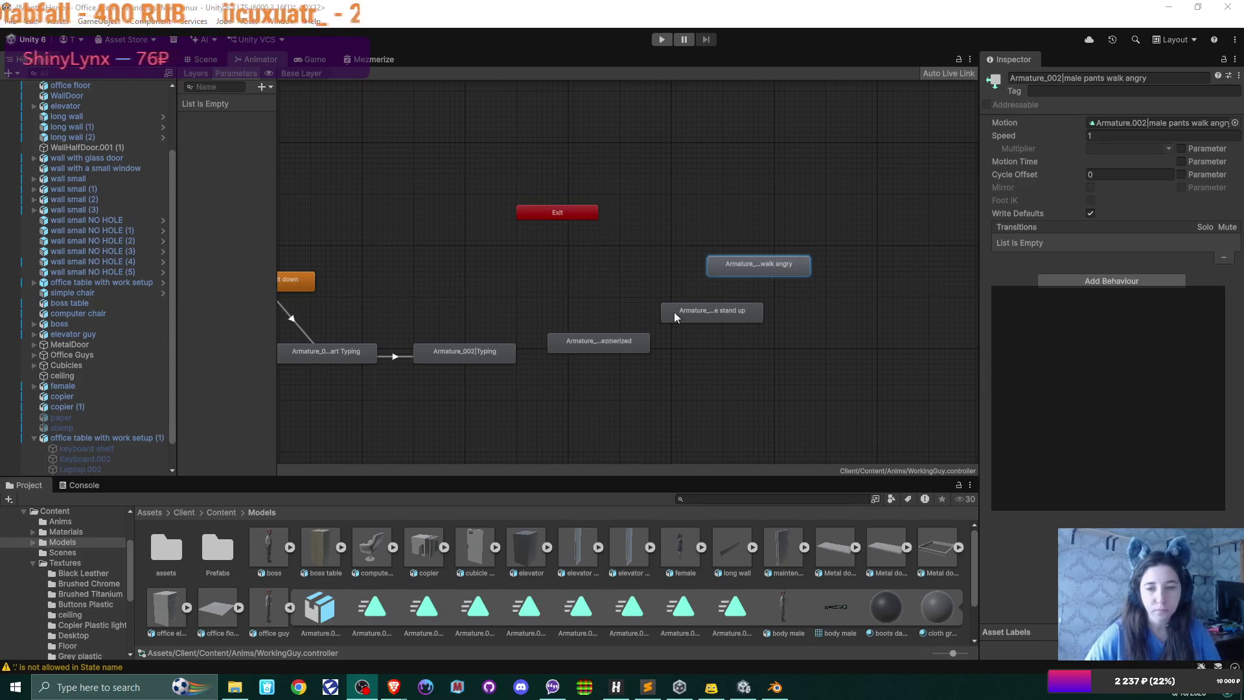
# - Make a transition from the Typing state to the Mezmerized state
pyautogui.rightClick(508, 351)
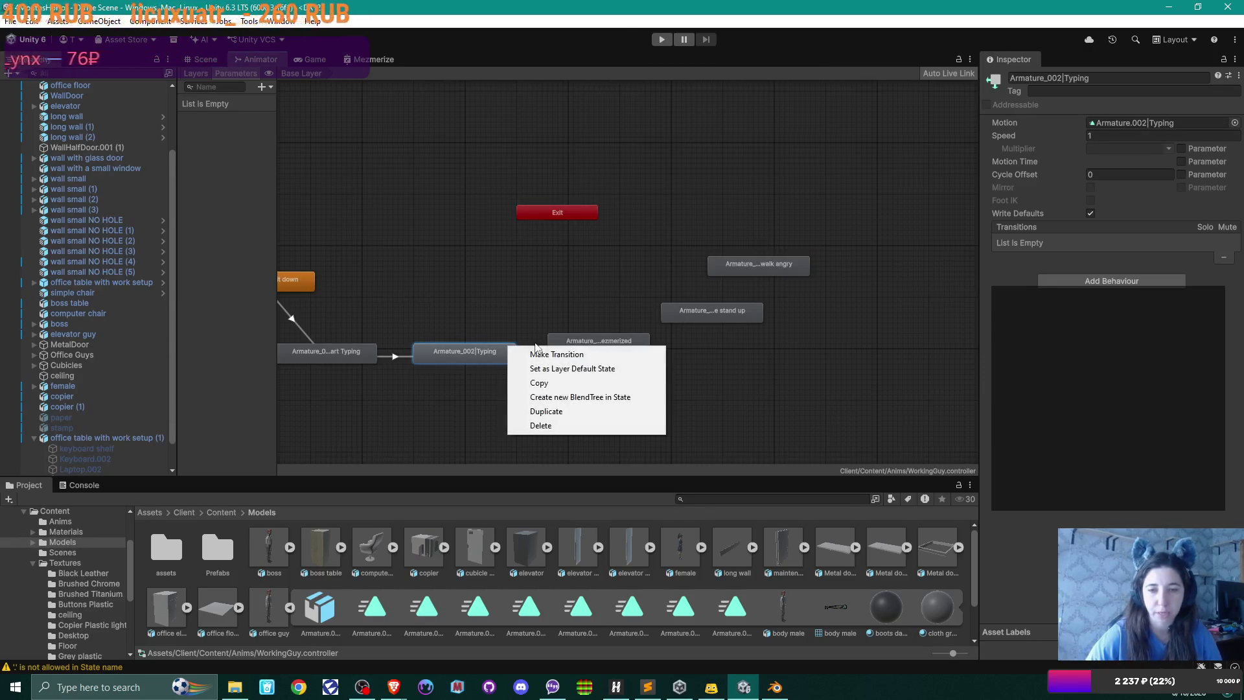
pyautogui.click(554, 354)
pyautogui.click(583, 342)
pyautogui.moveTo(583, 340); pyautogui.dragTo(611, 345)
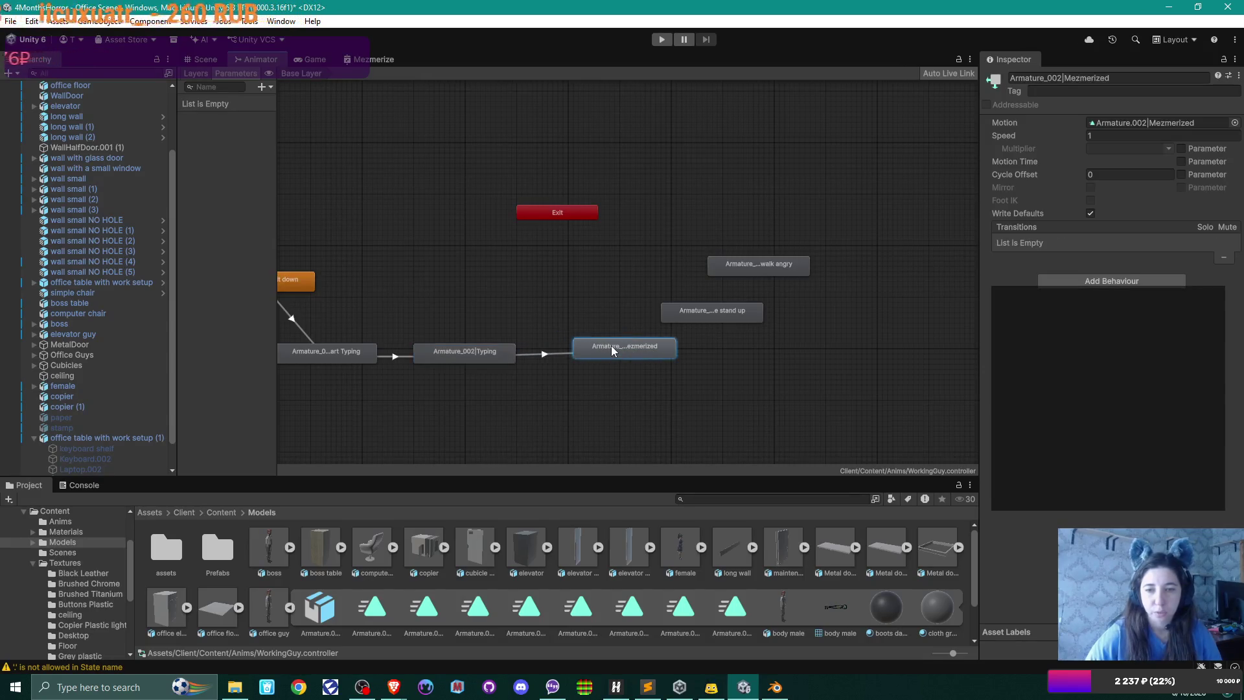
# - Add a Bool parameter and rename it isMesmerized
pyautogui.click(263, 86)
pyautogui.click(262, 131)
pyautogui.write('is')
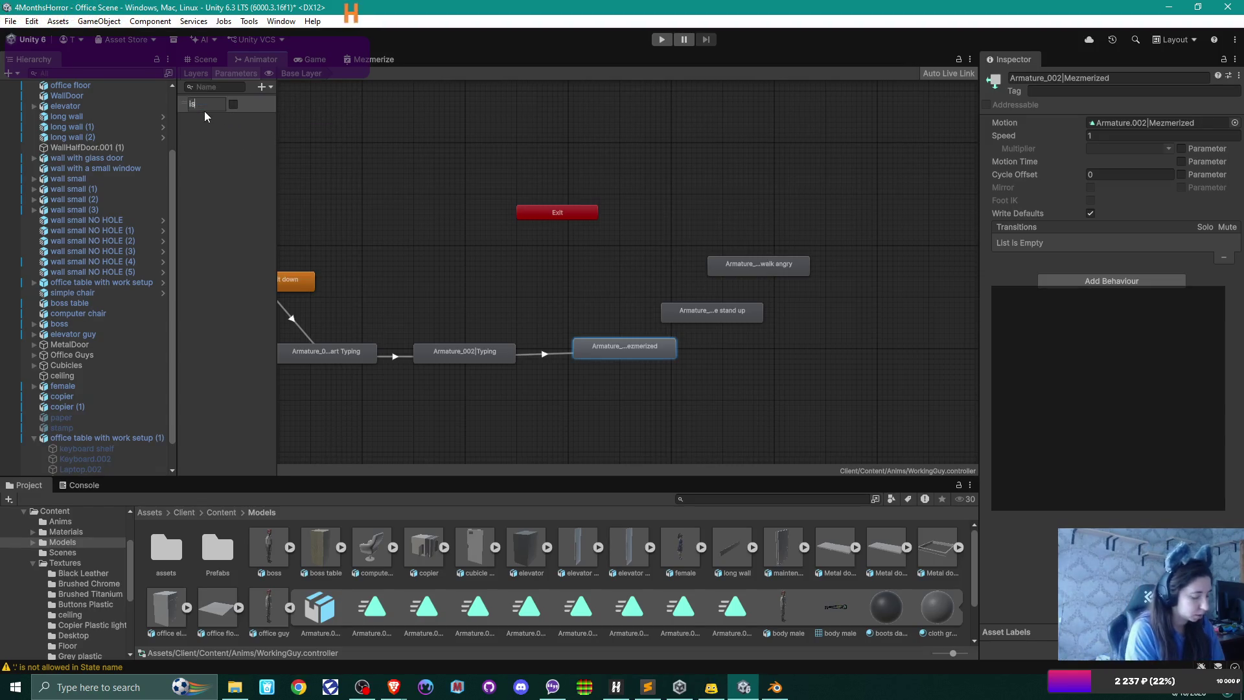
pyautogui.write('M')
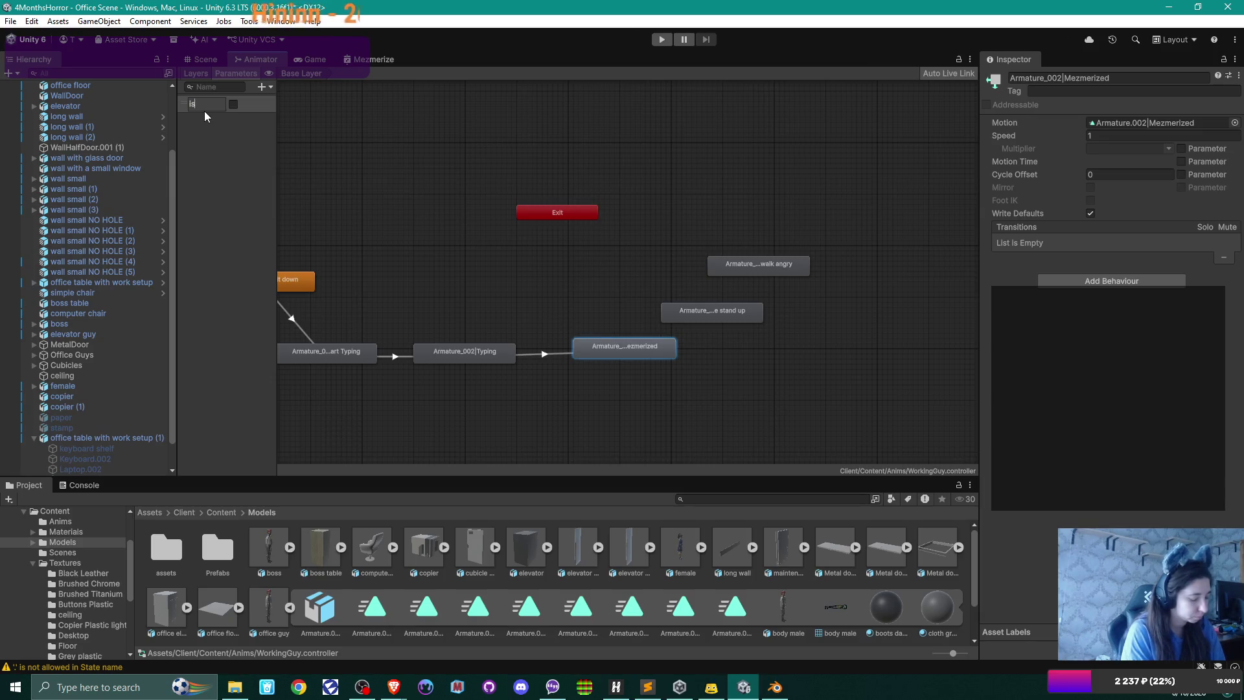
pyautogui.write('ezmeri')
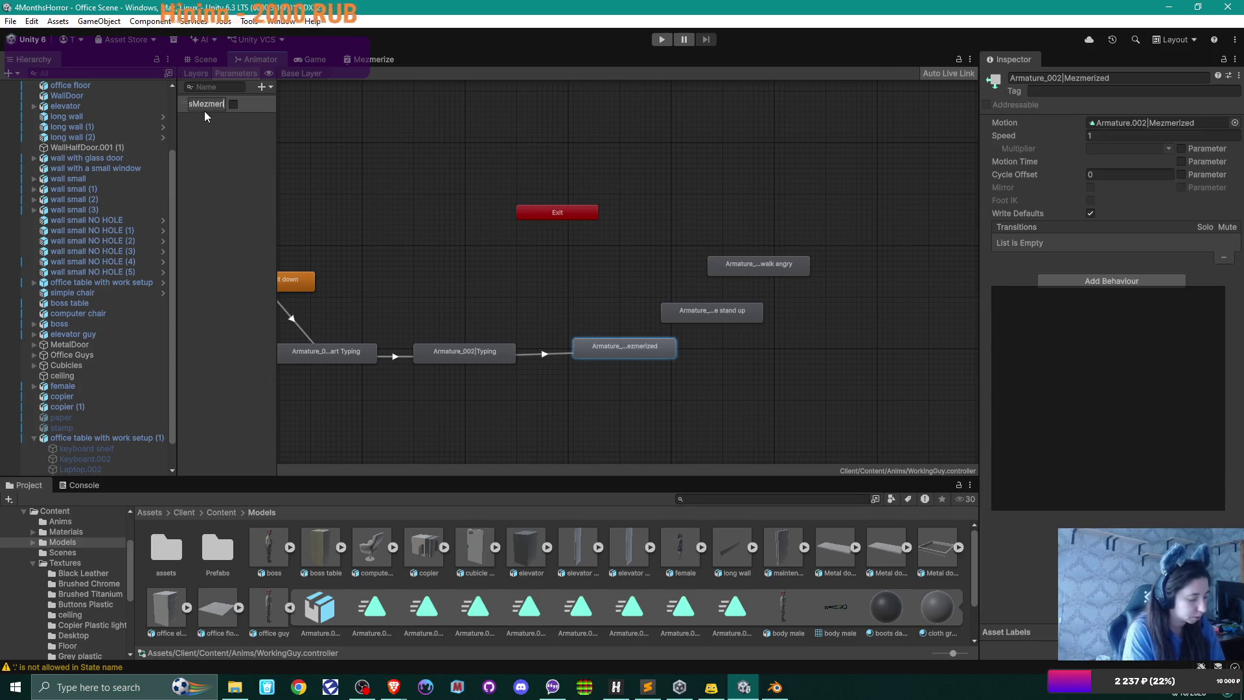
pyautogui.write('zed')
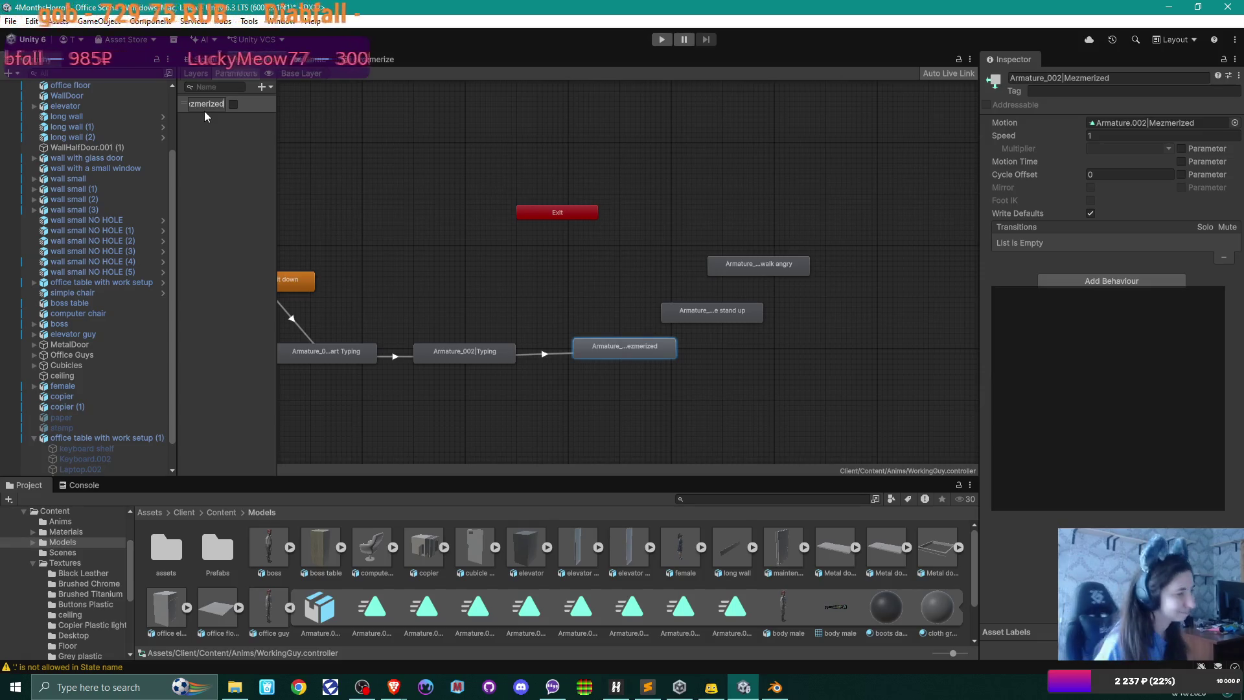
pyautogui.press('Return')
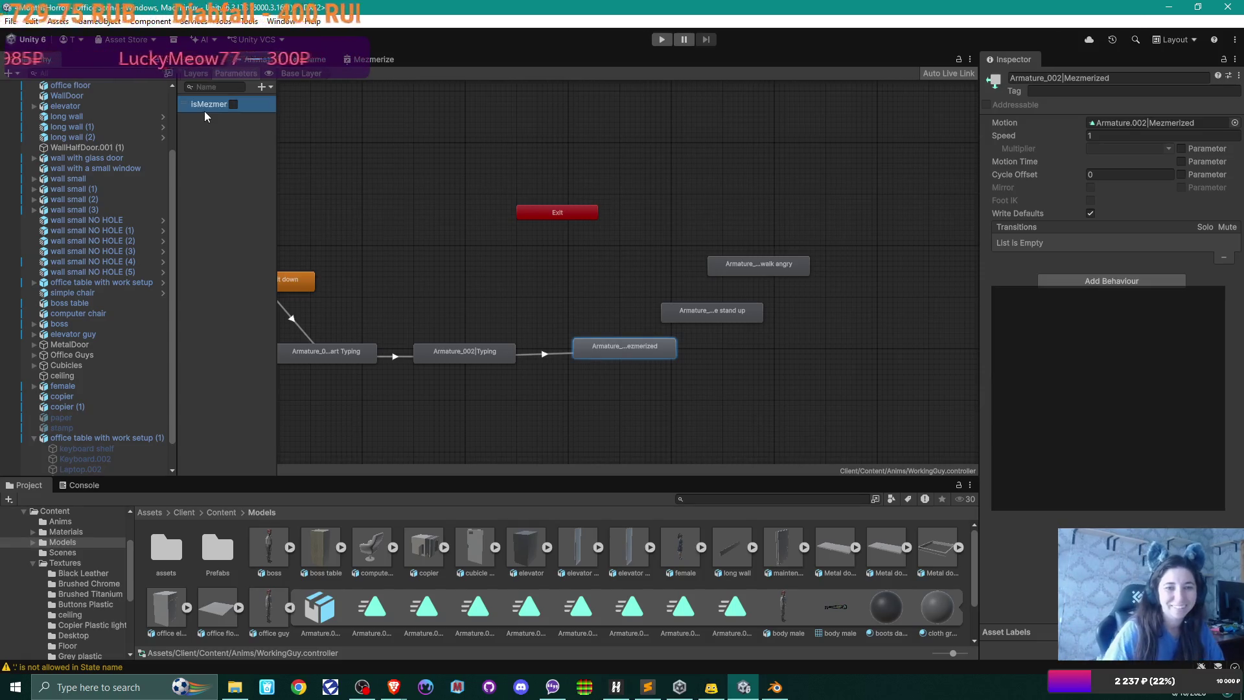
pyautogui.moveTo(277, 127)
pyautogui.mouseDown()
pyautogui.moveTo(327, 133)
pyautogui.moveTo(305, 128)
pyautogui.mouseUp()
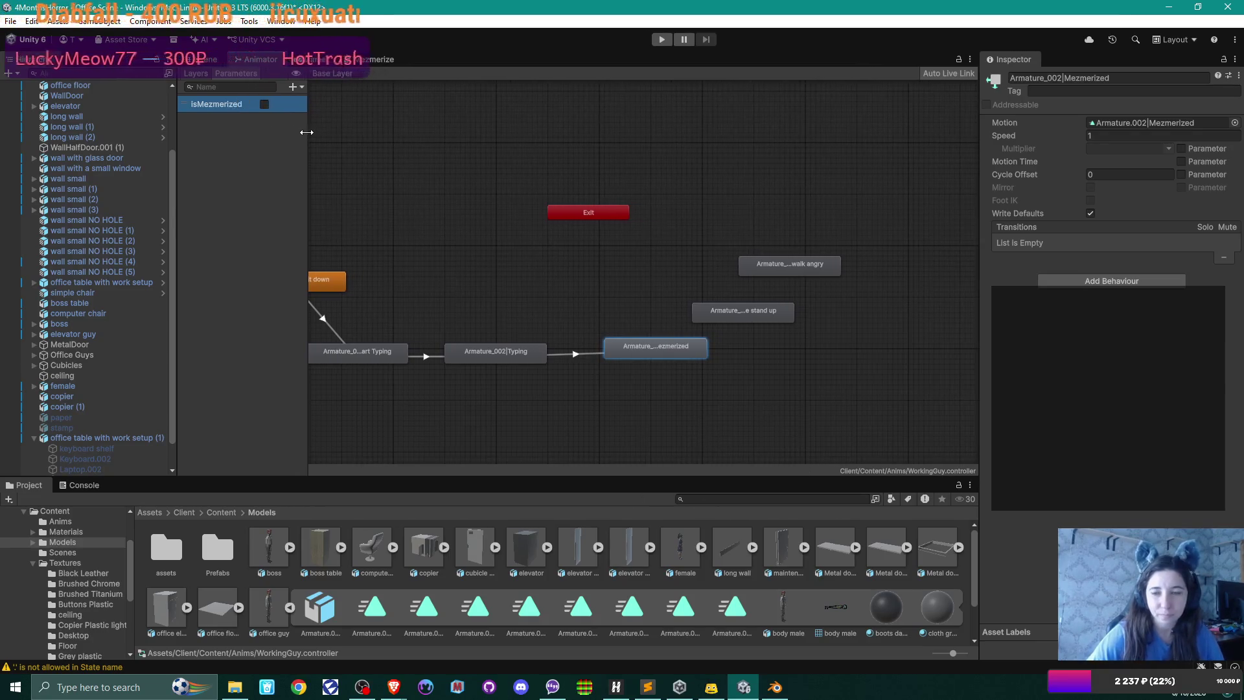
pyautogui.doubleClick(215, 102)
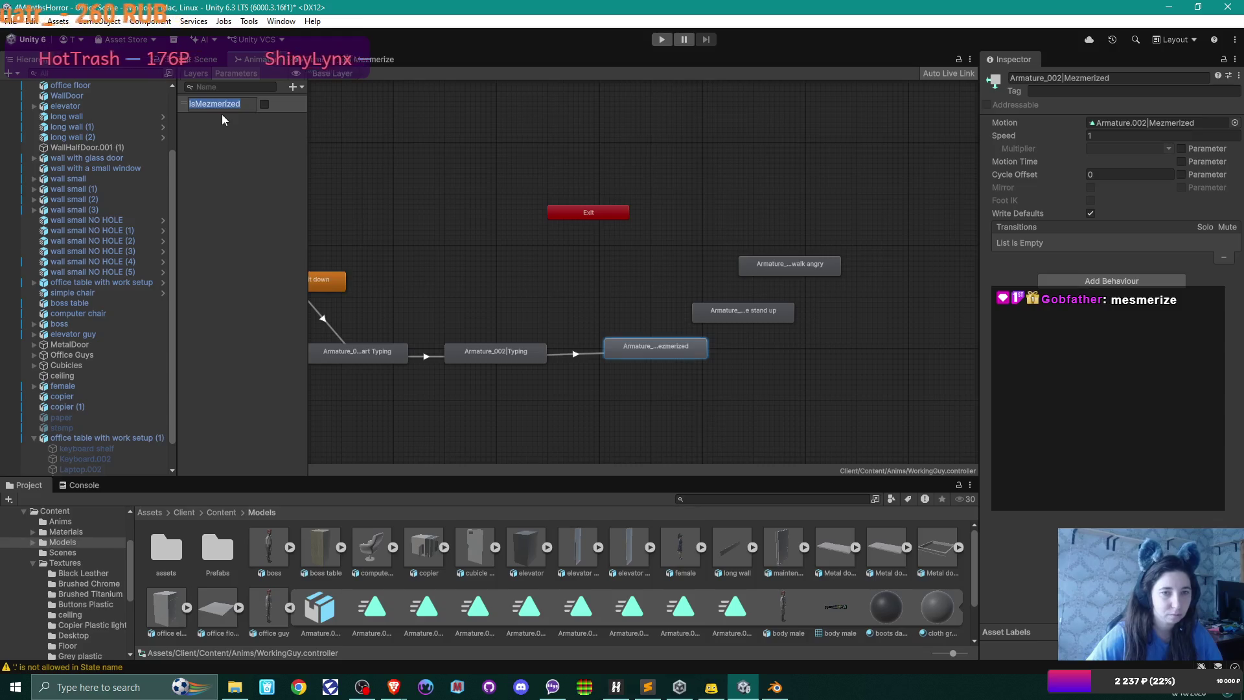
pyautogui.write('s')
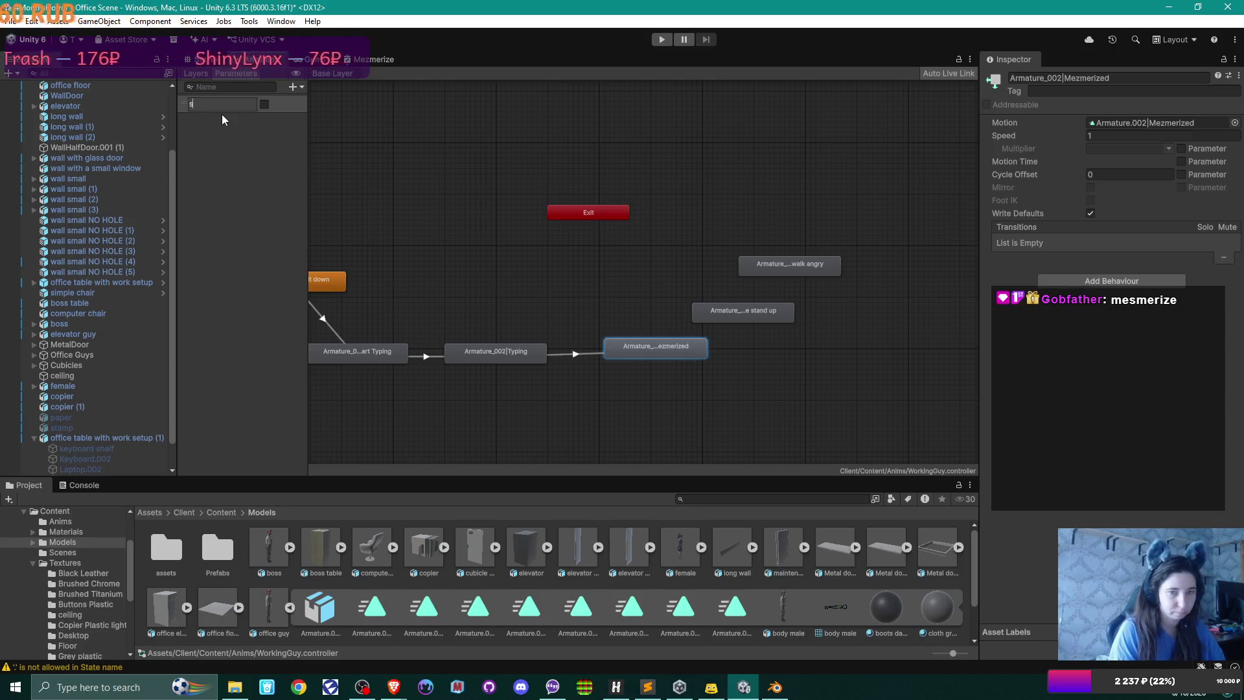
pyautogui.write('i')
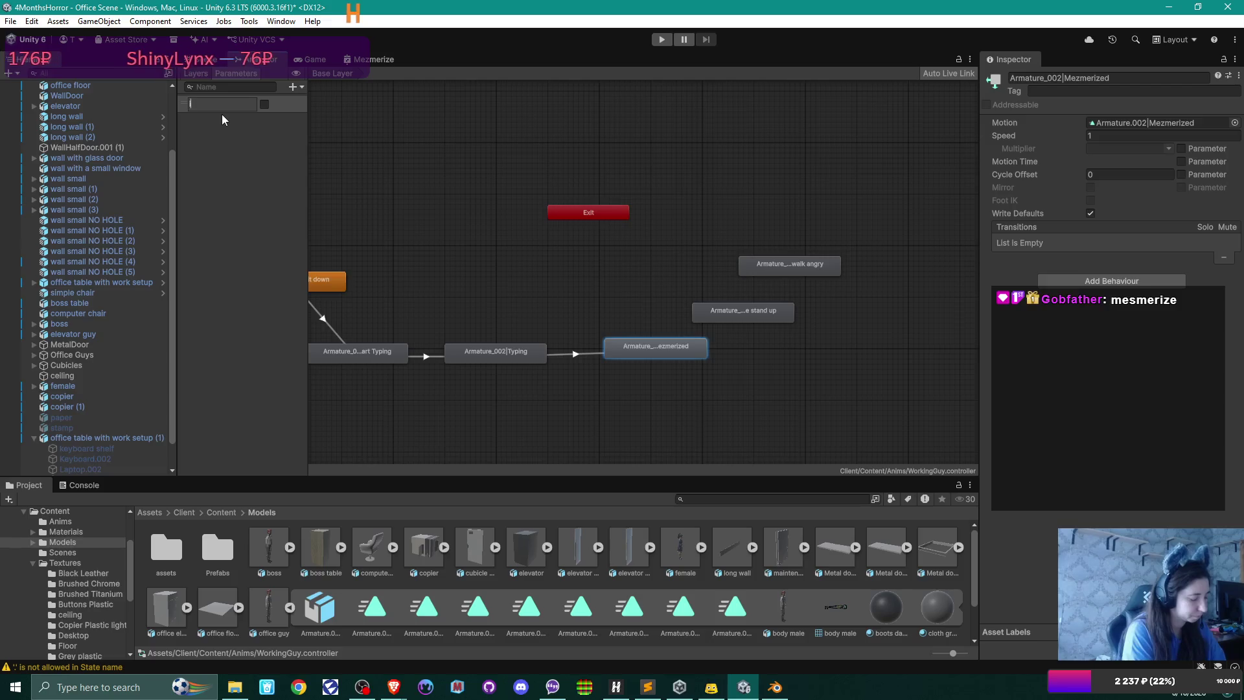
pyautogui.write('sMesmer')
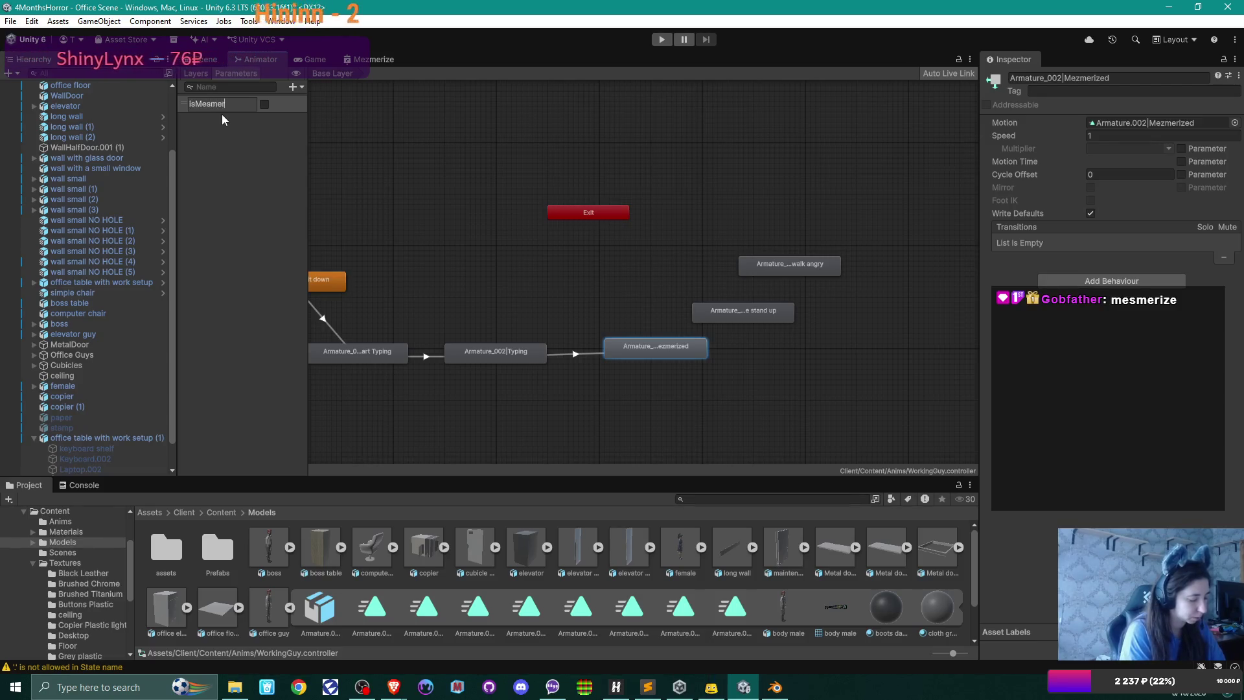
pyautogui.write('ized')
pyautogui.press('Return')
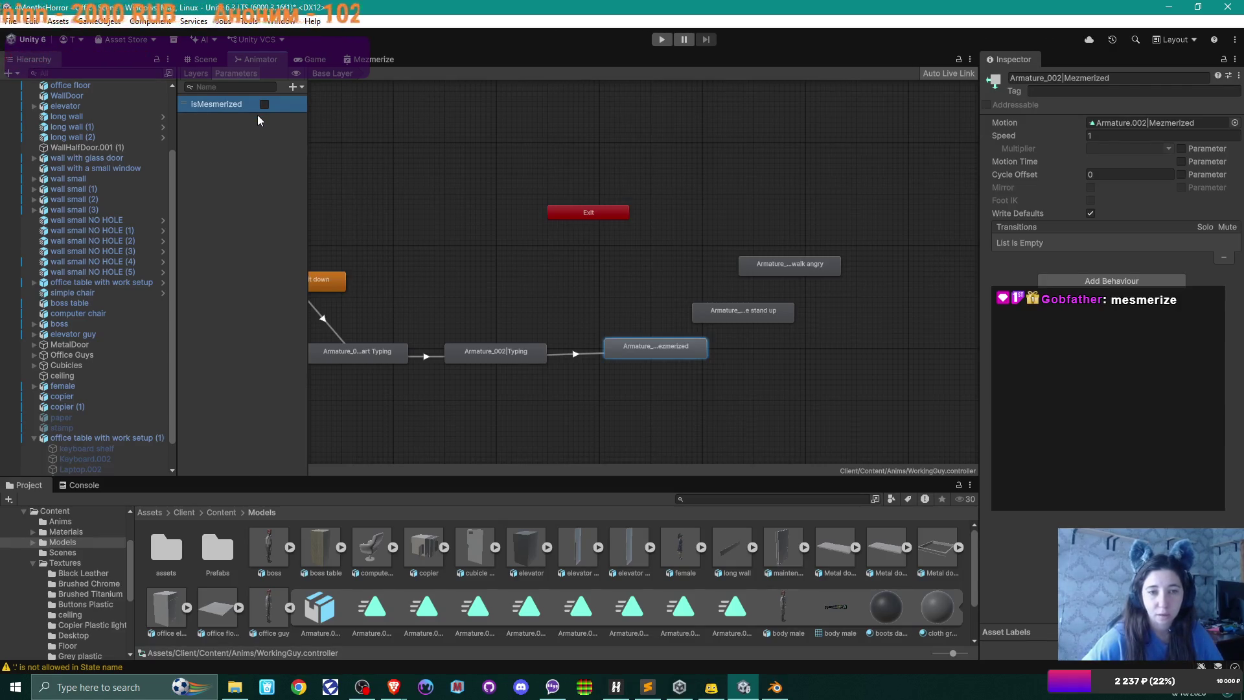
# - Require isMesmerized on Typing-to-Mezmerized, then link Mezmerized to the stand up state
pyautogui.click(576, 355)
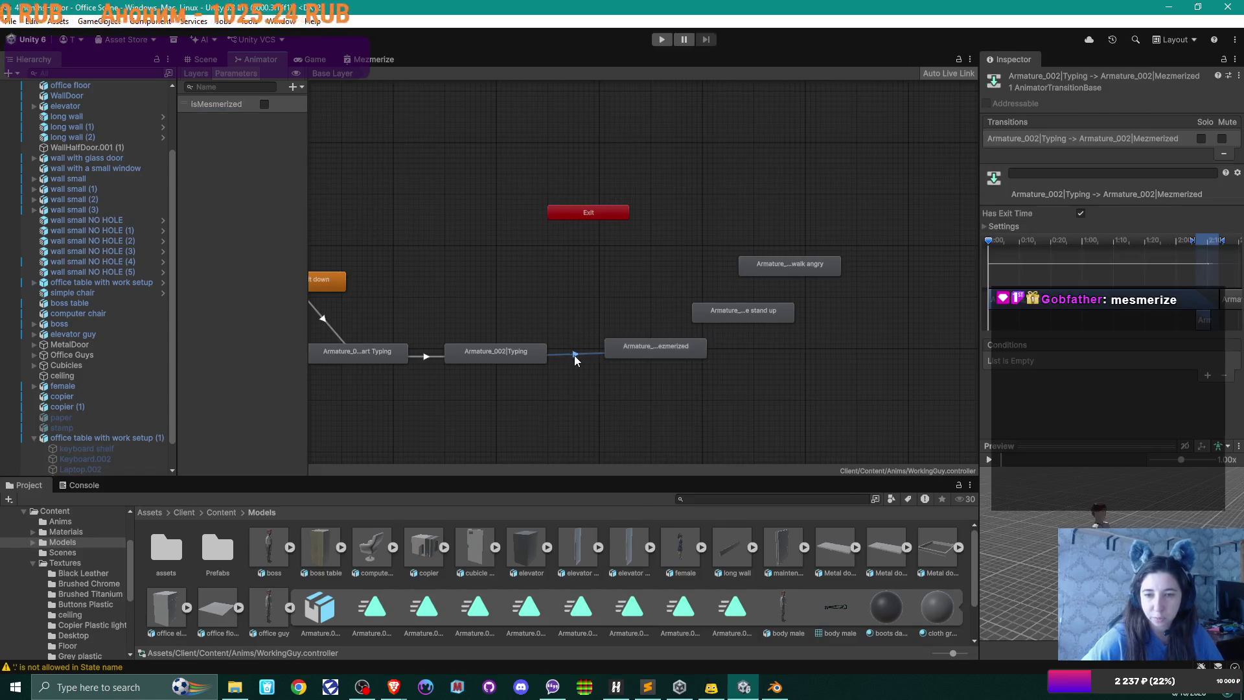
pyautogui.click(1205, 373)
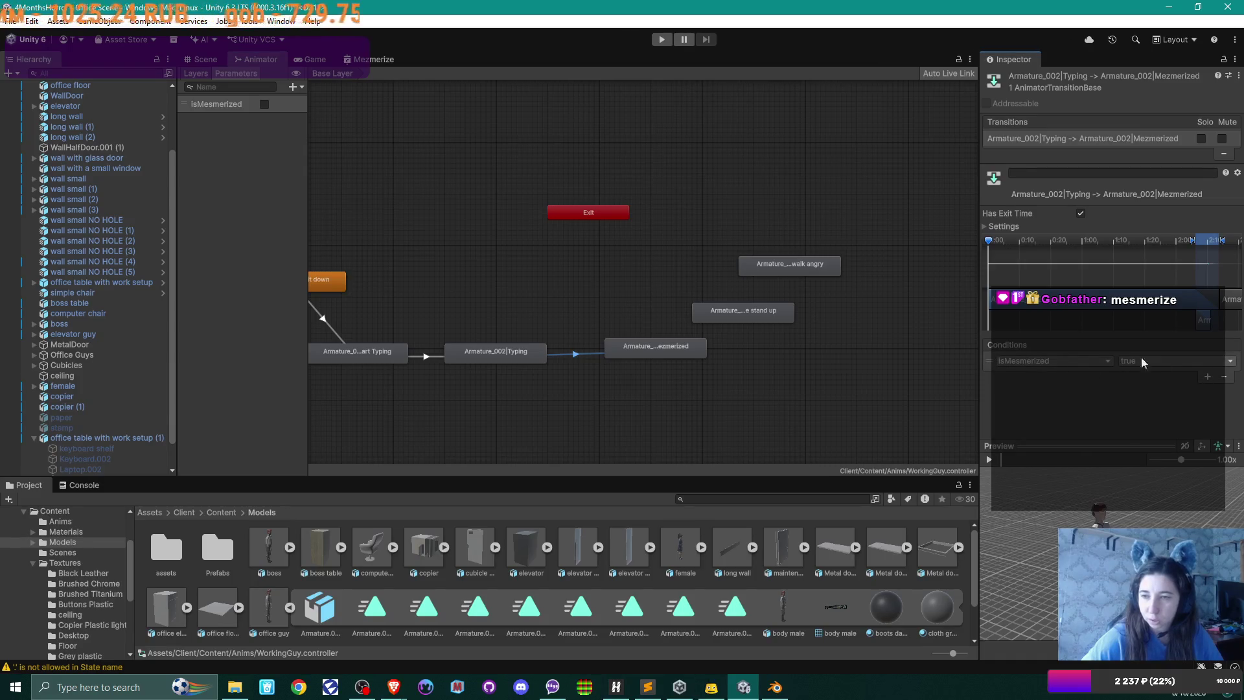
pyautogui.moveTo(655, 346); pyautogui.dragTo(635, 352)
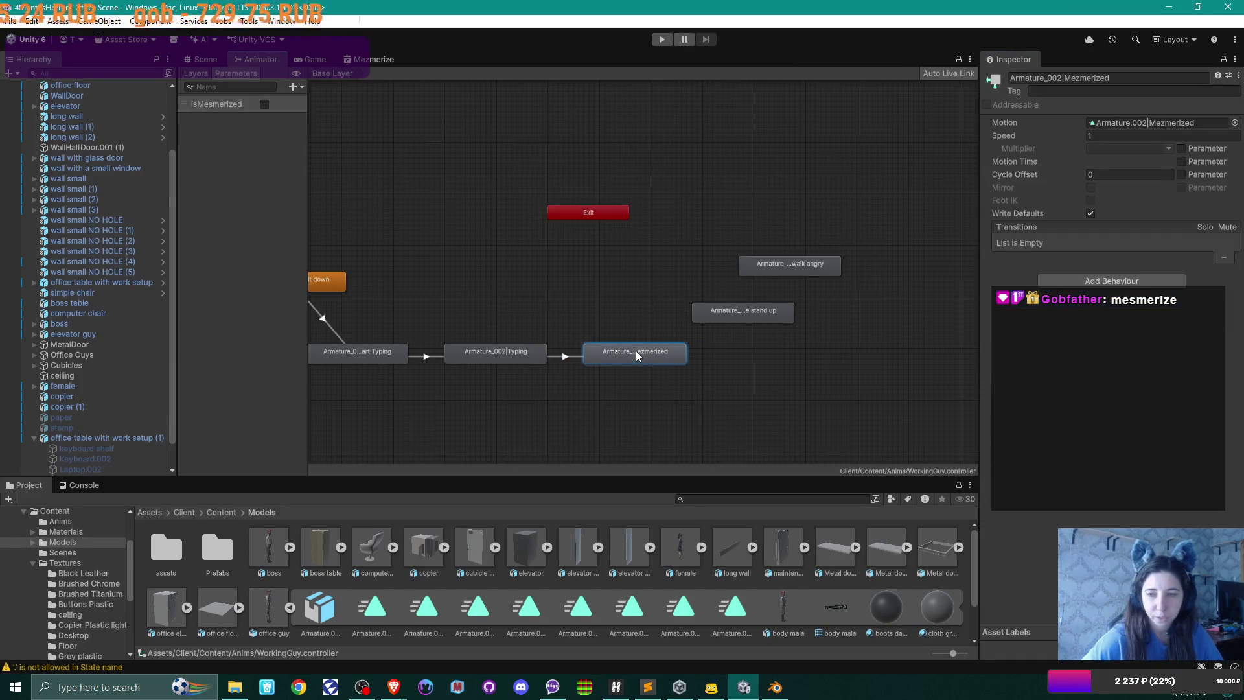
pyautogui.moveTo(724, 312); pyautogui.dragTo(744, 317)
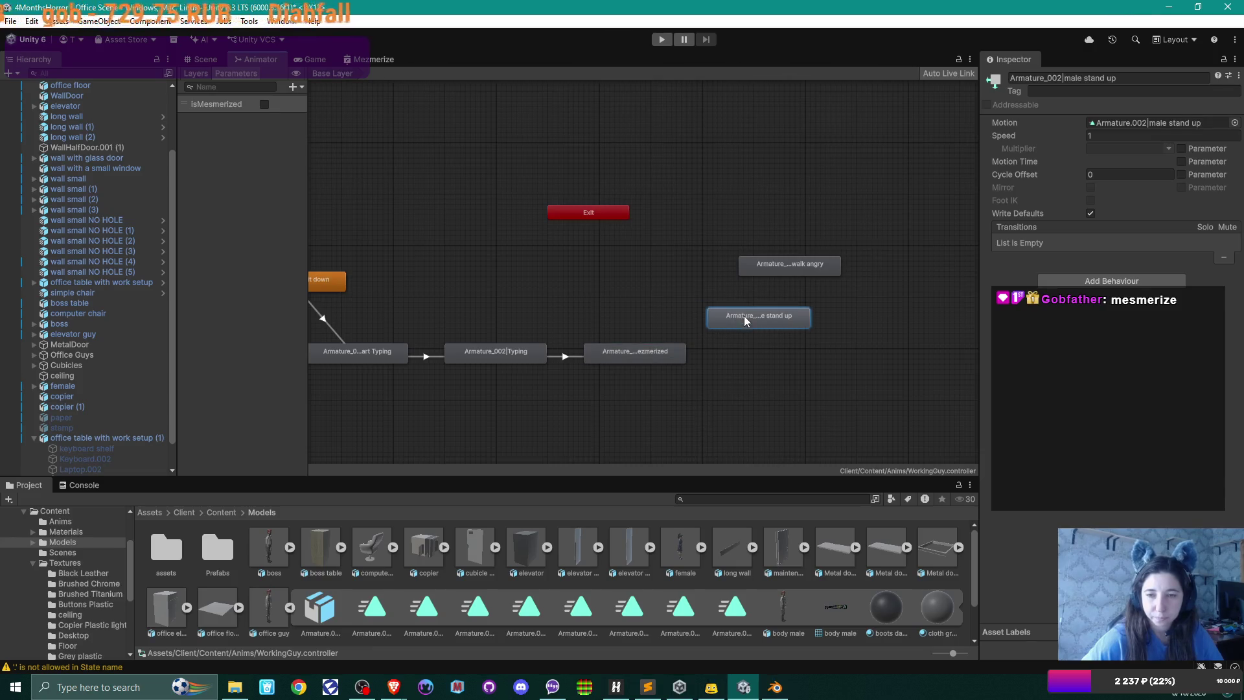
pyautogui.rightClick(681, 352)
pyautogui.click(704, 361)
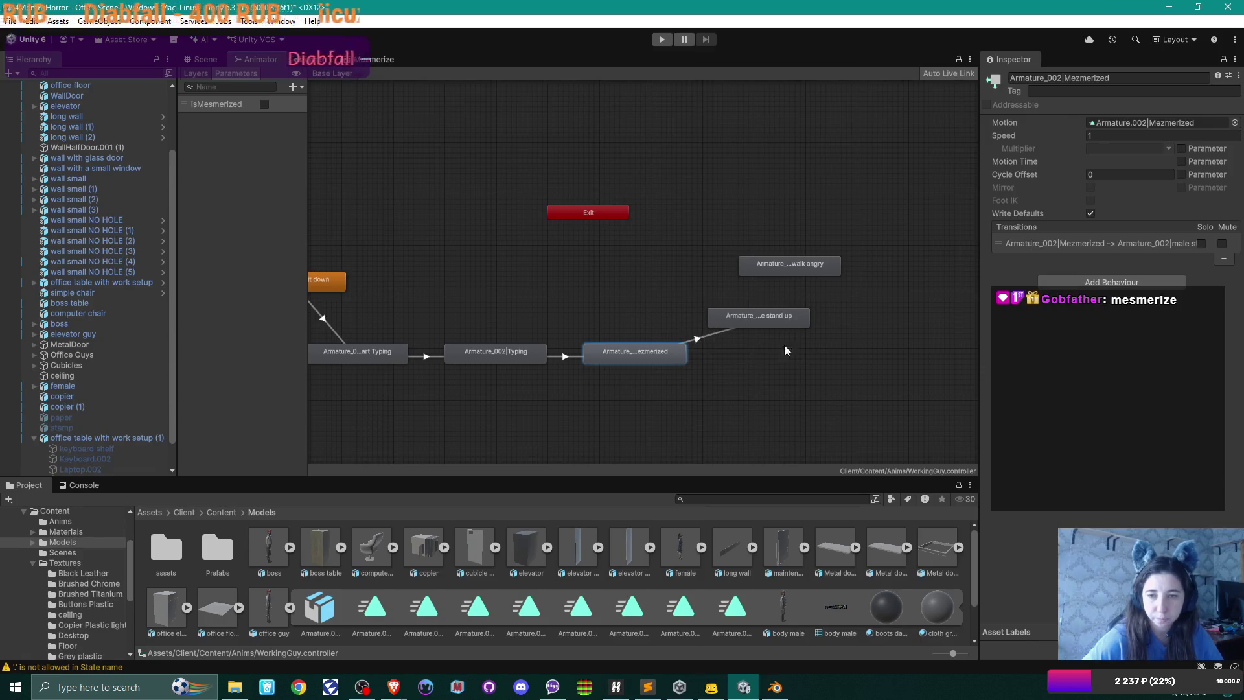
pyautogui.moveTo(751, 317); pyautogui.dragTo(775, 333)
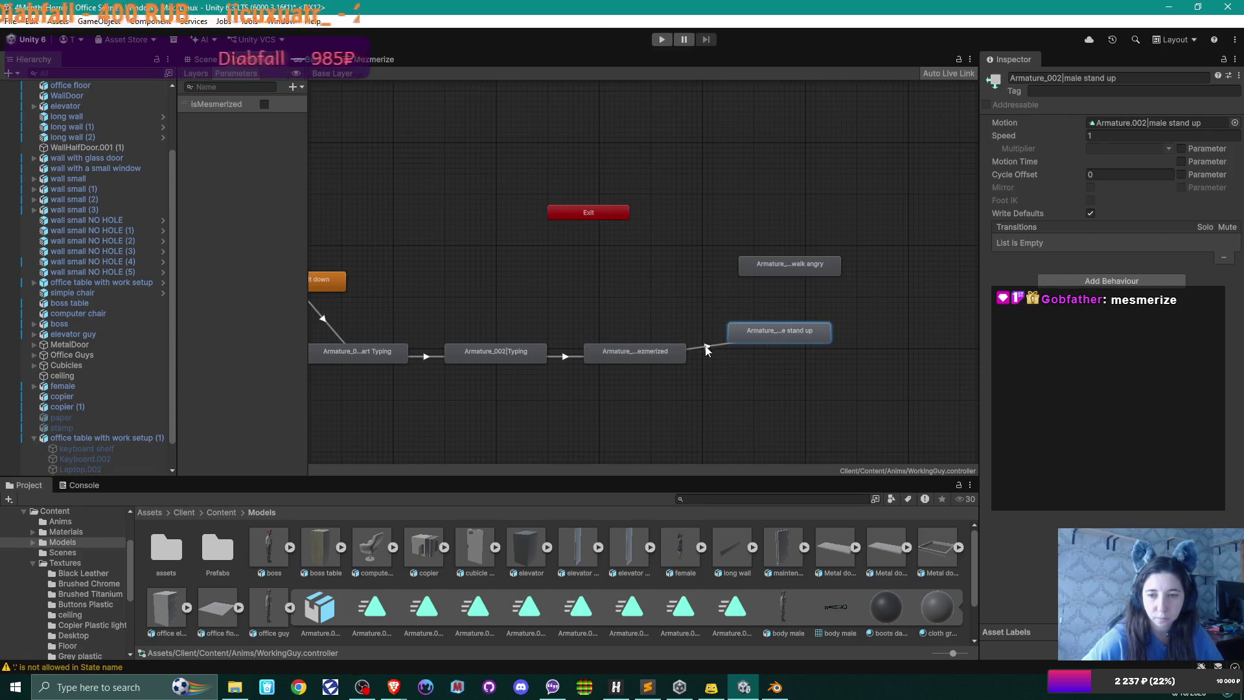
# - Add a Bool parameter named isUp
pyautogui.click(292, 88)
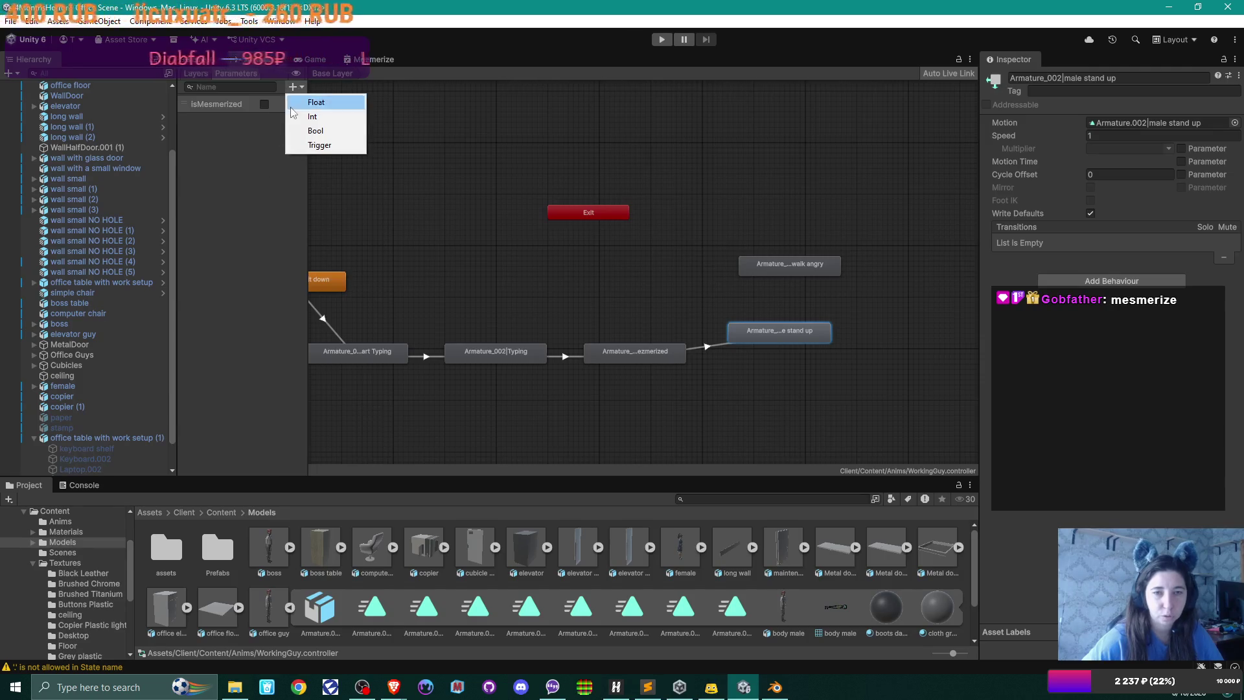
pyautogui.click(314, 129)
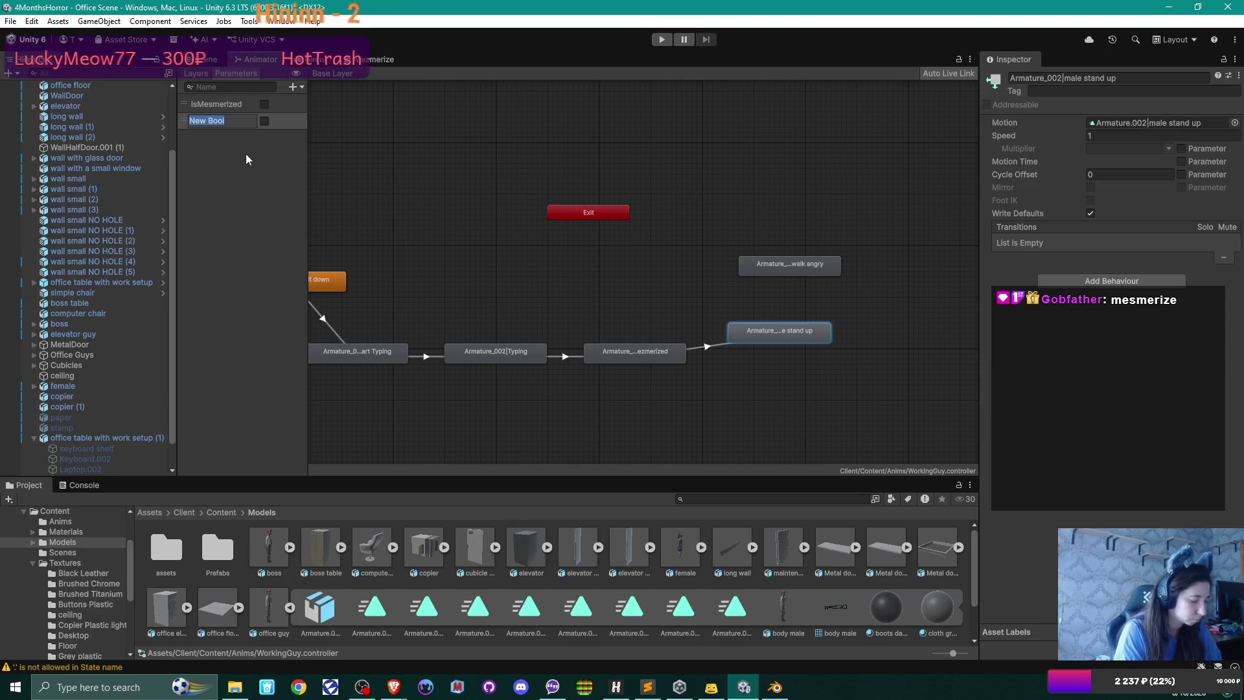
pyautogui.write('isUp')
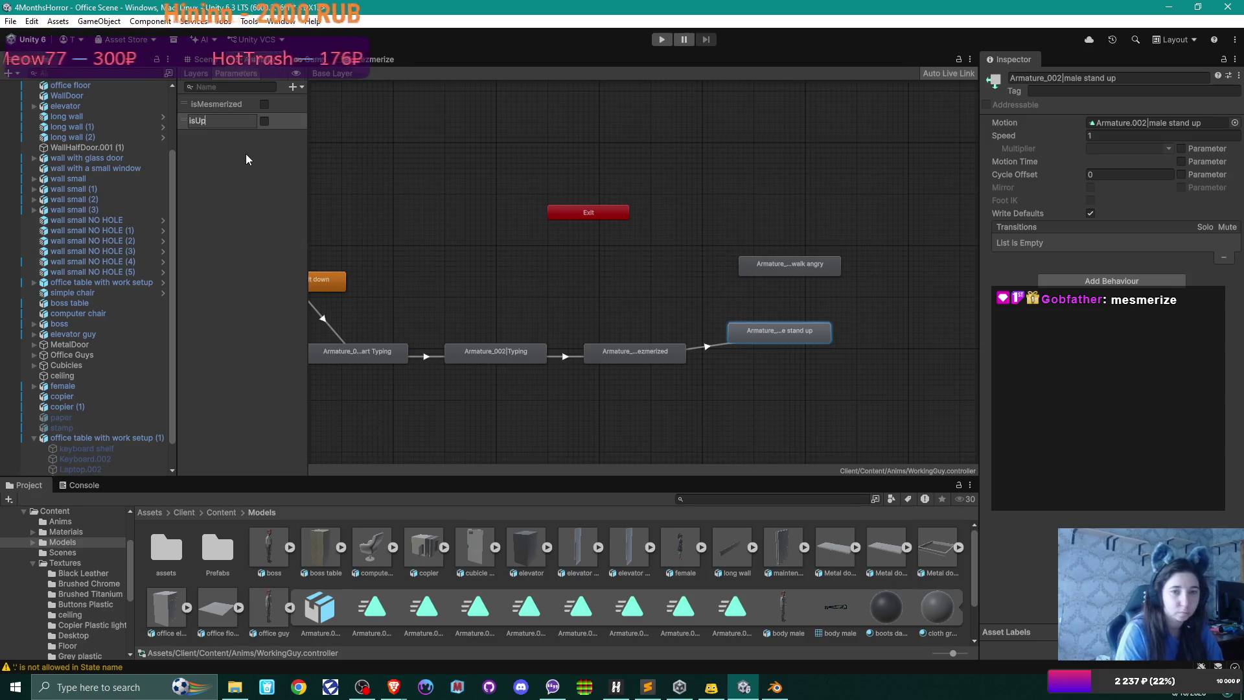
pyautogui.press('Return')
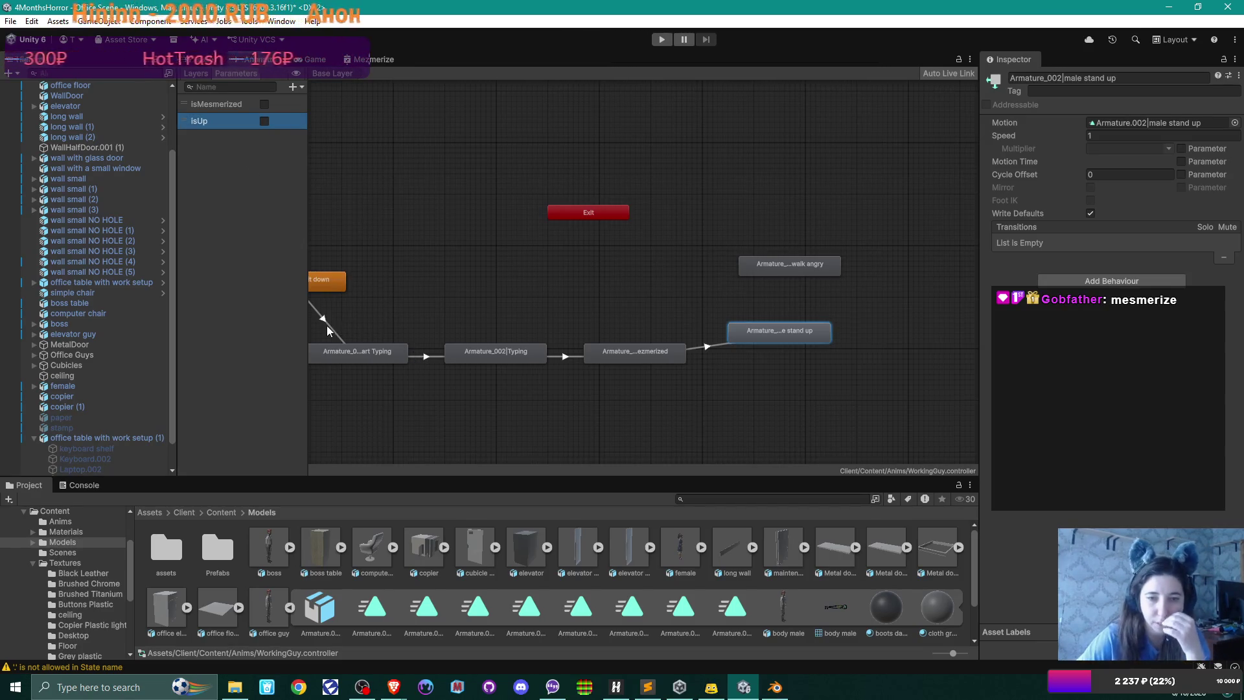
# - Give the Mezmerized-to-stand-up transition a parameter condition and add another Bool parameter
pyautogui.click(327, 322)
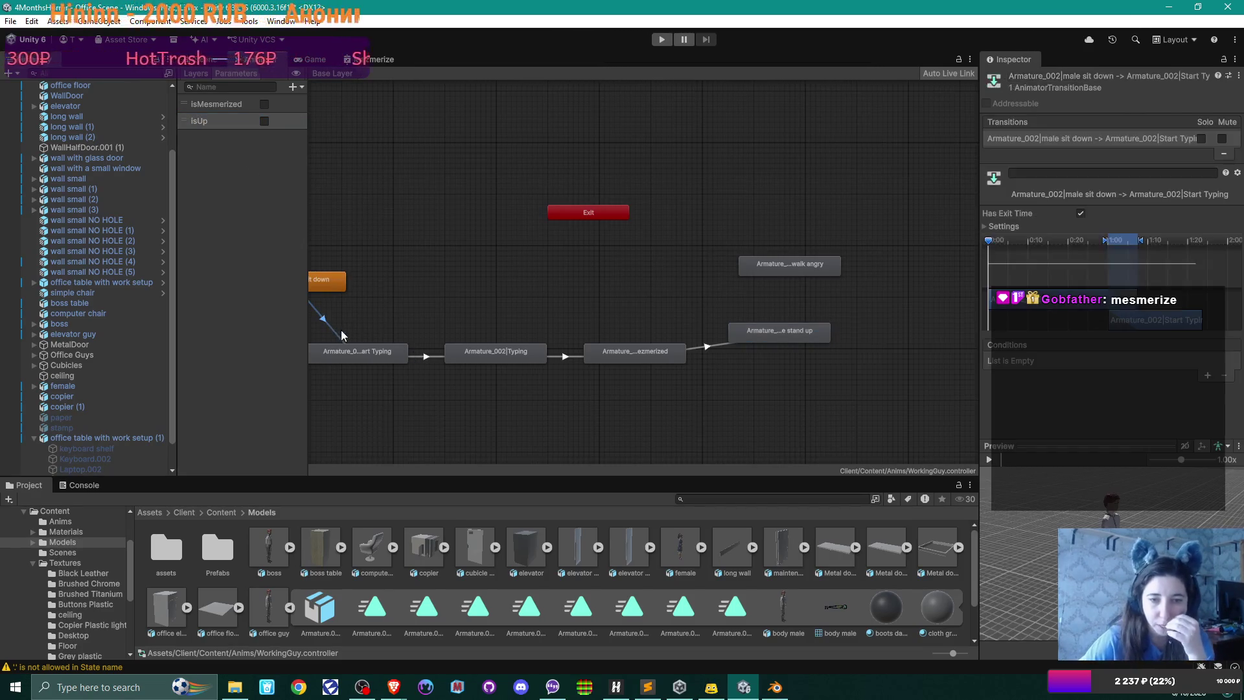
pyautogui.click(425, 356)
pyautogui.click(570, 355)
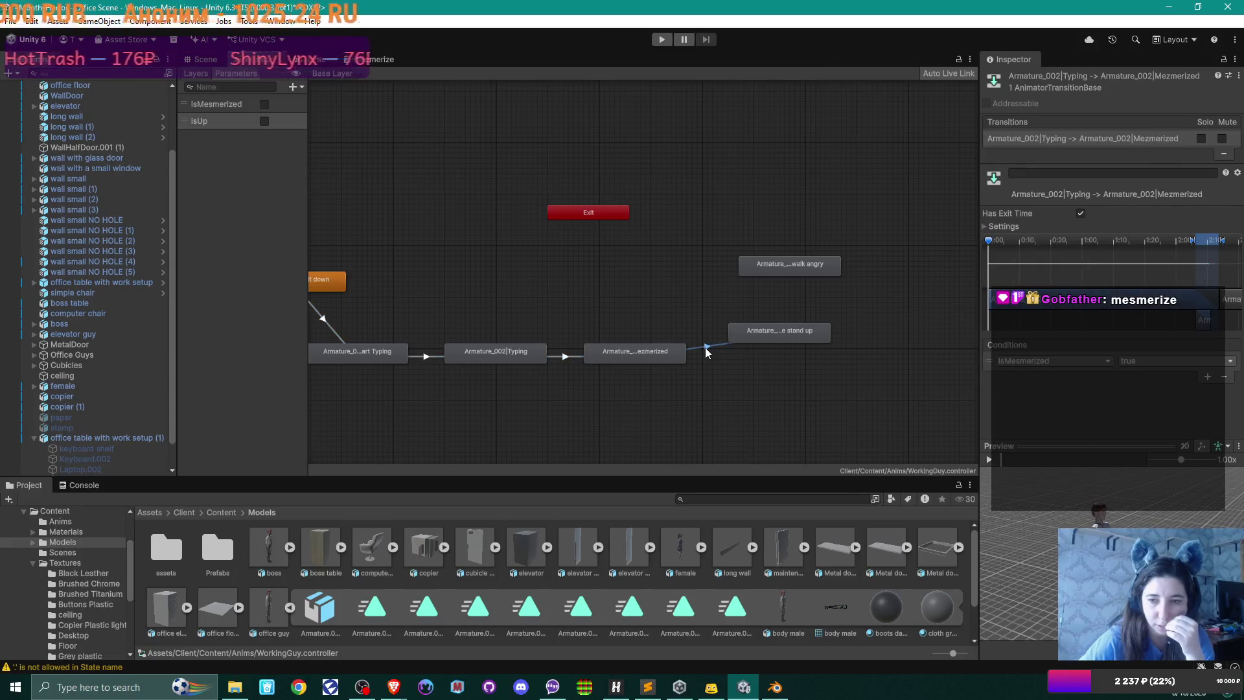
pyautogui.click(705, 347)
pyautogui.click(1207, 374)
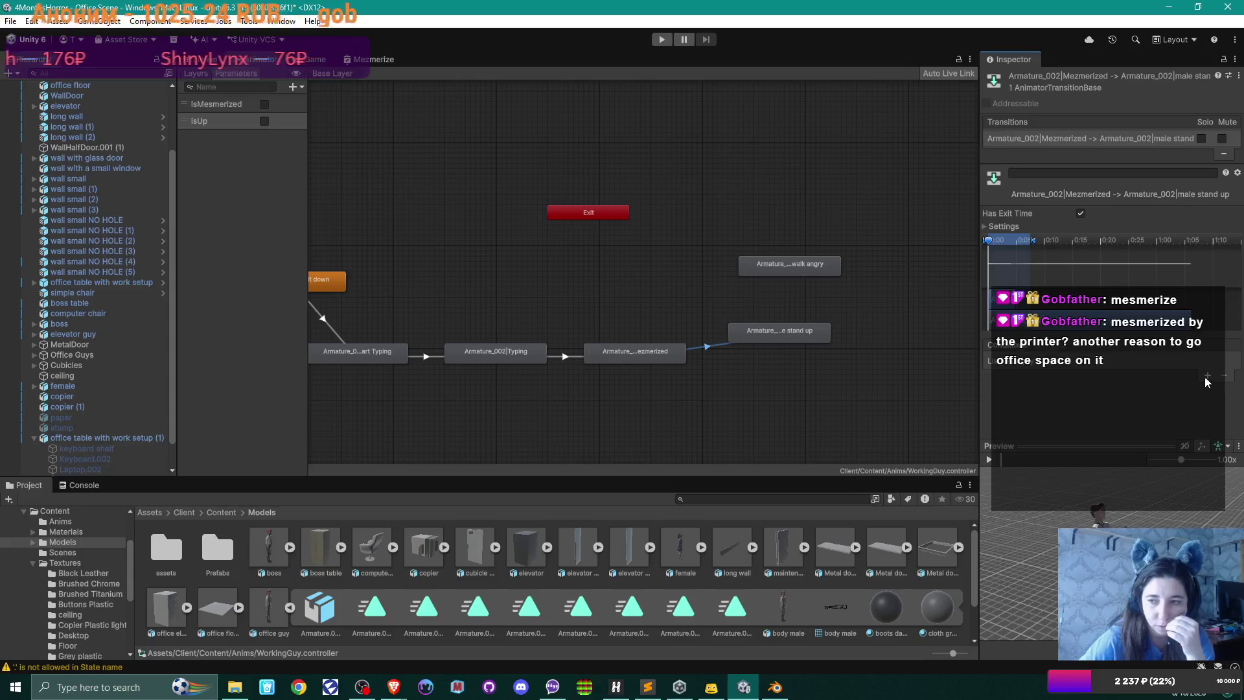
pyautogui.click(1094, 362)
pyautogui.click(1040, 415)
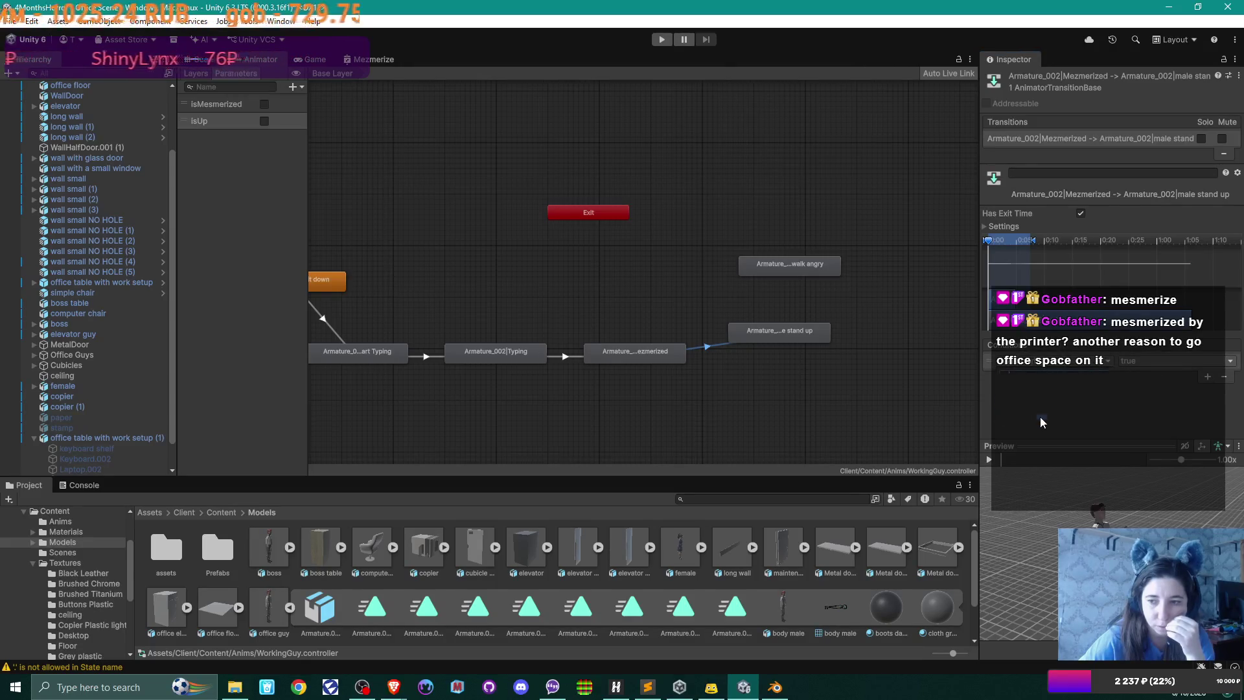
pyautogui.moveTo(779, 339); pyautogui.dragTo(773, 340)
pyautogui.click(293, 87)
pyautogui.click(316, 130)
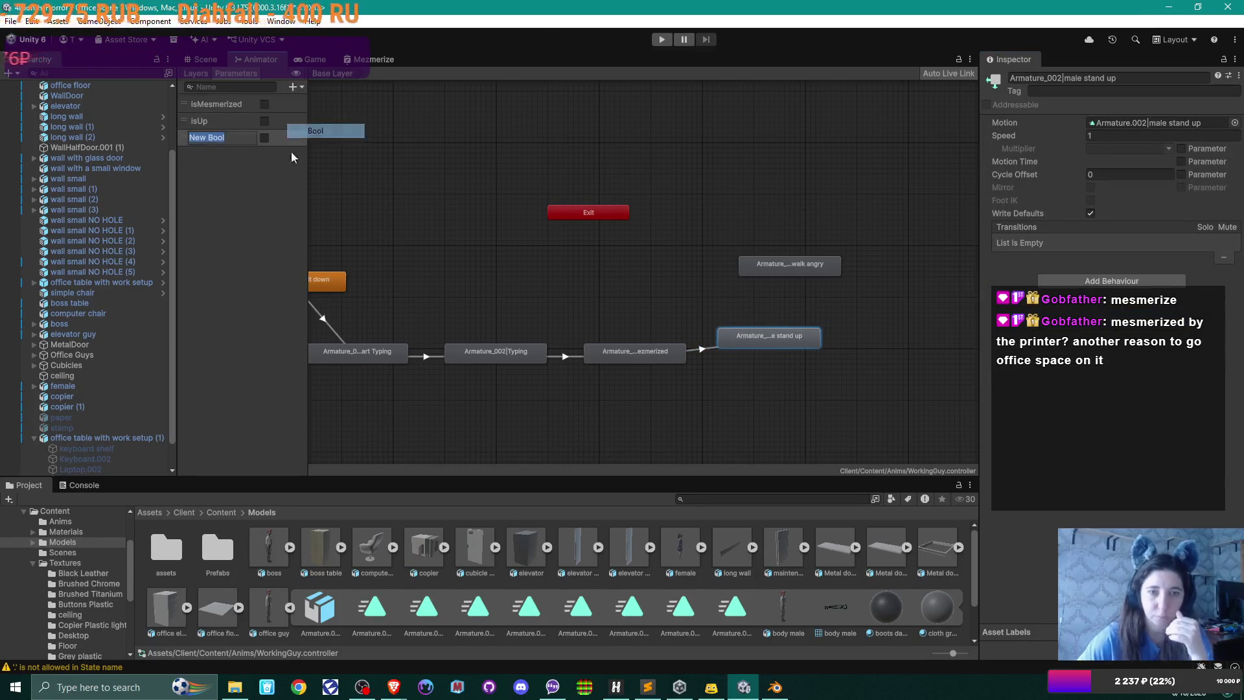
# - Name the new Bool isWalking and link stand up to walk angry with a condition
pyautogui.write('isWalking')
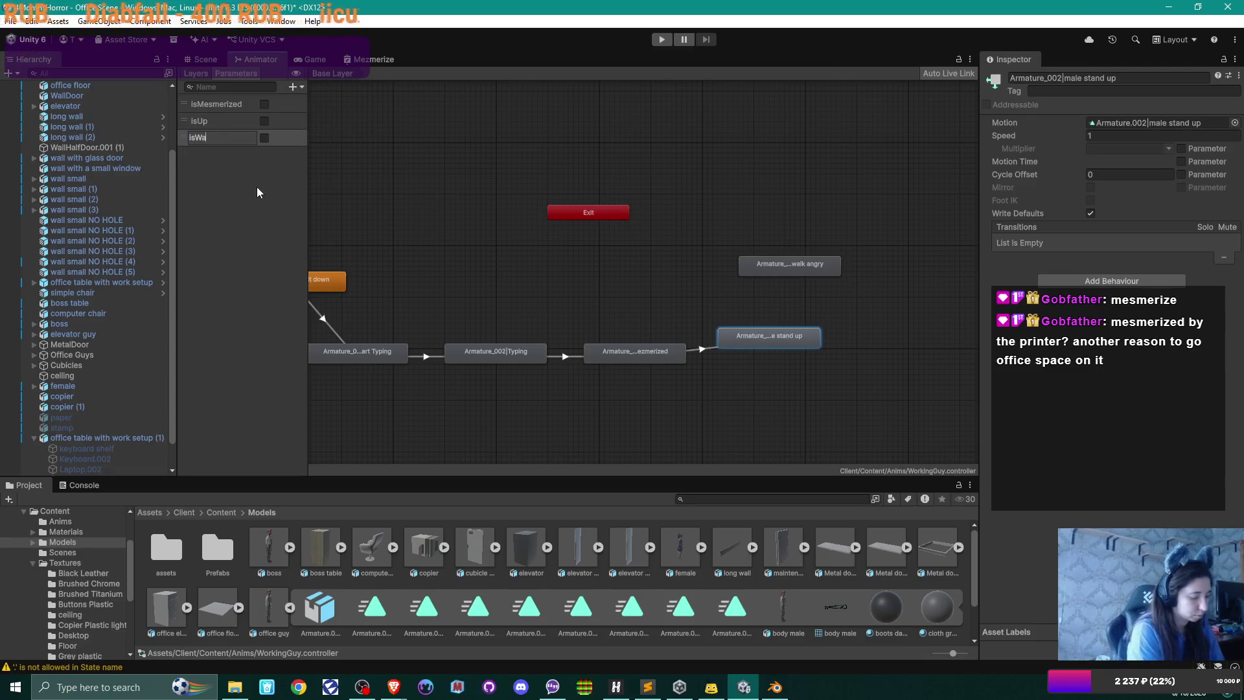
pyautogui.press('Return')
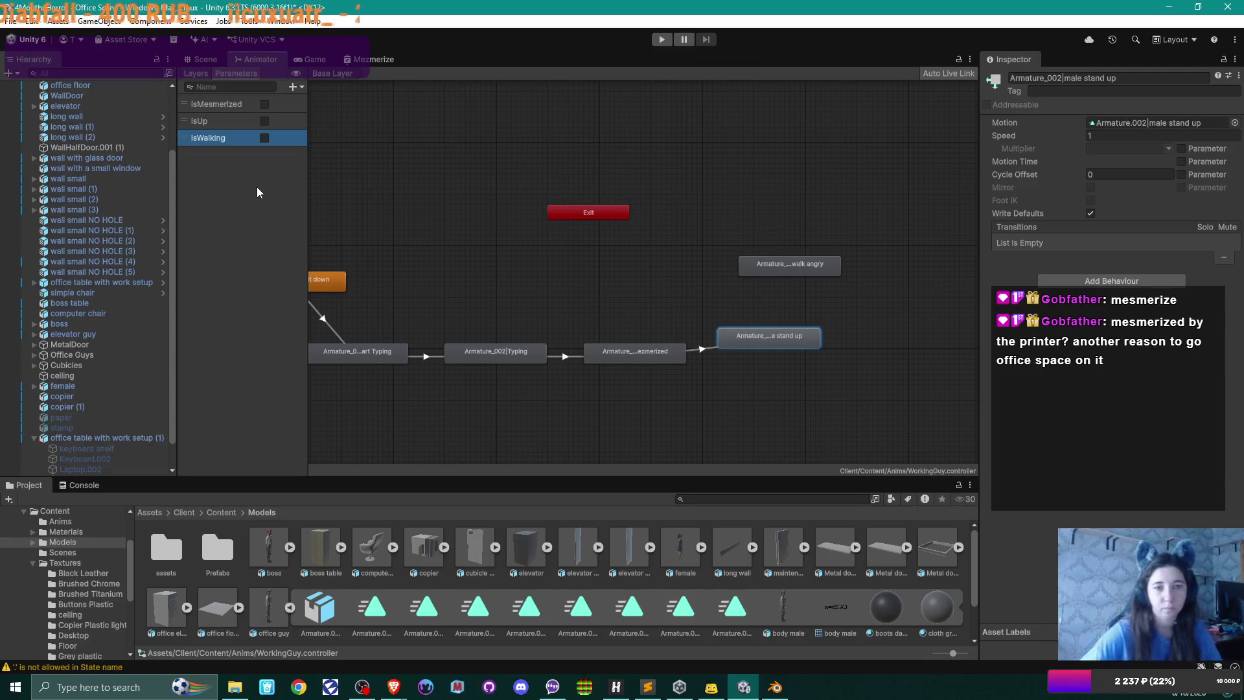
pyautogui.rightClick(783, 332)
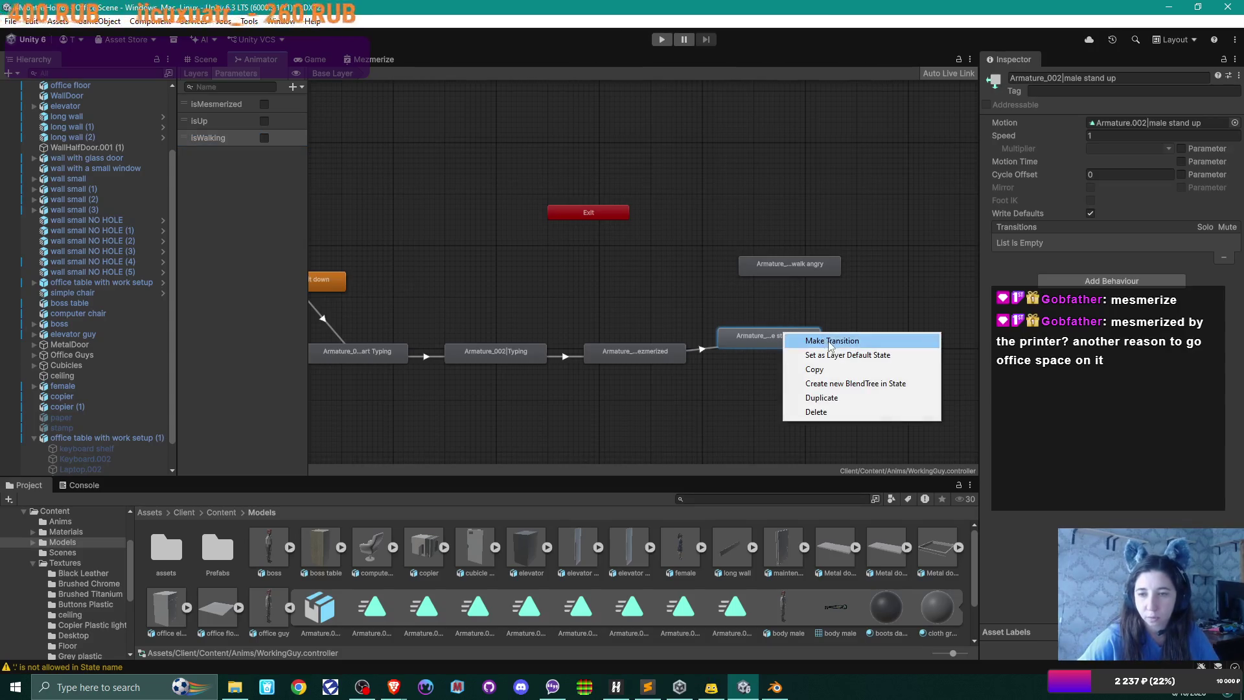
pyautogui.click(803, 338)
pyautogui.click(799, 262)
pyautogui.click(786, 291)
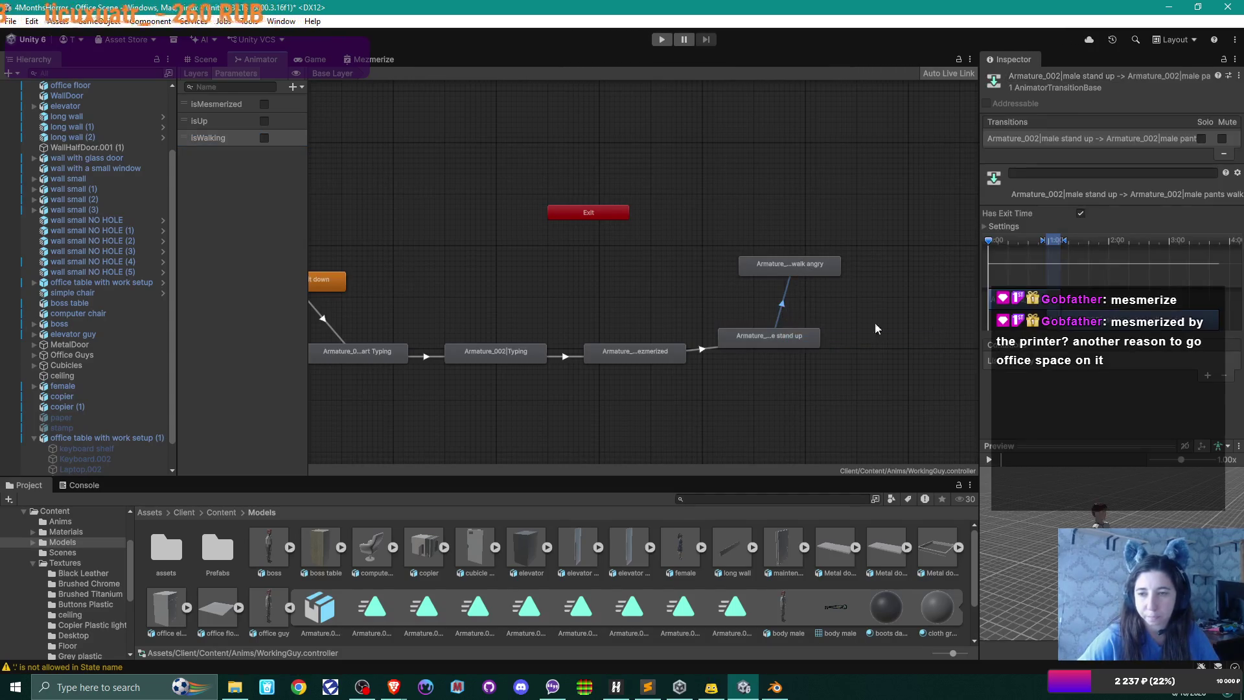
pyautogui.click(1206, 376)
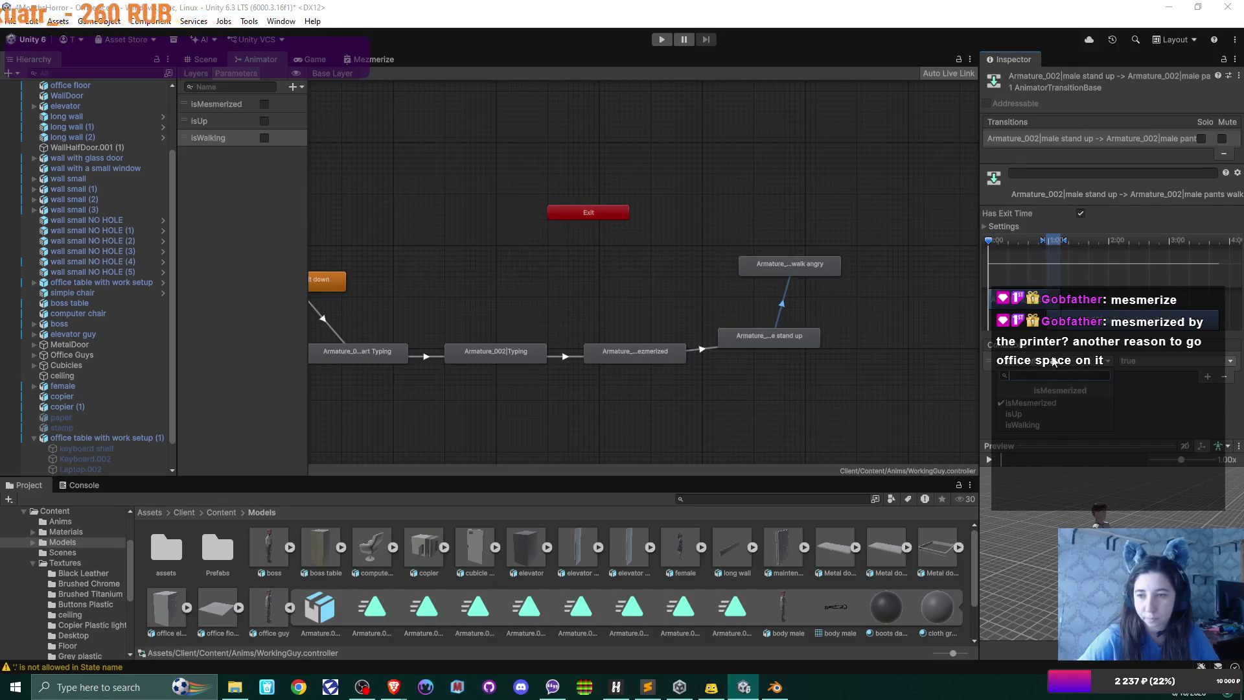
pyautogui.click(799, 399)
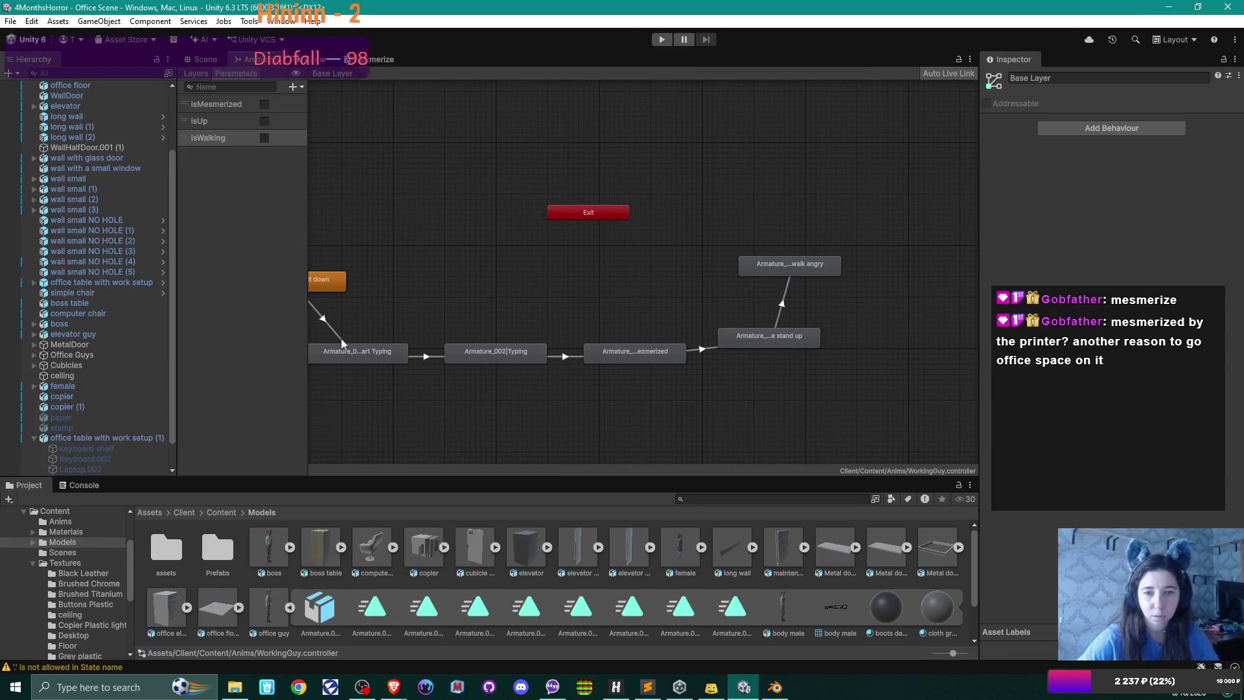
# - Preview the sit down to Start Typing transition
pyautogui.click(386, 355)
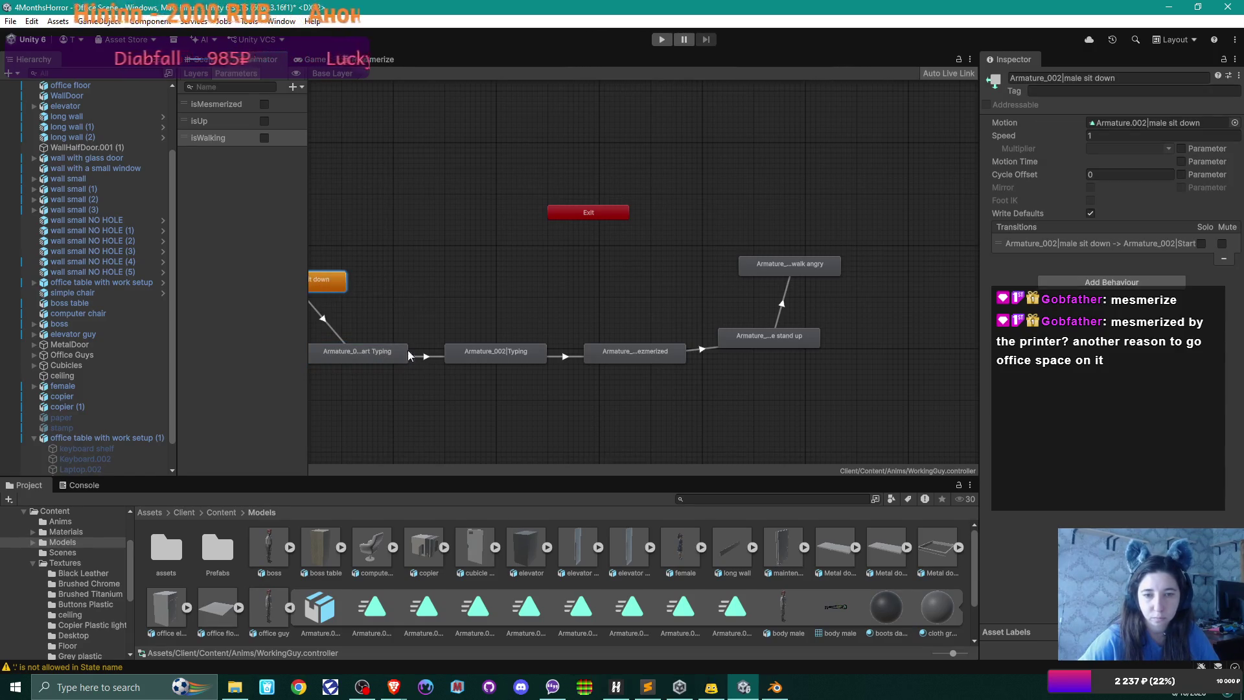
pyautogui.click(335, 335)
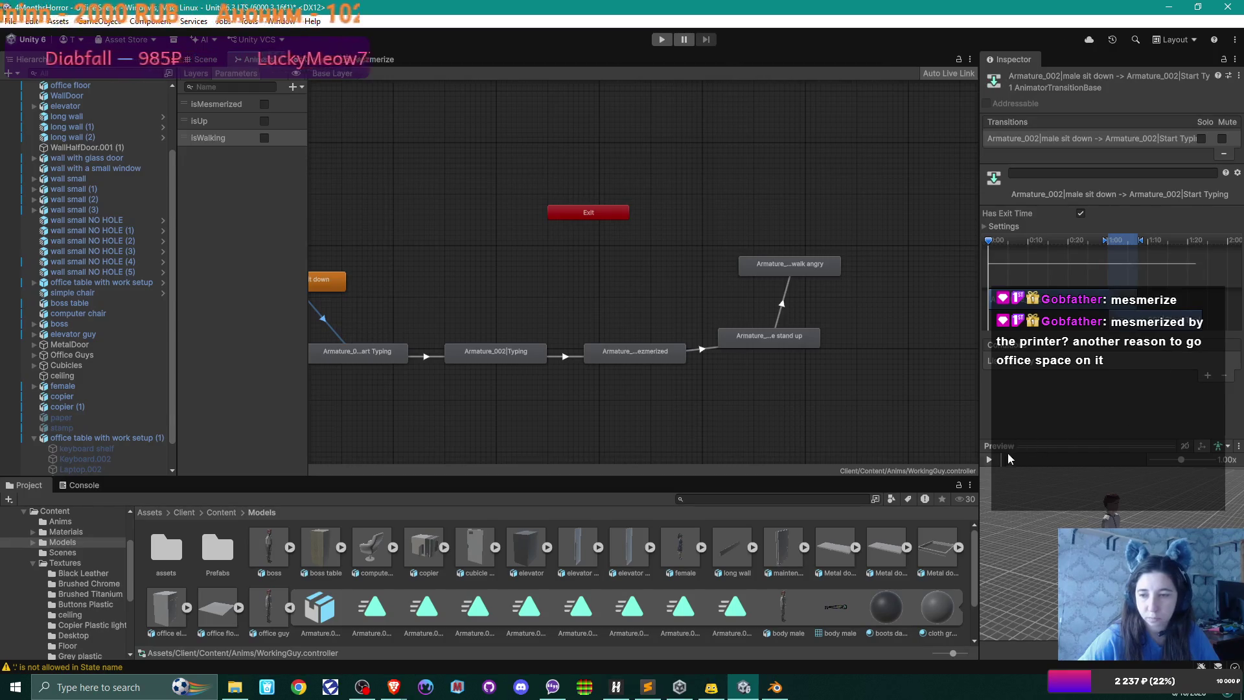
pyautogui.click(991, 462)
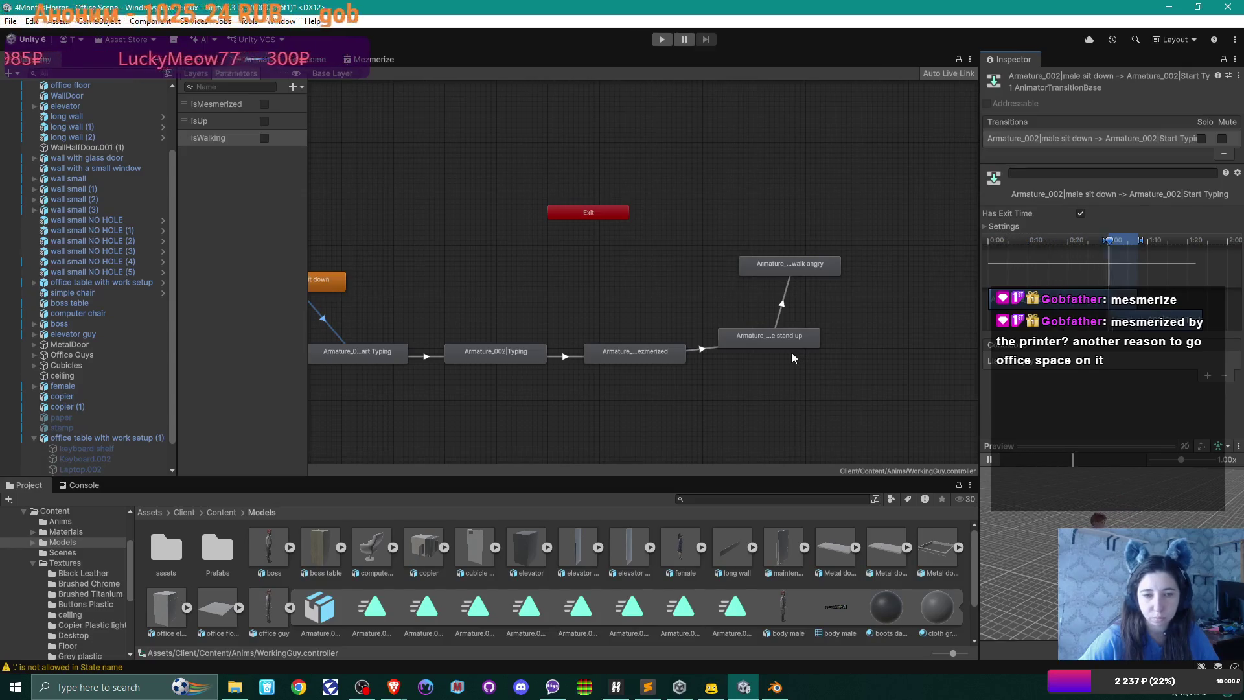
pyautogui.click(989, 459)
# - Fit the state graph in view, inspect Entry and Any State, and nudge the sit down state
pyautogui.press('a')
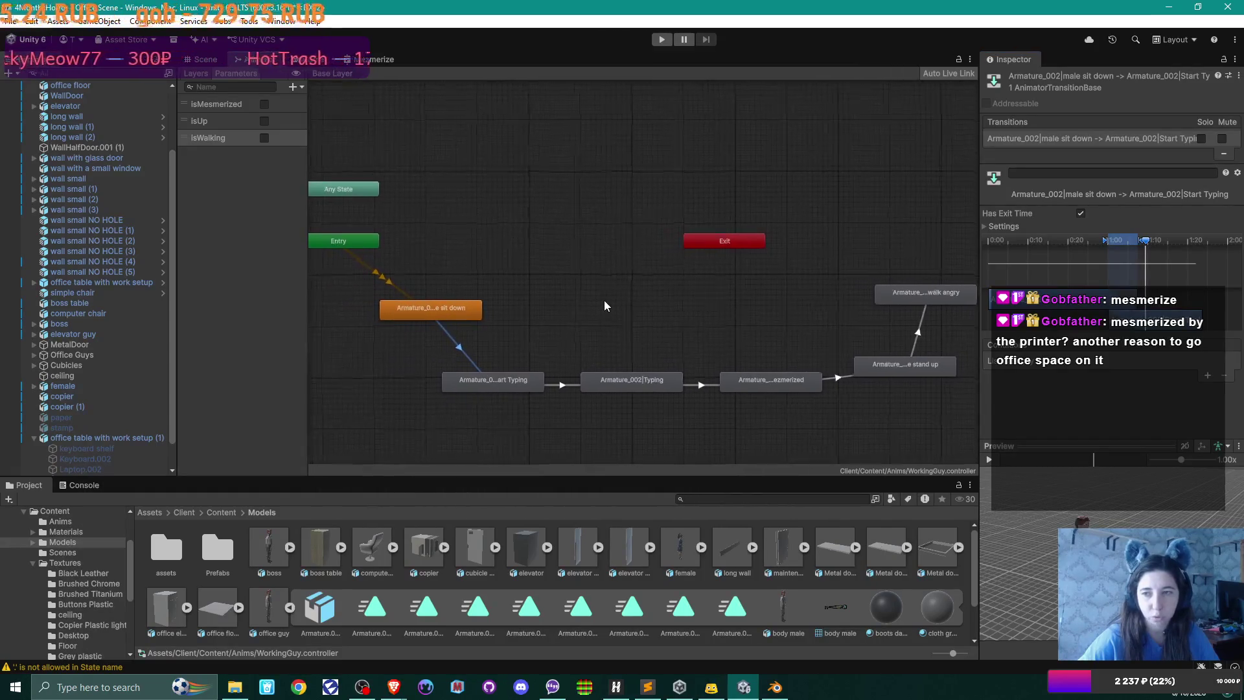
pyautogui.click(409, 252)
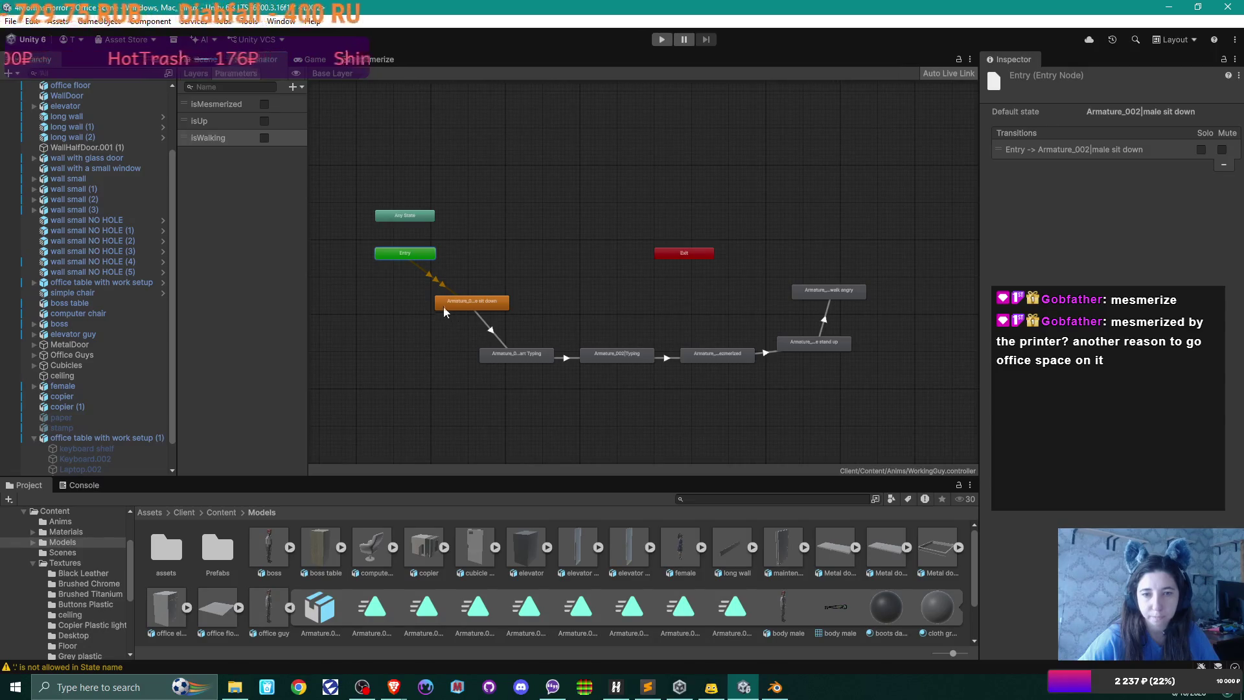
pyautogui.click(407, 216)
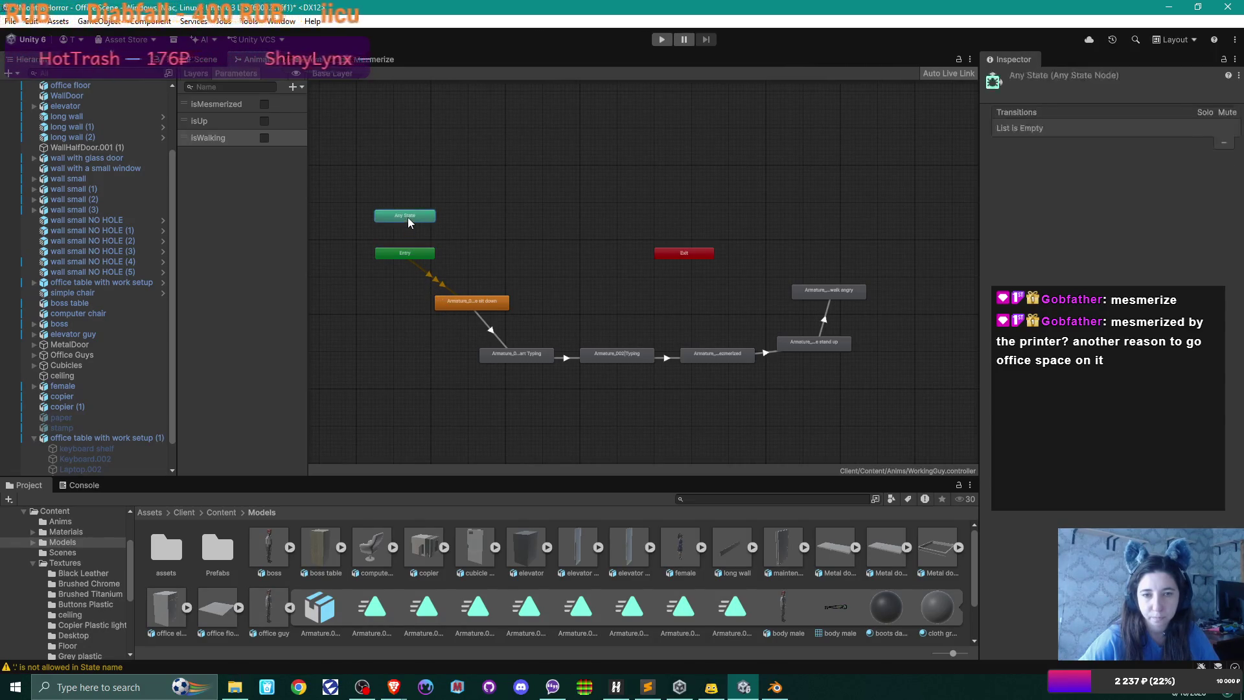
pyautogui.click(605, 231)
pyautogui.moveTo(476, 303); pyautogui.dragTo(460, 311)
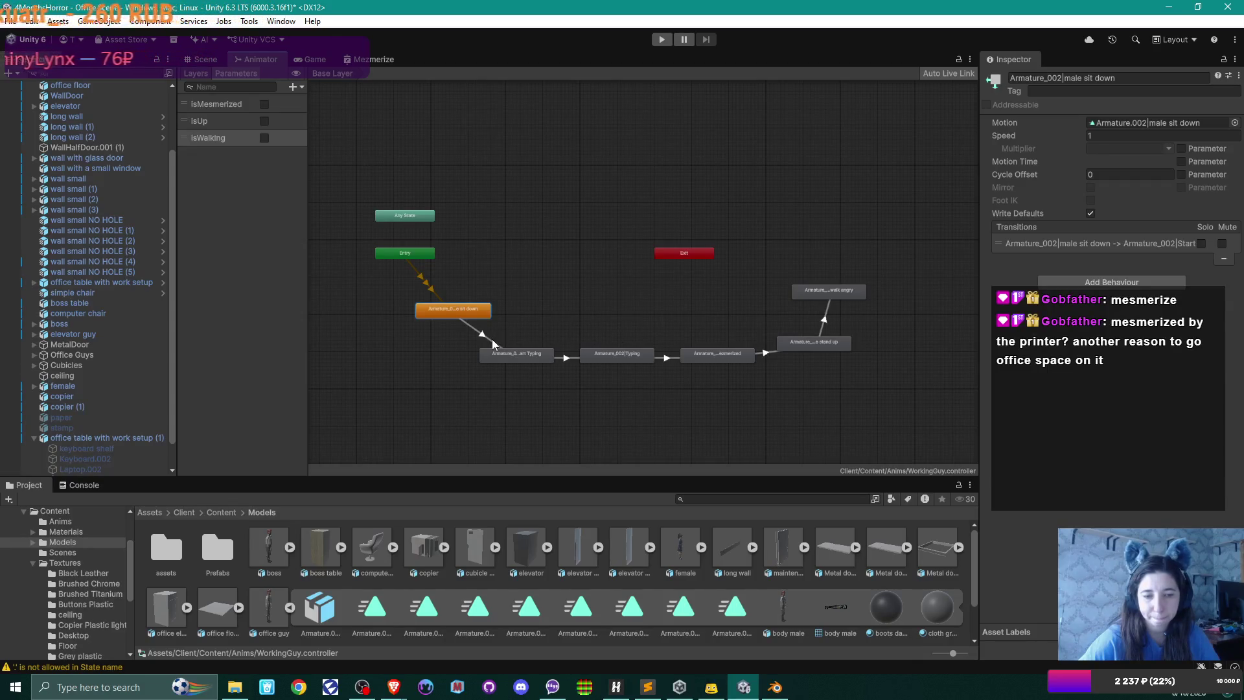
# - Deselect the sit down state and orbit the office Scene view toward cubicles 5C and 5D
pyautogui.click(632, 217)
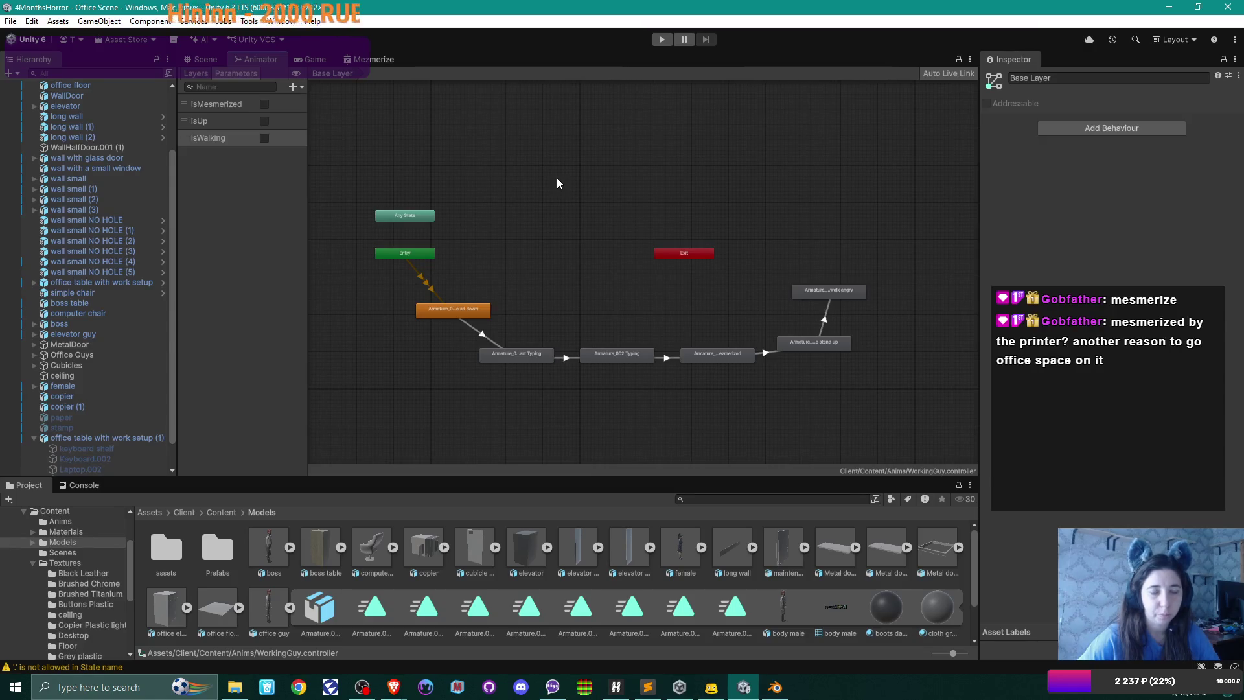
pyautogui.click(204, 60)
pyautogui.moveTo(811, 295)
pyautogui.mouseDown()
pyautogui.moveTo(685, 300)
pyautogui.moveTo(621, 273)
pyautogui.moveTo(683, 295)
pyautogui.mouseUp()
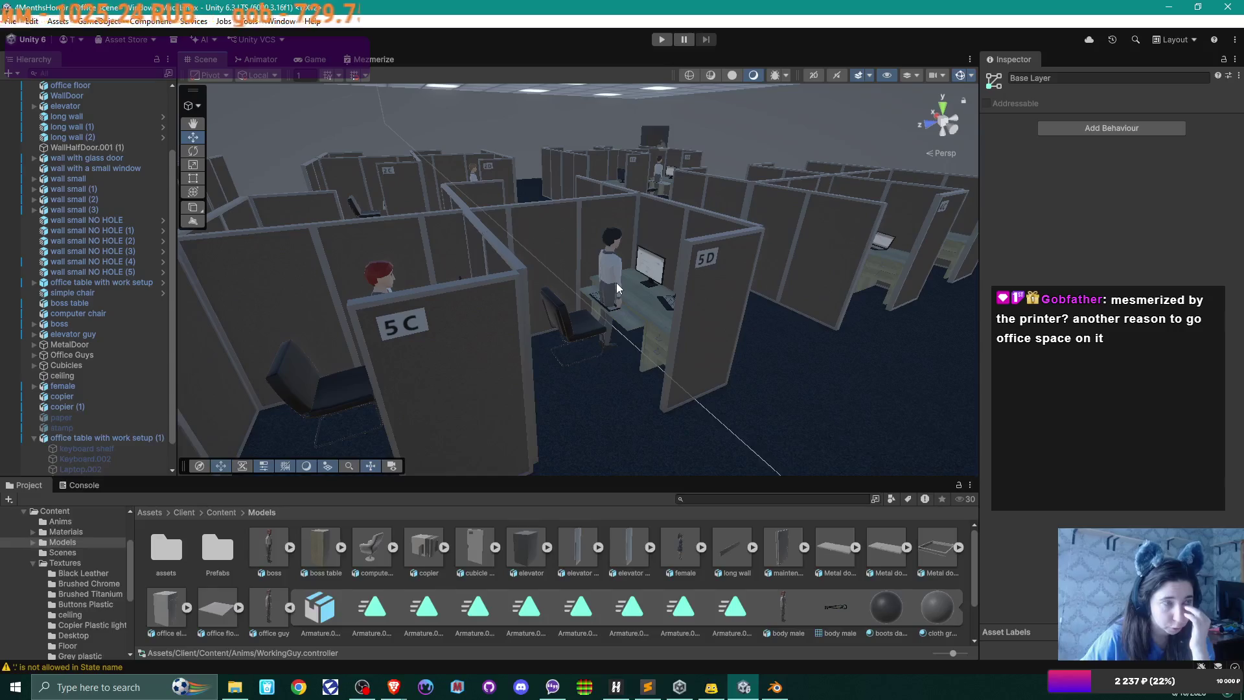
pyautogui.moveTo(959, 311)
pyautogui.mouseDown()
pyautogui.moveTo(791, 341)
pyautogui.moveTo(920, 334)
pyautogui.mouseUp()
pyautogui.moveTo(618, 344); pyautogui.dragTo(778, 317)
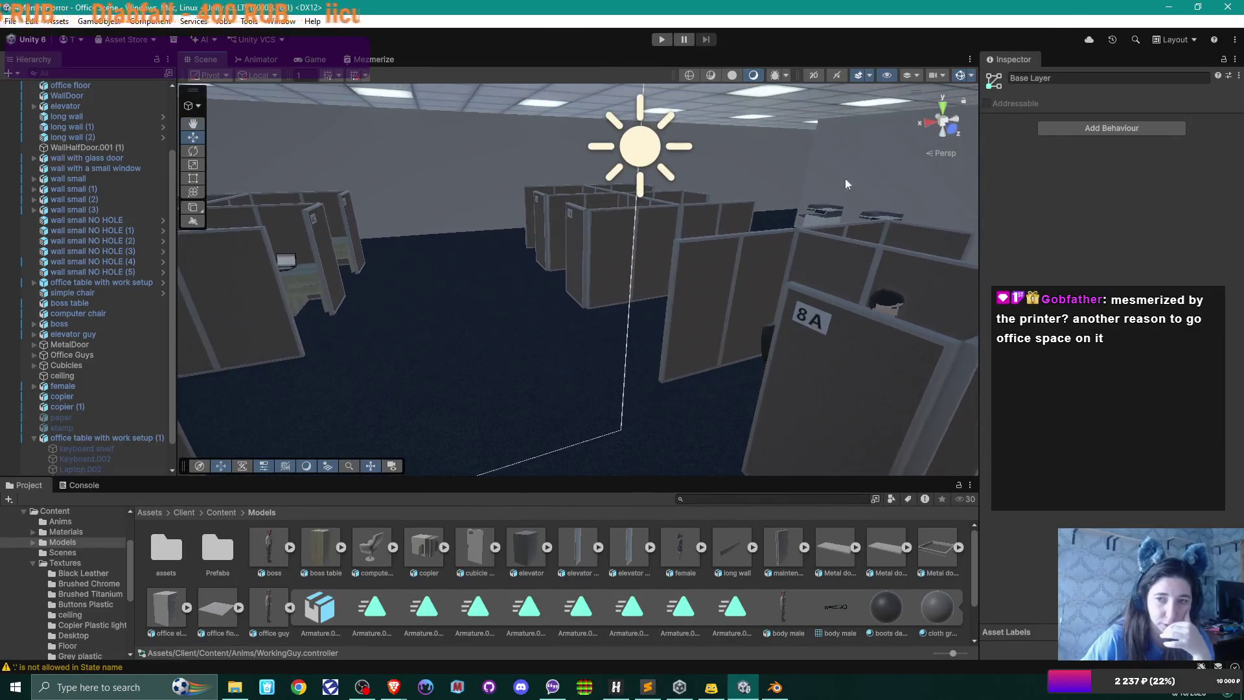
pyautogui.moveTo(732, 246)
pyautogui.mouseDown()
pyautogui.moveTo(564, 297)
pyautogui.moveTo(470, 299)
pyautogui.mouseUp()
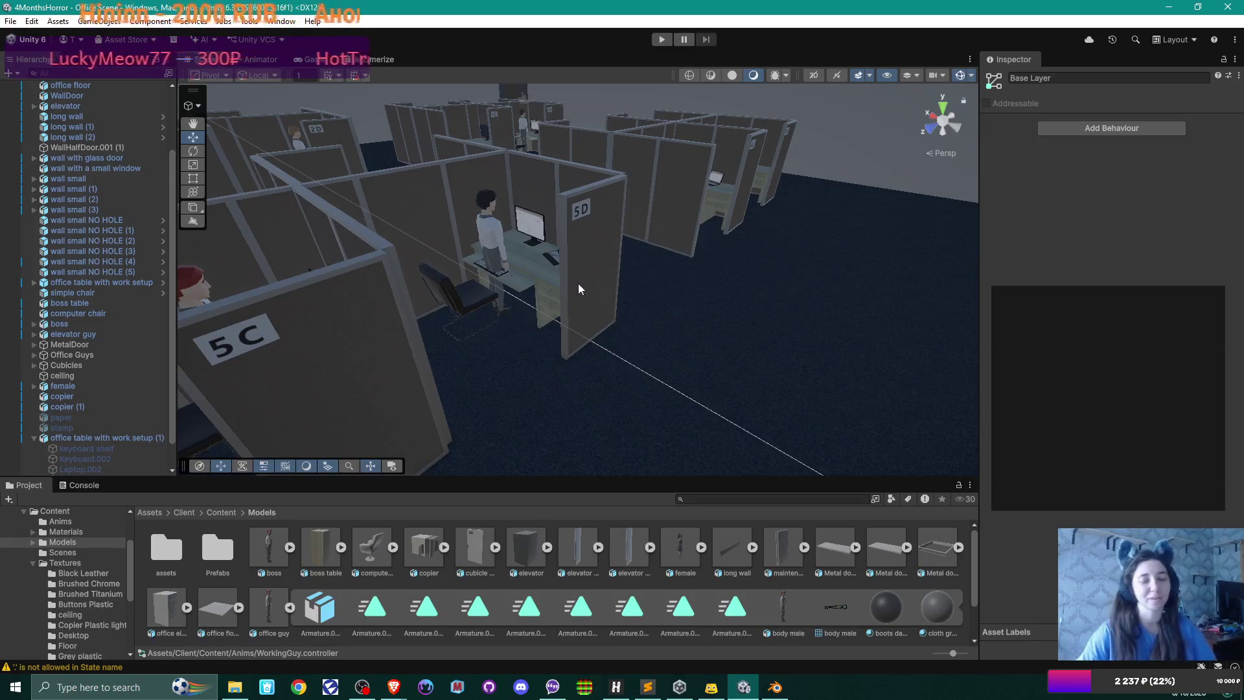
pyautogui.moveTo(556, 298)
pyautogui.mouseDown()
pyautogui.moveTo(694, 285)
pyautogui.moveTo(480, 278)
pyautogui.moveTo(594, 269)
pyautogui.moveTo(594, 289)
pyautogui.moveTo(451, 296)
pyautogui.moveTo(656, 270)
pyautogui.moveTo(467, 310)
pyautogui.moveTo(605, 341)
pyautogui.moveTo(779, 325)
pyautogui.moveTo(617, 330)
pyautogui.moveTo(638, 327)
pyautogui.moveTo(561, 344)
pyautogui.moveTo(589, 350)
pyautogui.mouseUp()
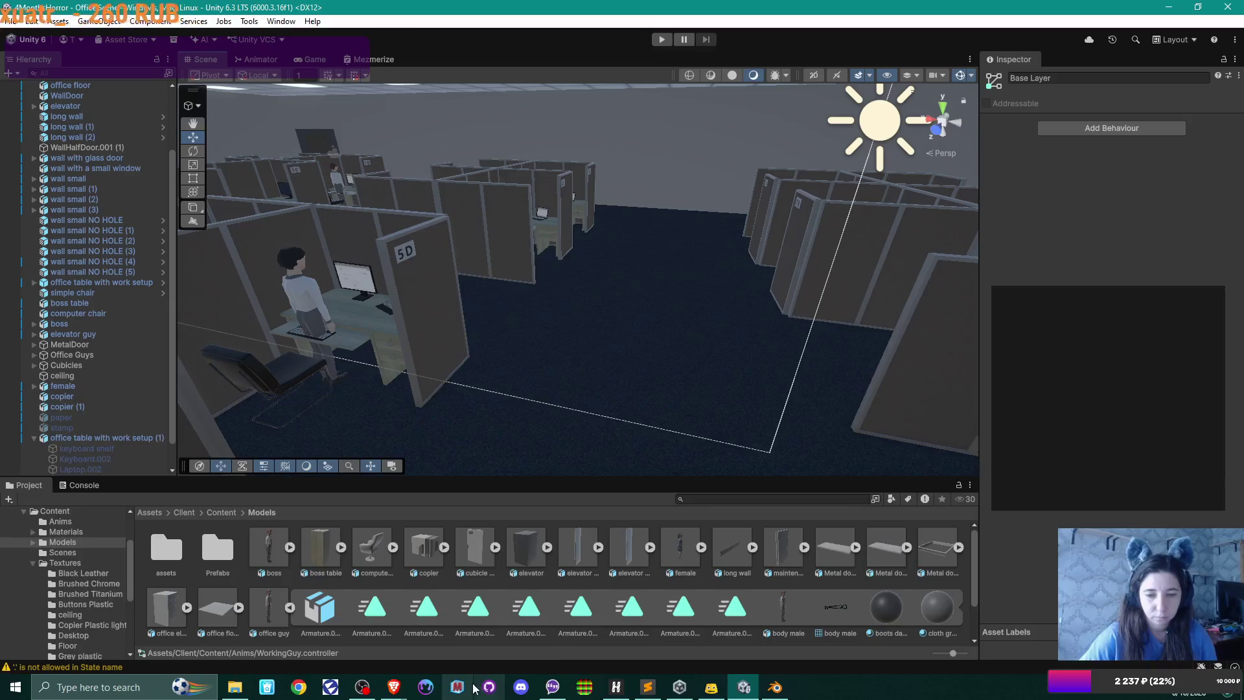
pyautogui.click(495, 693)
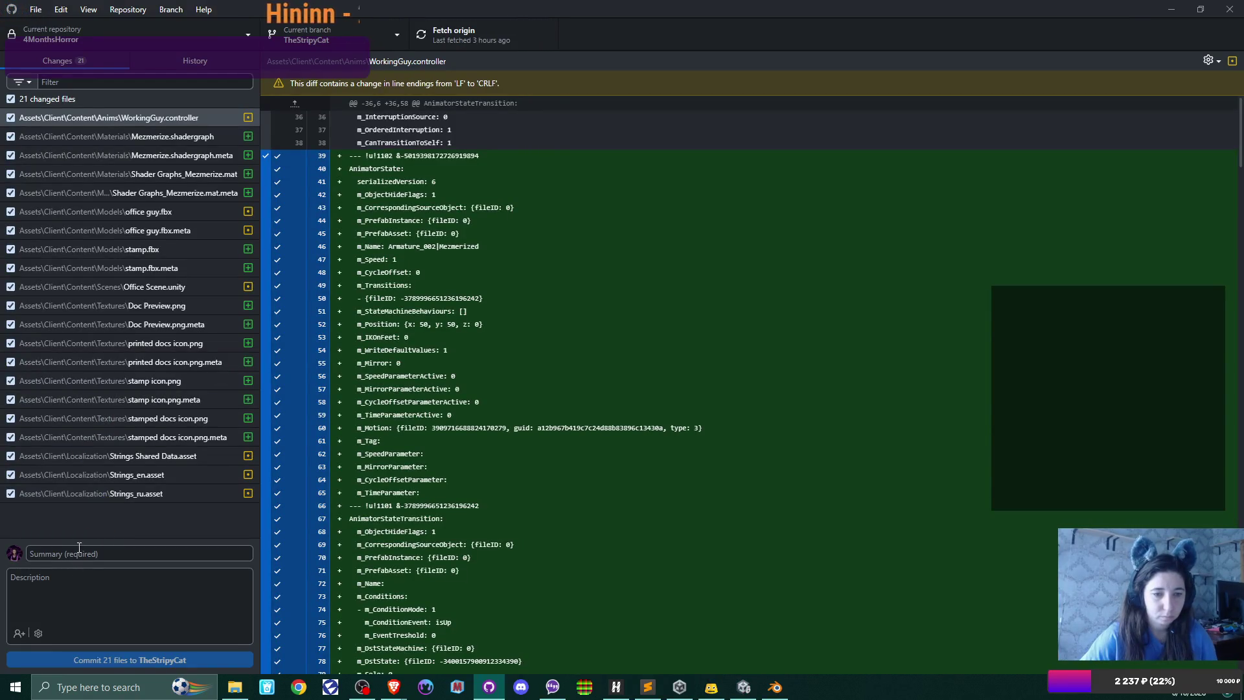
# - Commit all 21 changed files with the summary 'new anims and mats + text'
pyautogui.click(79, 548)
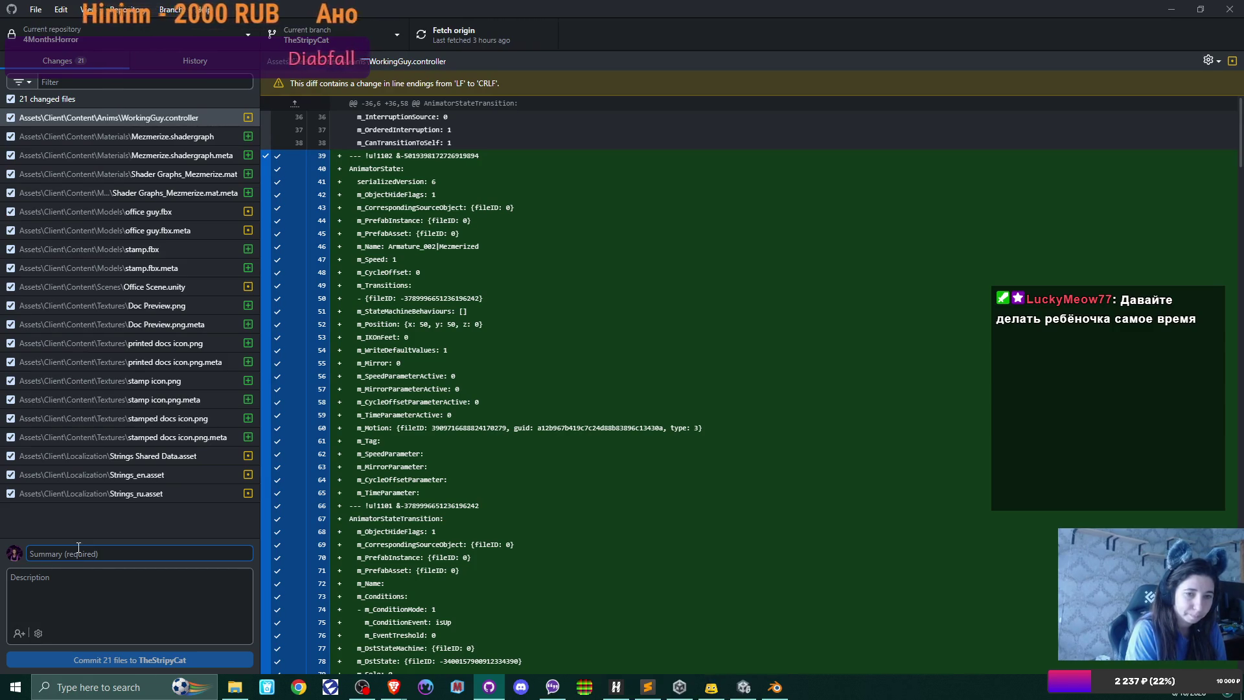
pyautogui.write('new ')
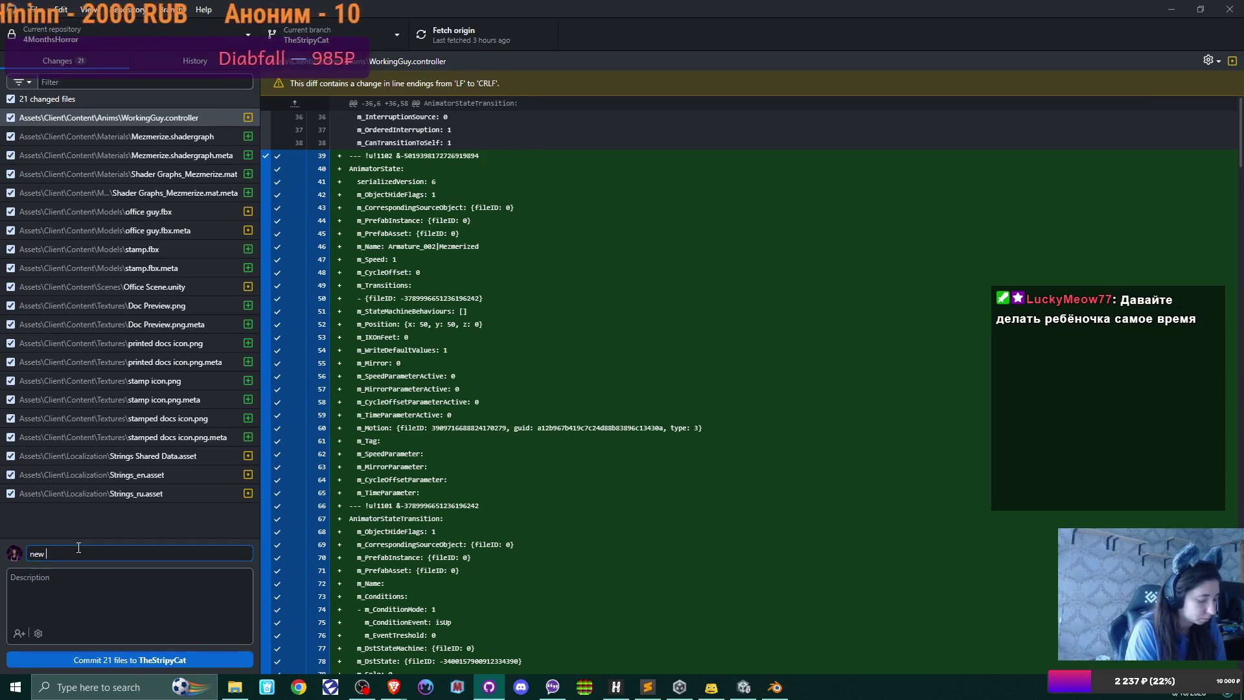
pyautogui.write('anims and mats')
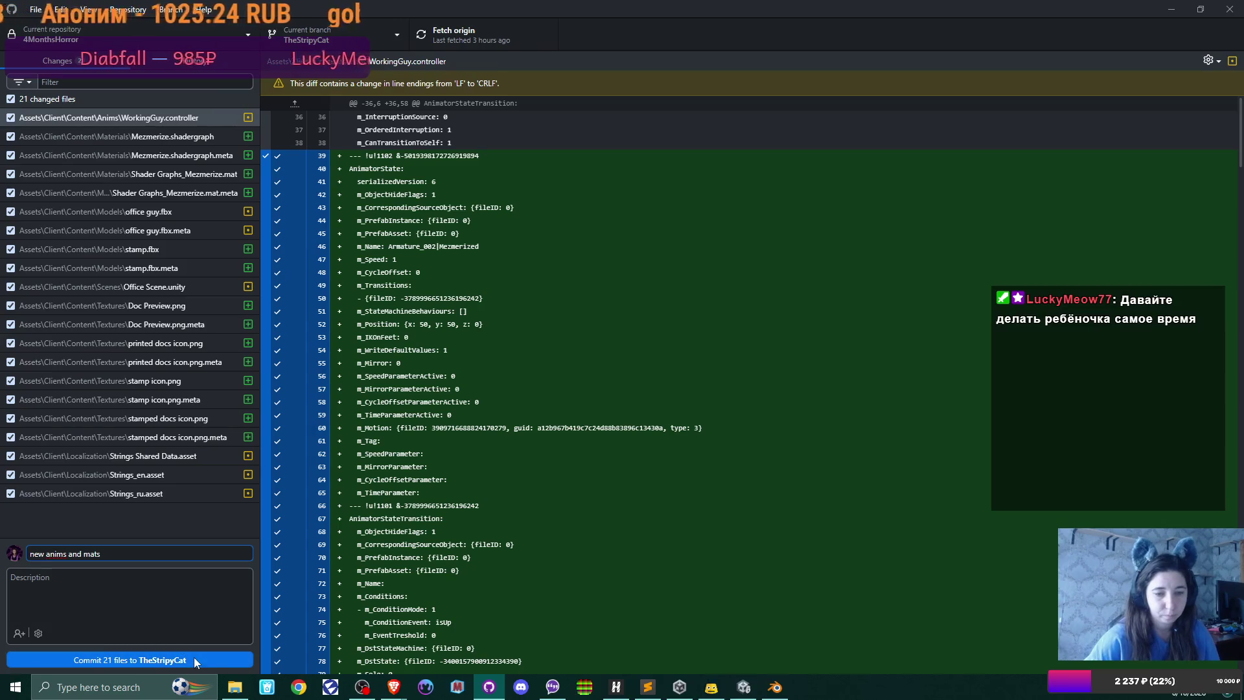
pyautogui.write(' + text')
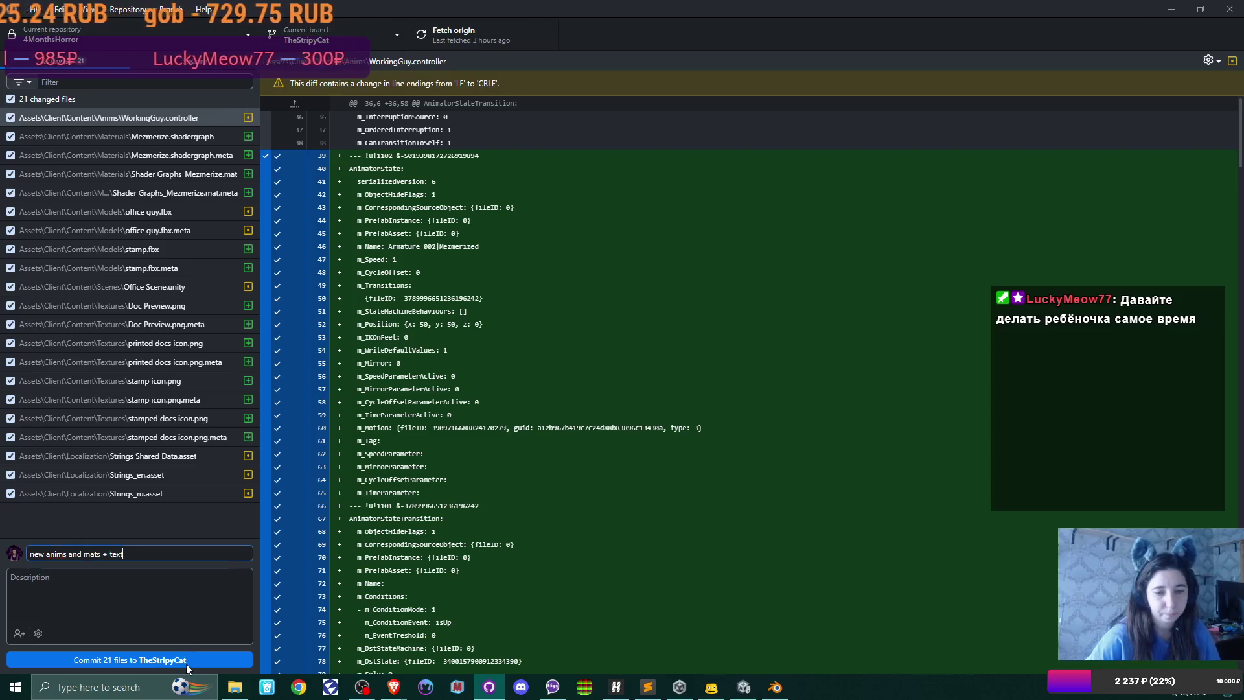
pyautogui.click(186, 662)
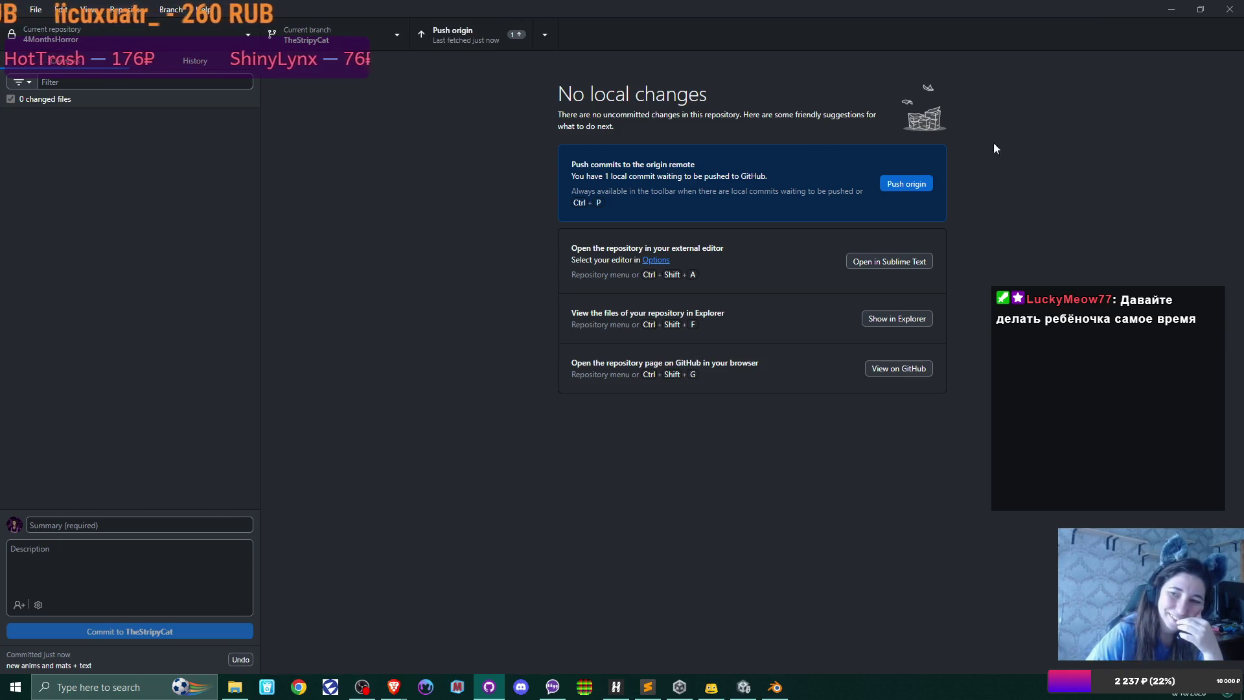
# - Push the commit to origin and switch over to Blender
pyautogui.click(906, 184)
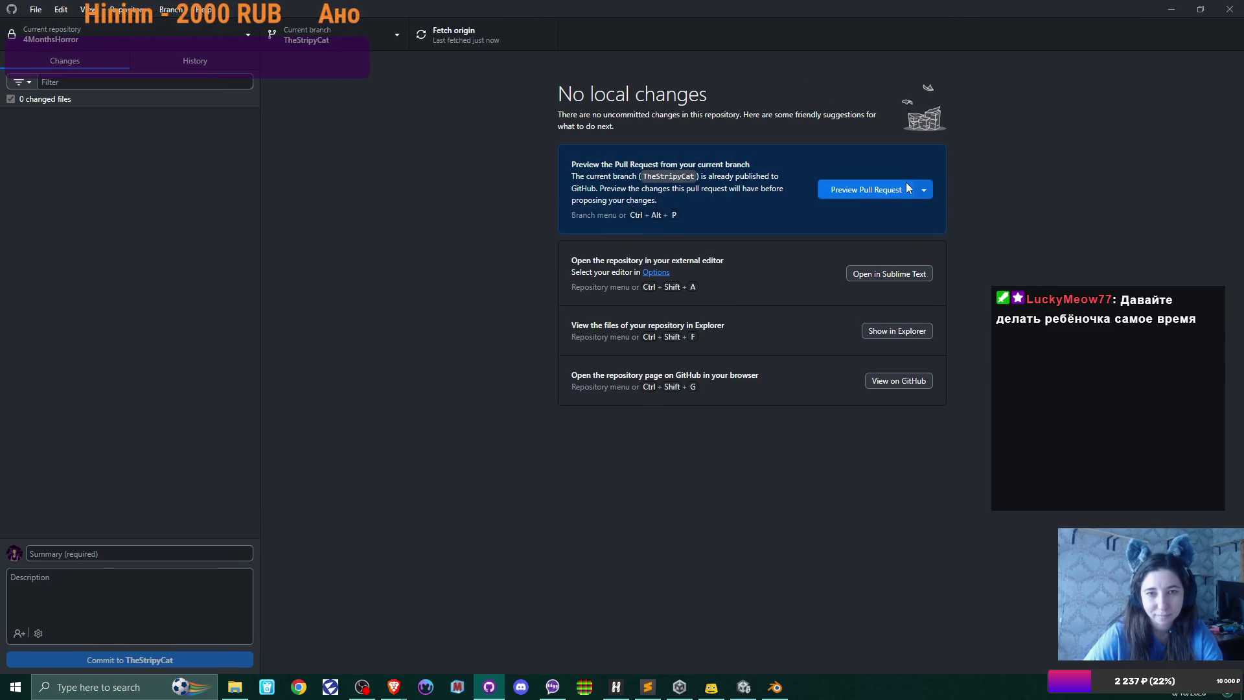
pyautogui.click(1171, 8)
pyautogui.click(774, 687)
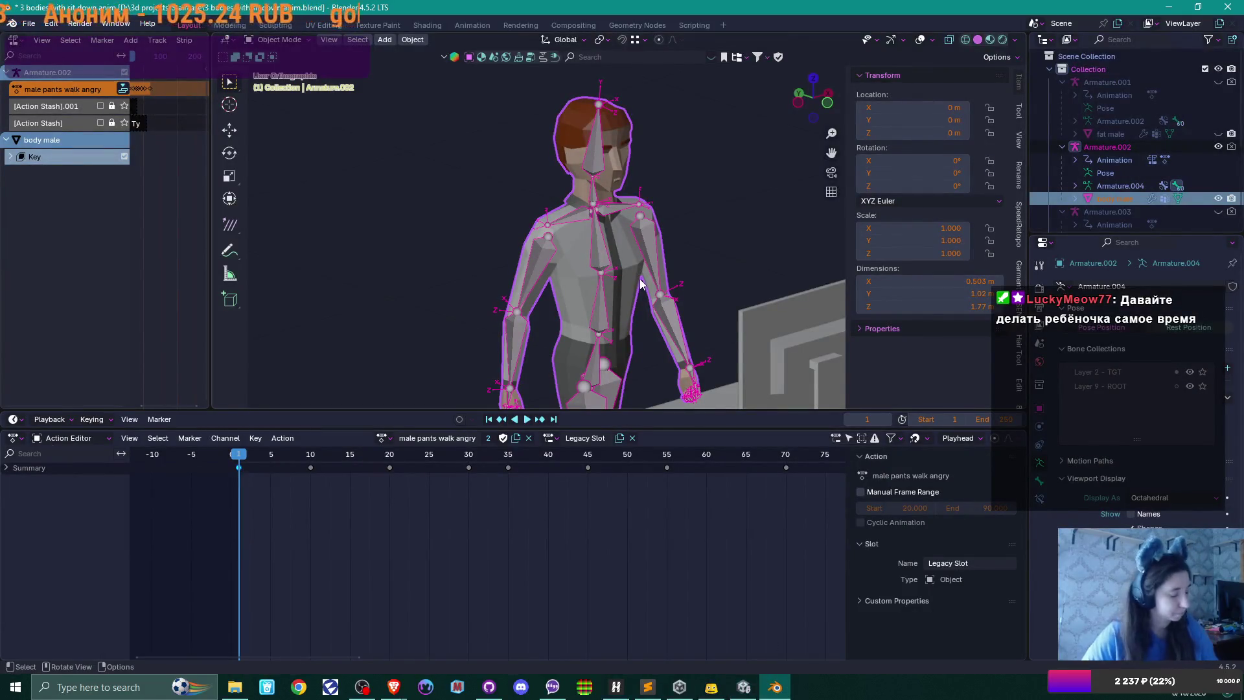
# - Briefly show the Armature dress rig and body female dress mesh, then hide both again
pyautogui.scroll(-5, 640, 282)
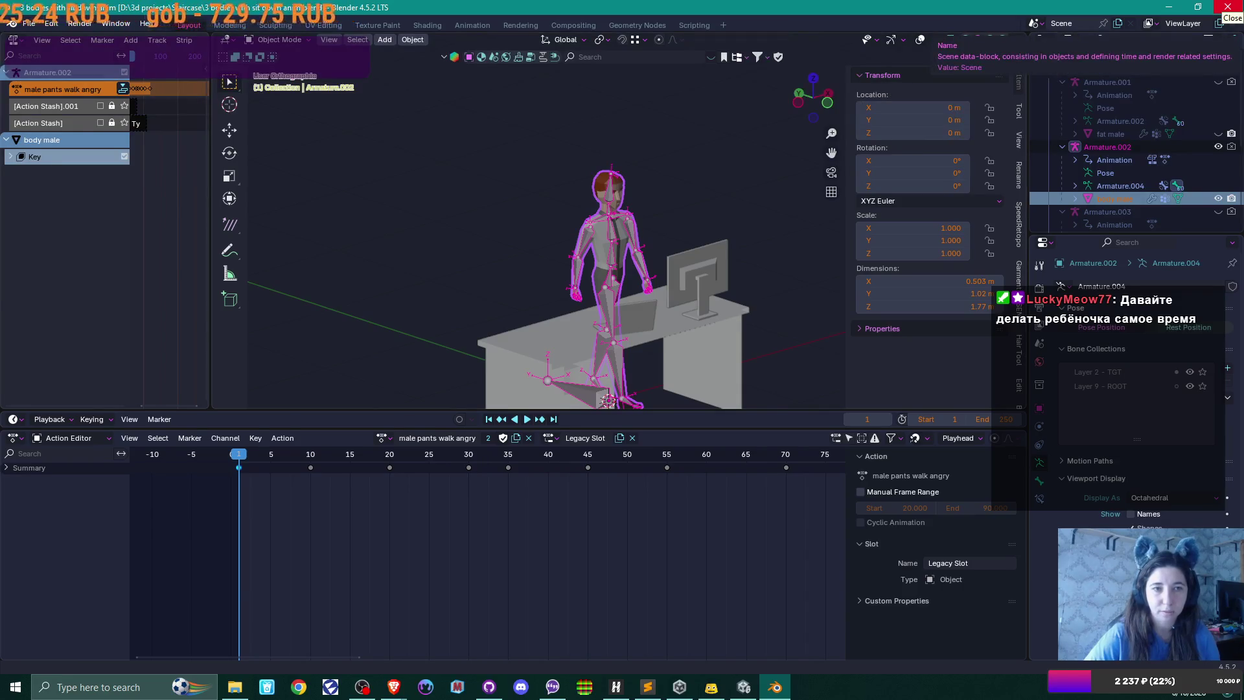
pyautogui.scroll(-5, 1120, 153)
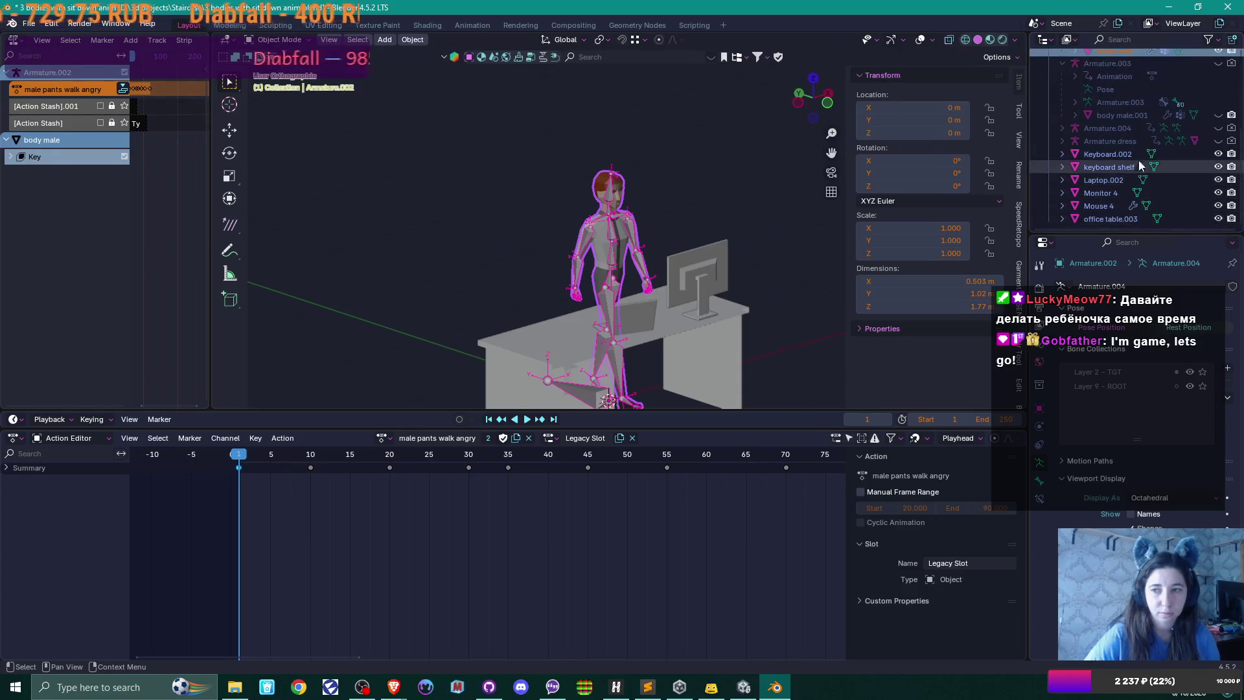
pyautogui.click(1218, 141)
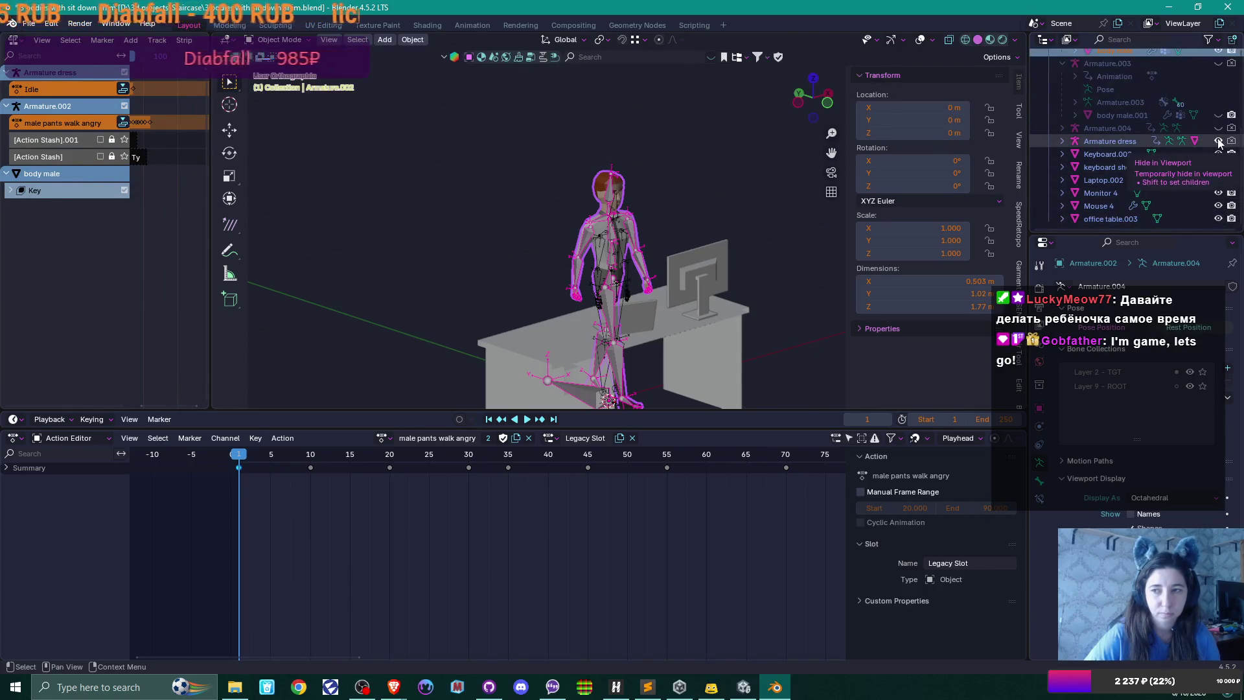
pyautogui.click(1061, 141)
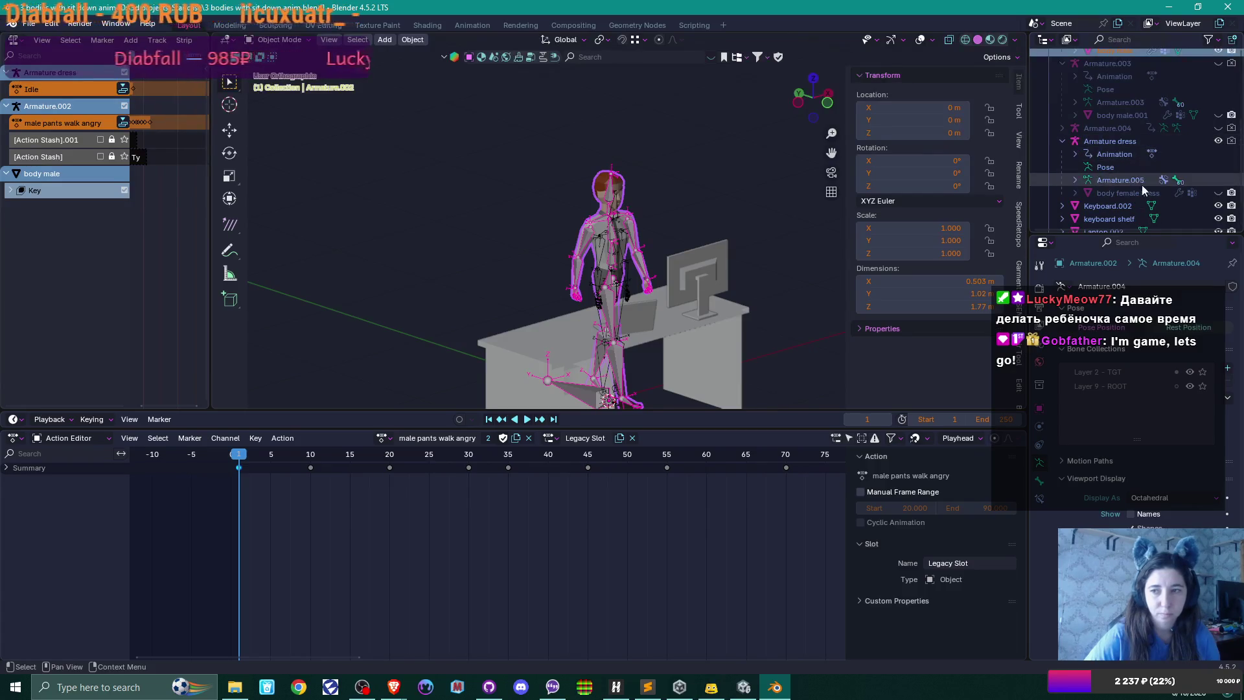
pyautogui.click(1218, 193)
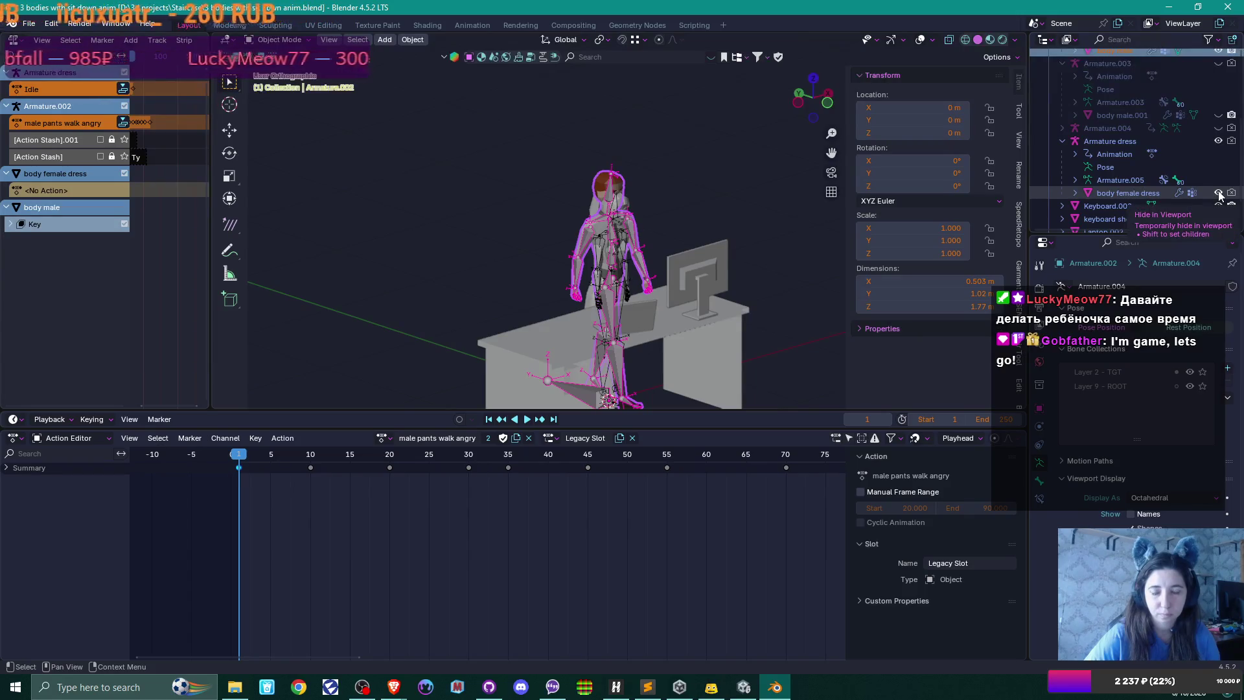
pyautogui.click(1218, 193)
pyautogui.click(1218, 141)
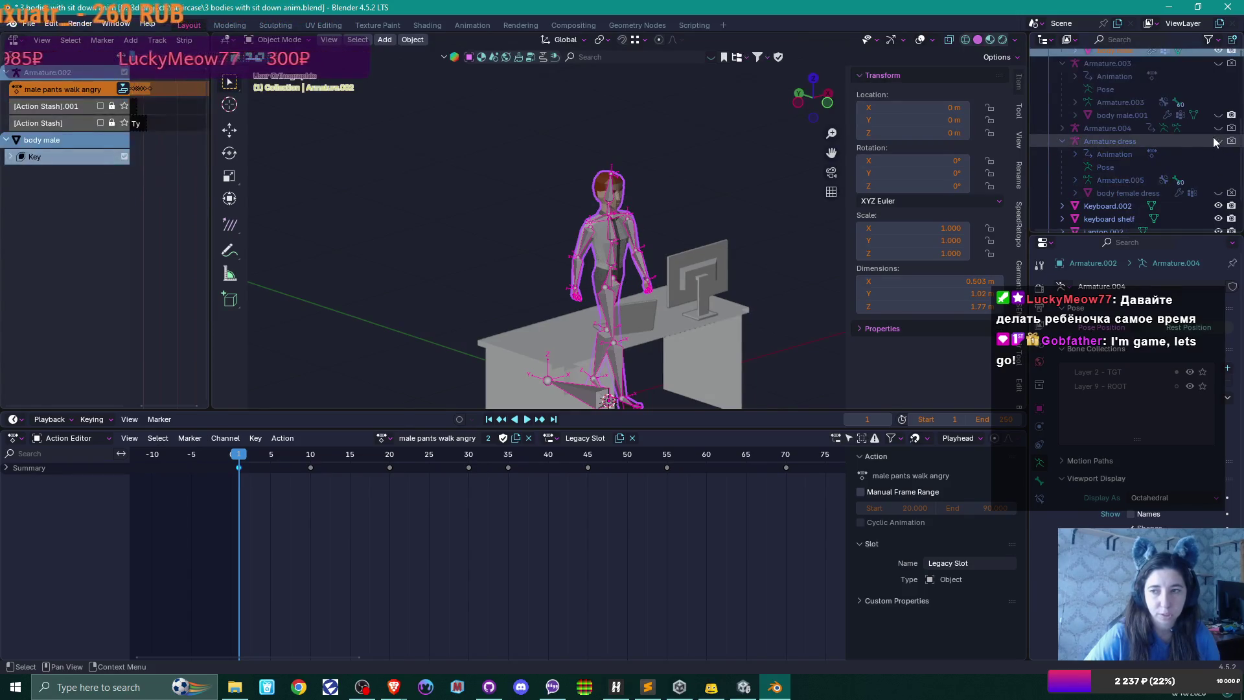
# - Deselect the armature and body male, then return to the 4MonthsHorror project folder
pyautogui.scroll(5, 1101, 127)
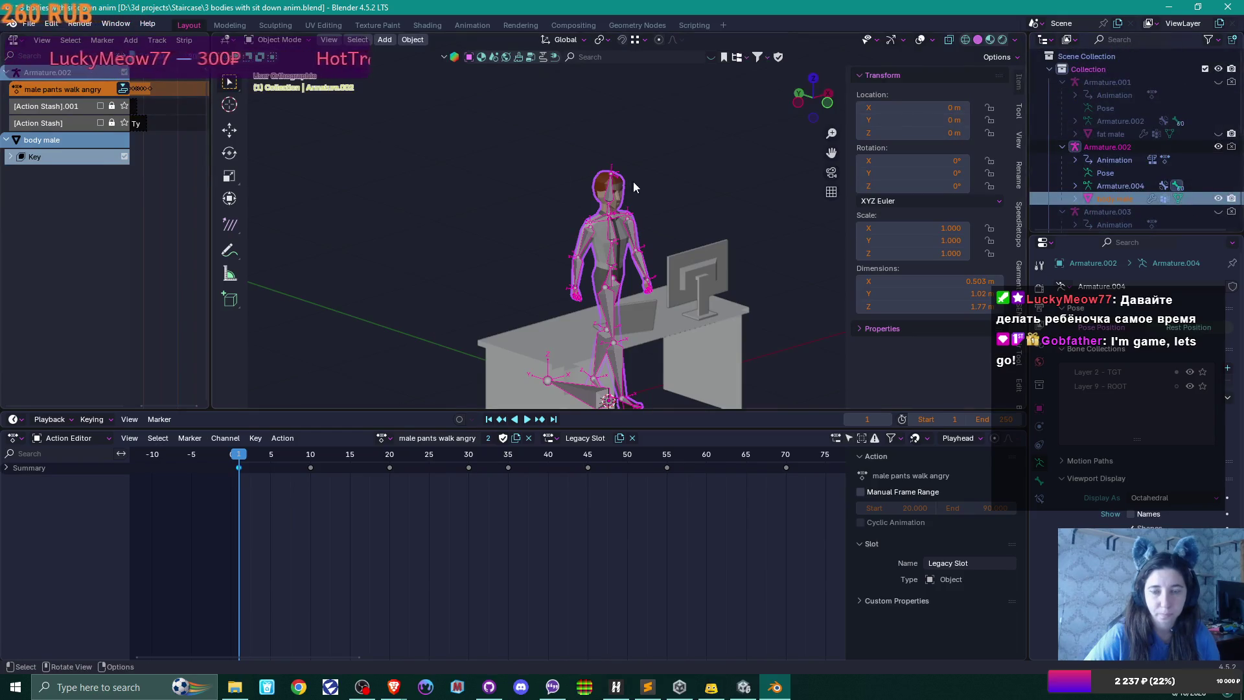
pyautogui.click(660, 188)
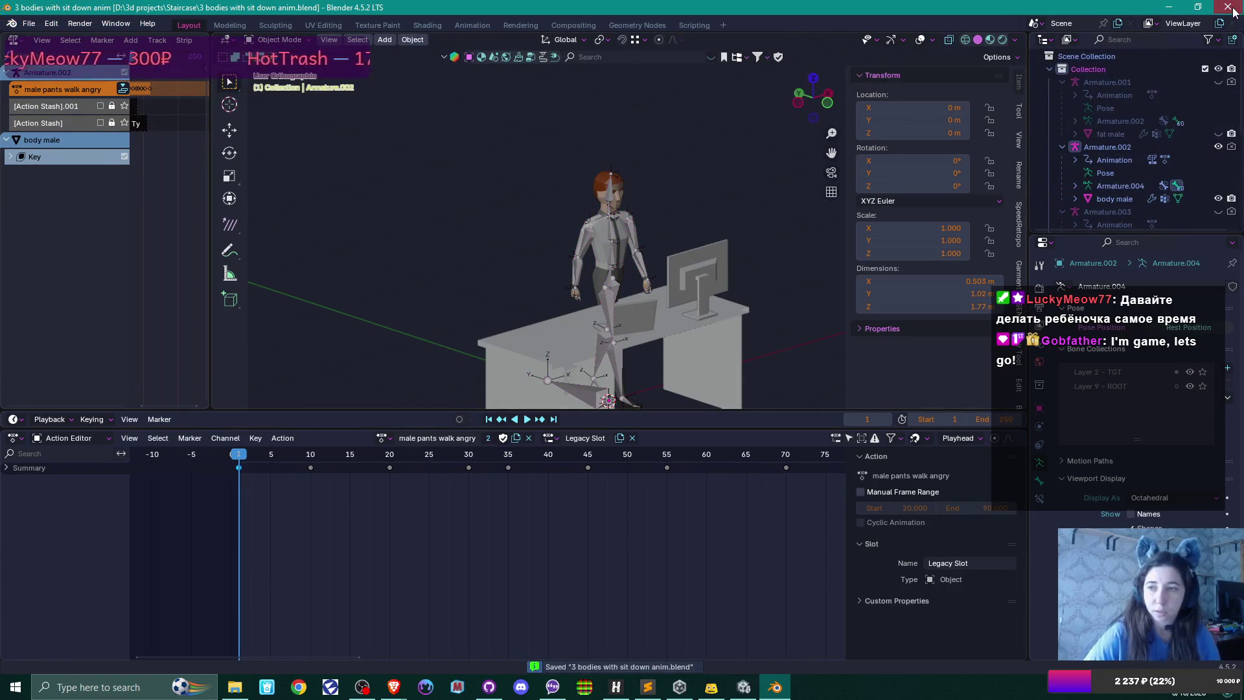
pyautogui.hotkey('alt', 'Tab')
pyautogui.click(235, 686)
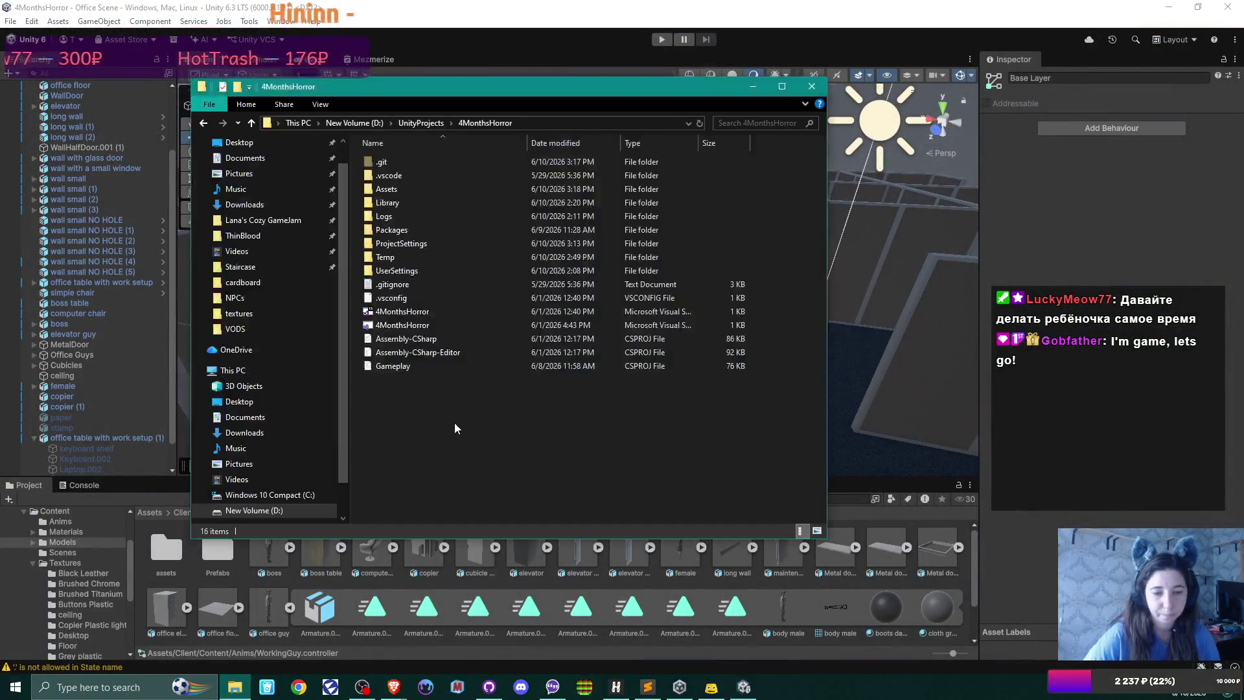
# - Clear the Unity console warnings and bring up the Sublime Text to-do notes, selecting the first line
pyautogui.click(72, 485)
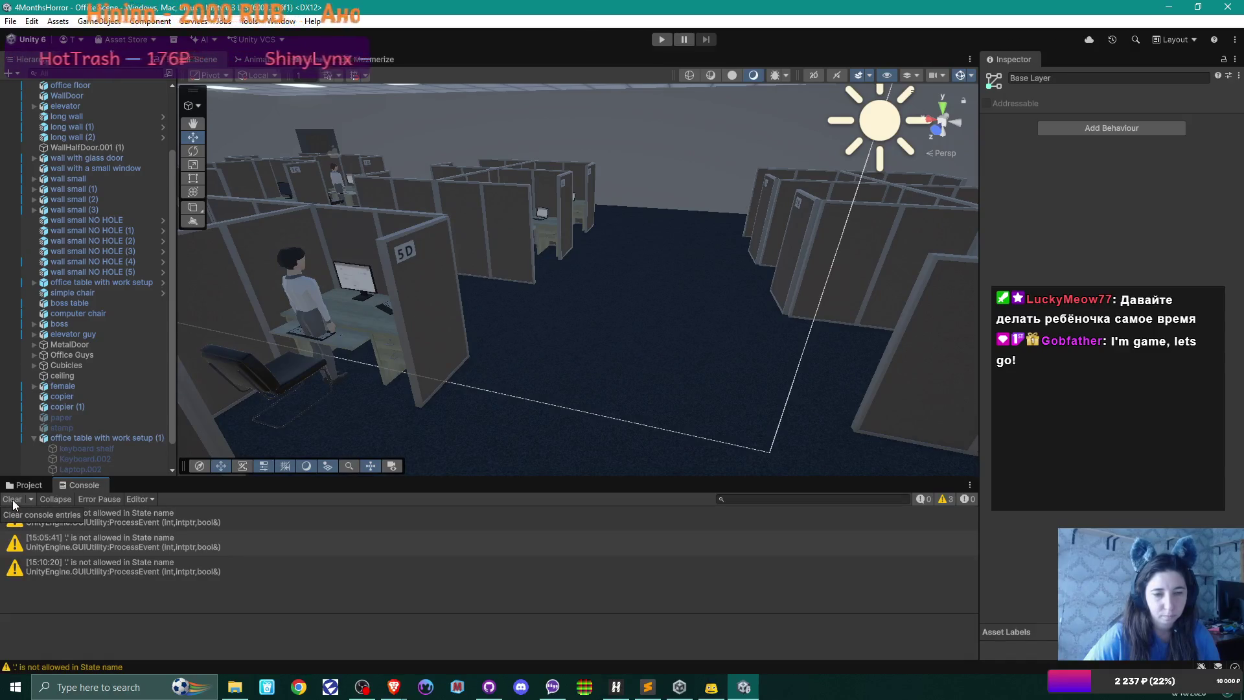
pyautogui.click(13, 499)
pyautogui.click(26, 484)
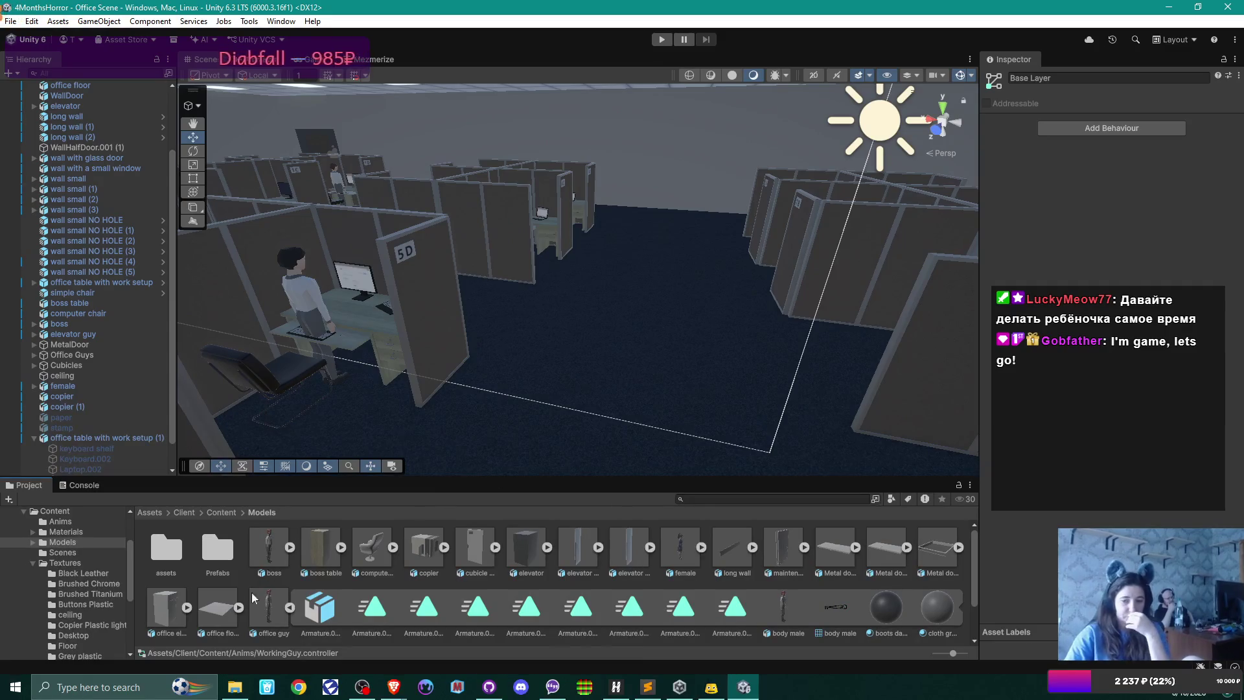
pyautogui.click(647, 686)
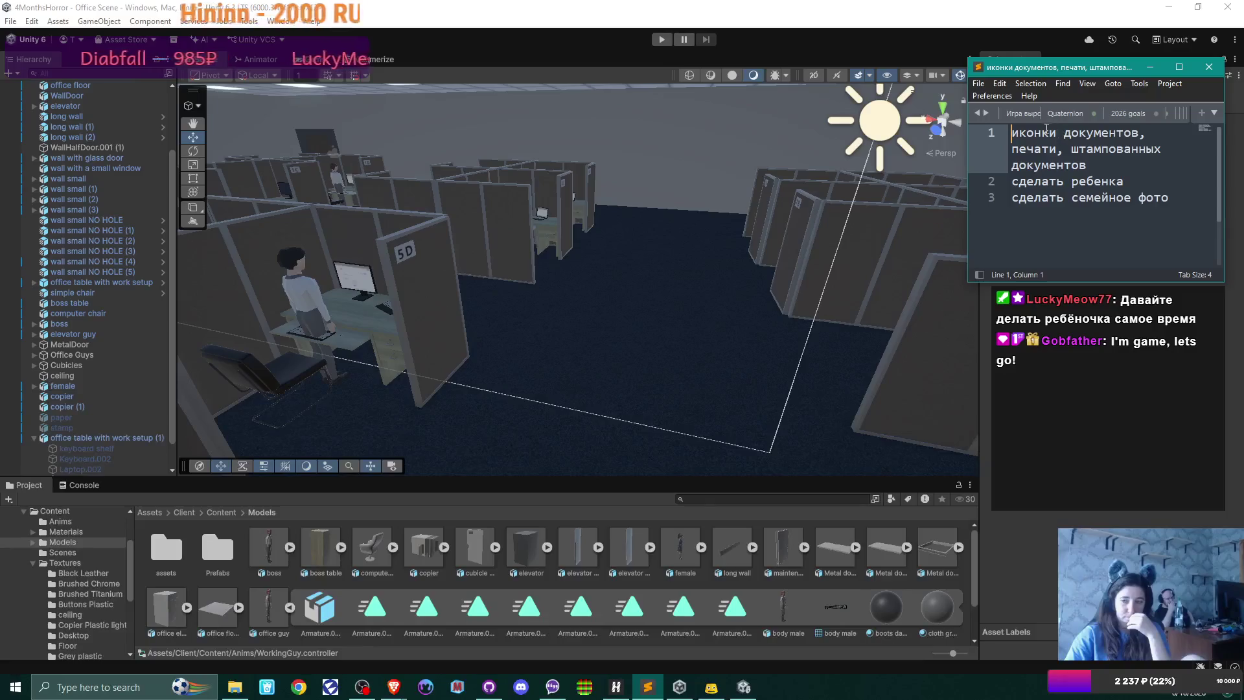
pyautogui.moveTo(1085, 166); pyautogui.dragTo(1008, 136)
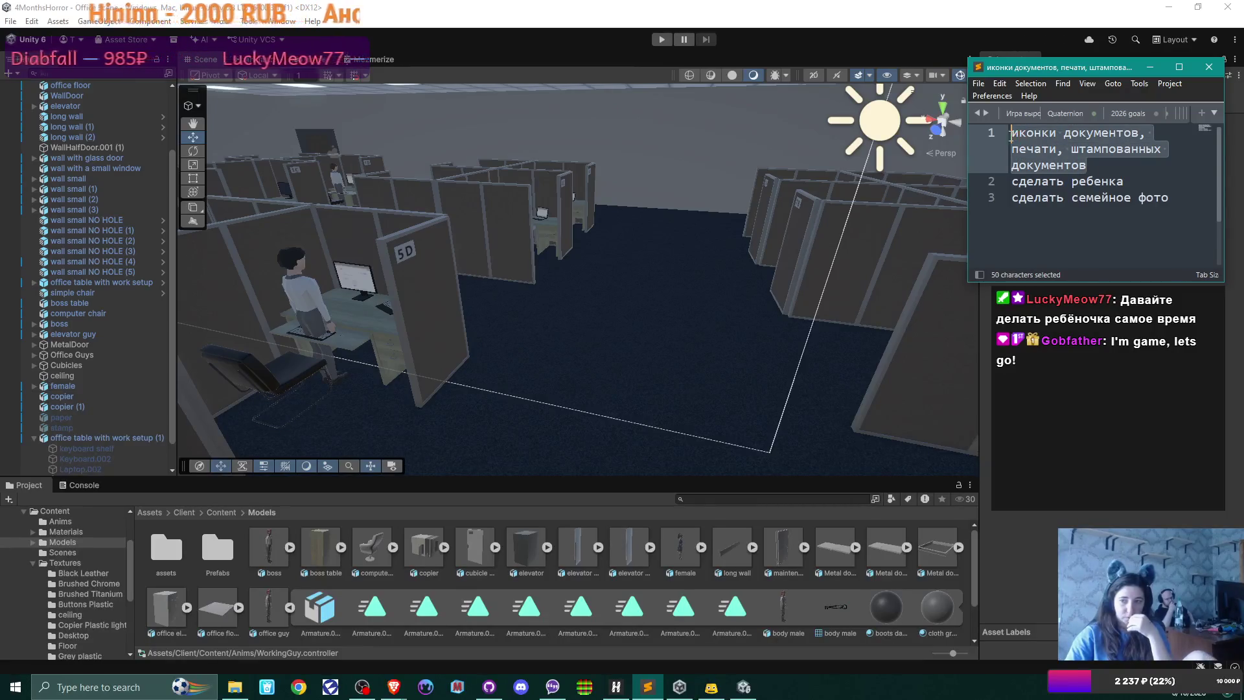